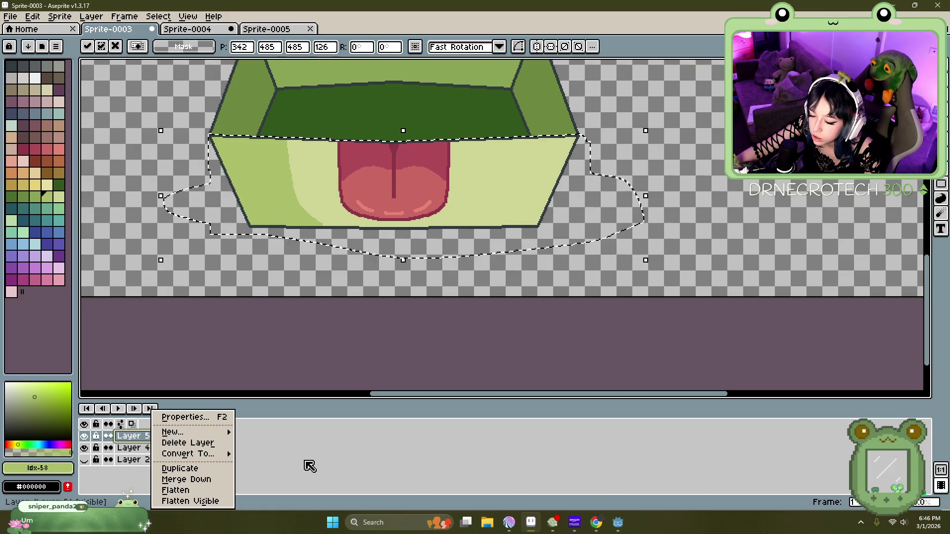
Step: Lower Layer 5's opacity to 55% in Layer Properties, then select Layer 4
click(310, 466)
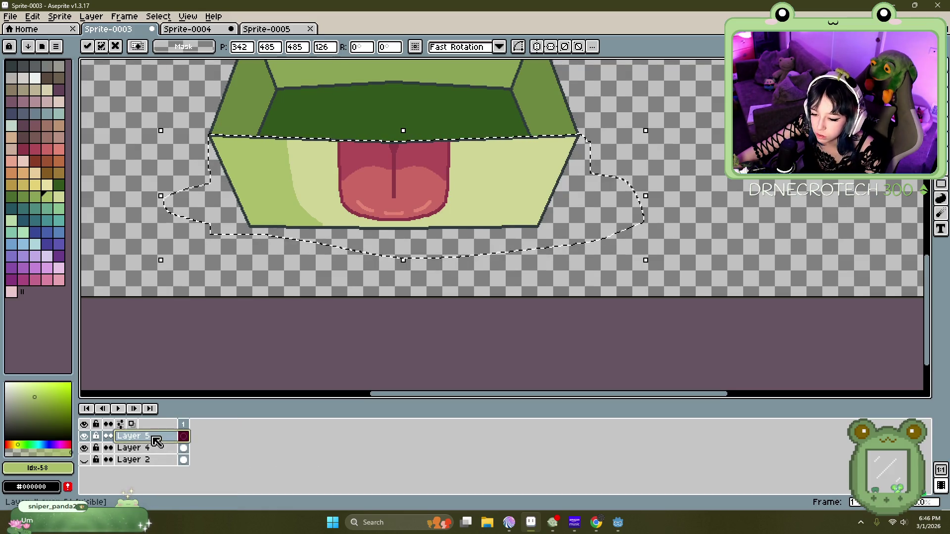
right_click(186, 436)
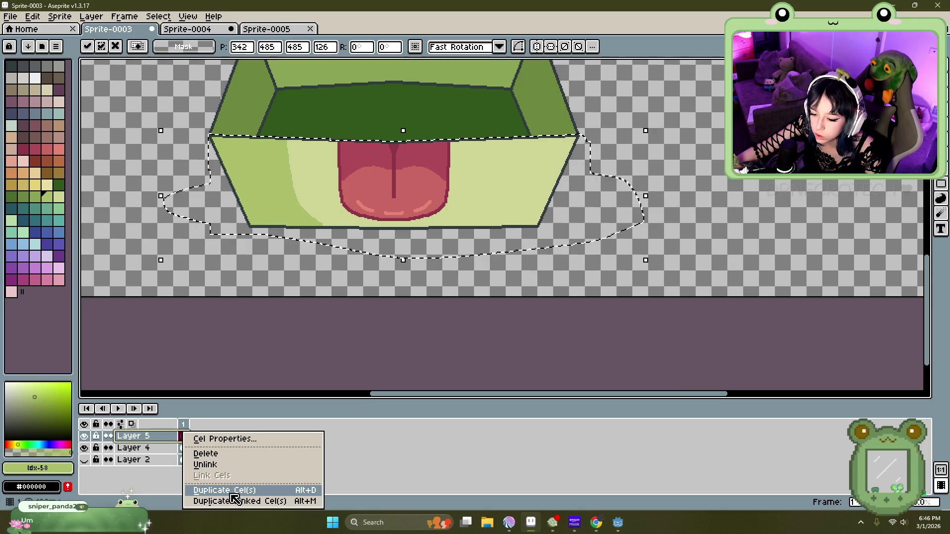
click(183, 437)
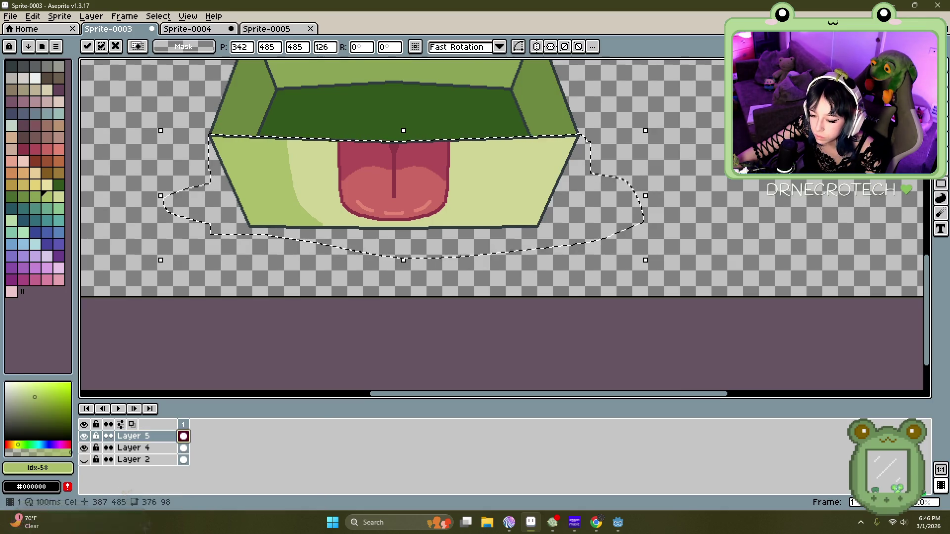
right_click(169, 436)
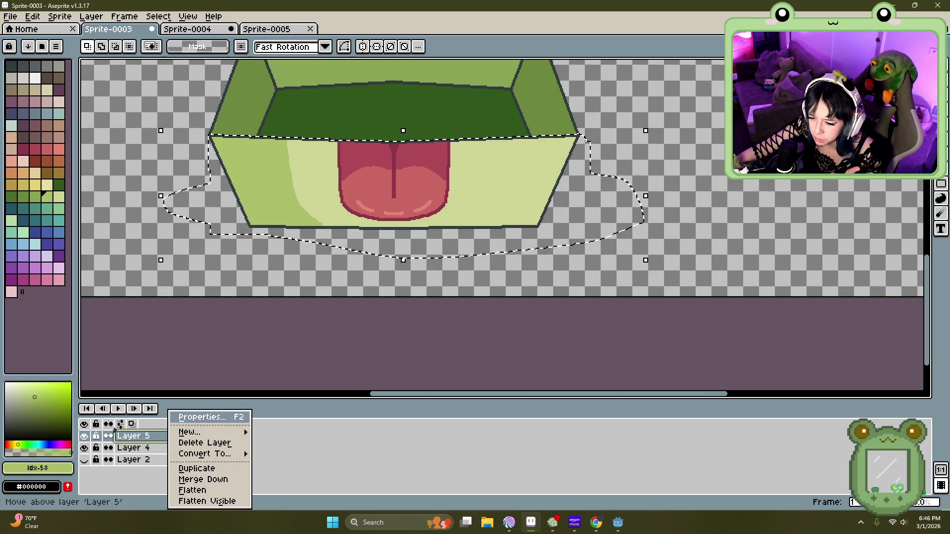
click(203, 417)
drag(496, 287, 517, 292)
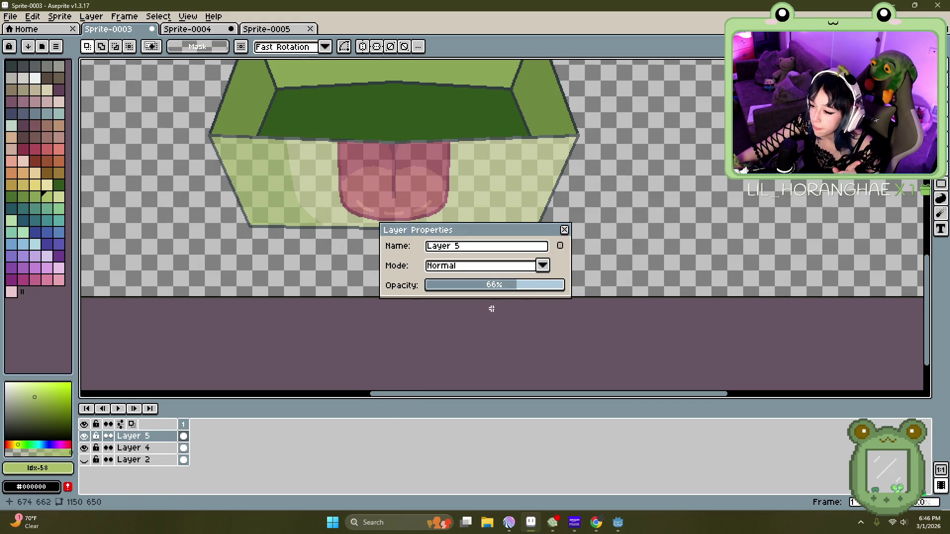
click(504, 292)
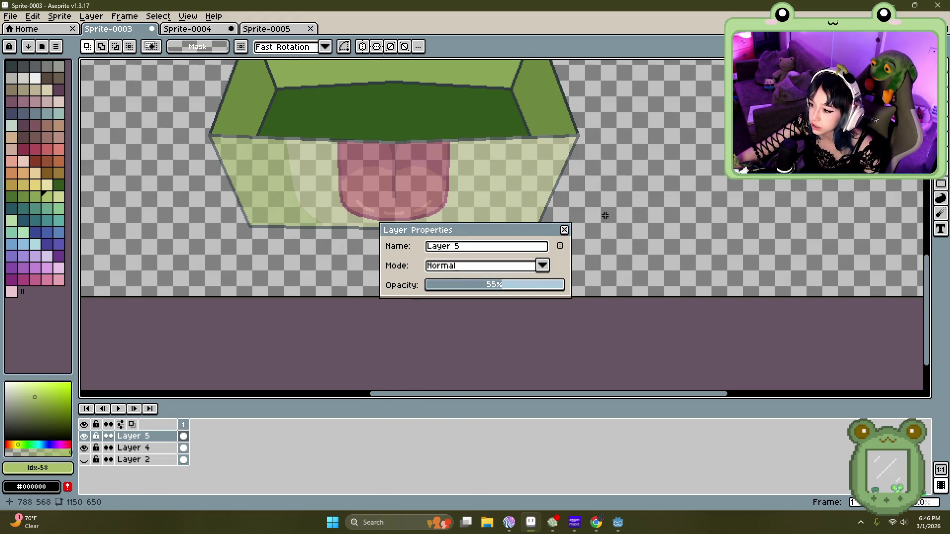
click(564, 230)
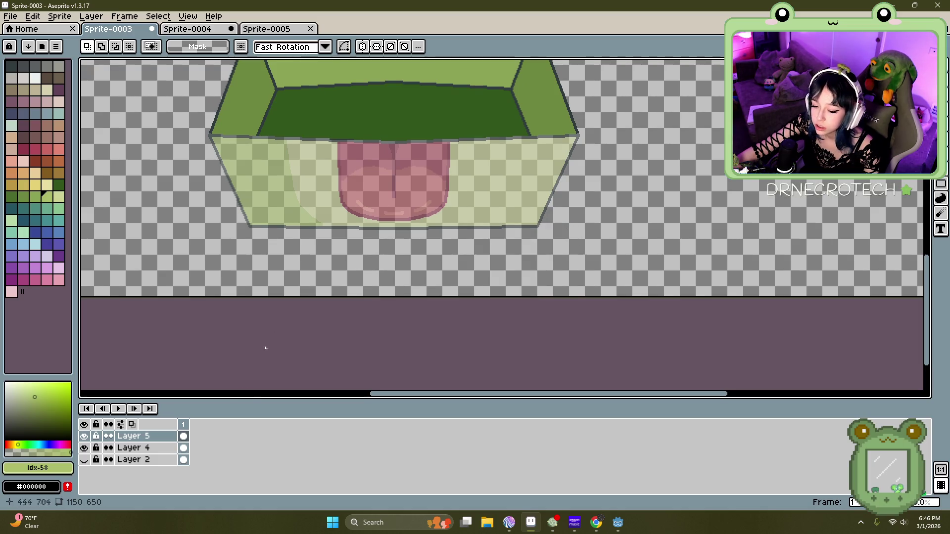
click(146, 451)
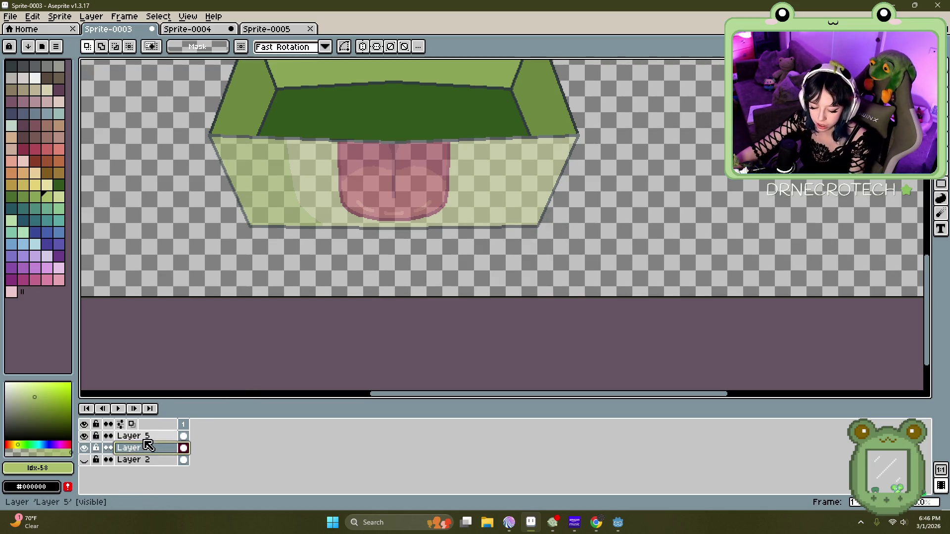
Step: Add Layer 6, pick the darkest palette colour, and set up the Line tool with vertical symmetry
key(shift+n)
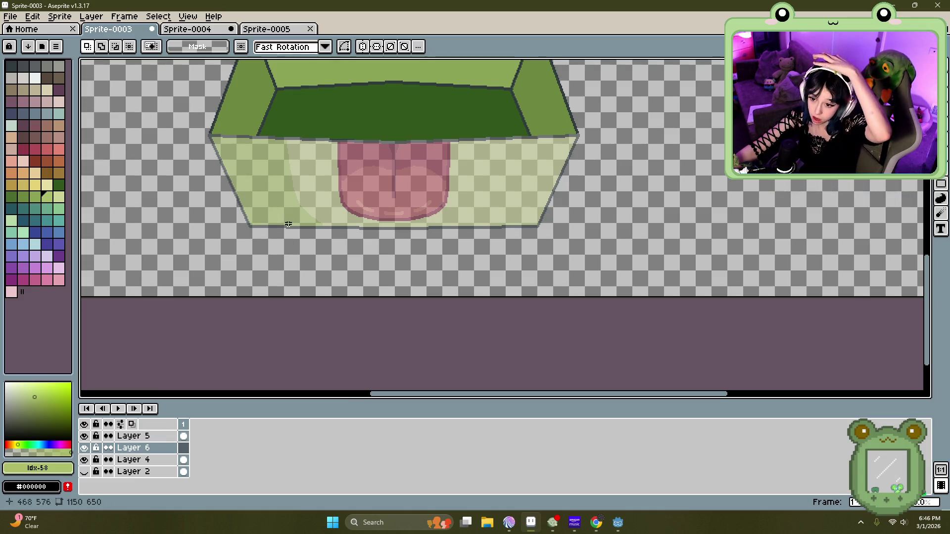
scroll(289, 128, up, 2)
click(9, 63)
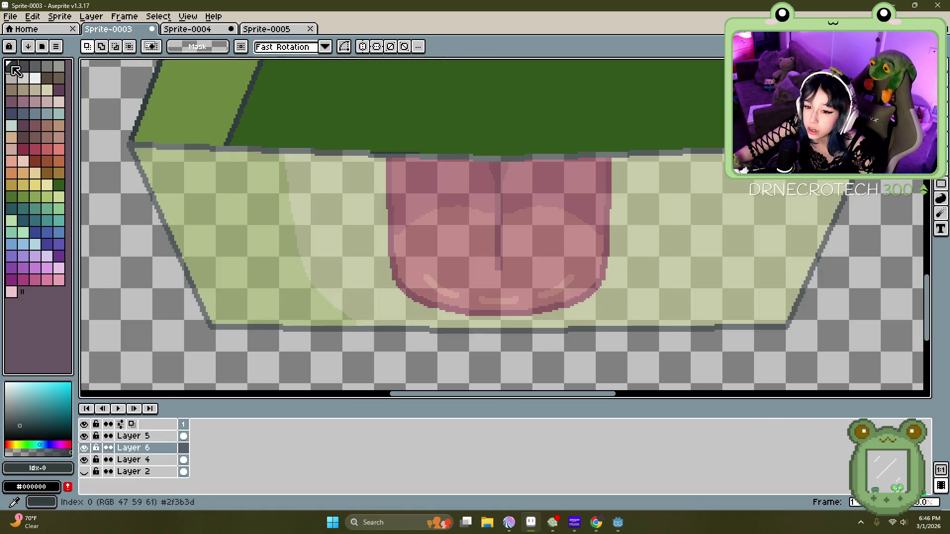
key(g)
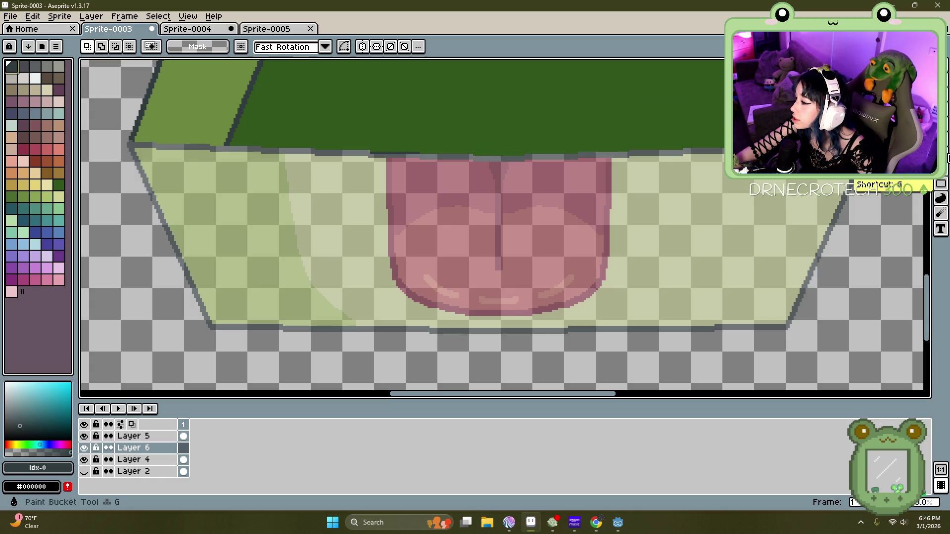
key(v)
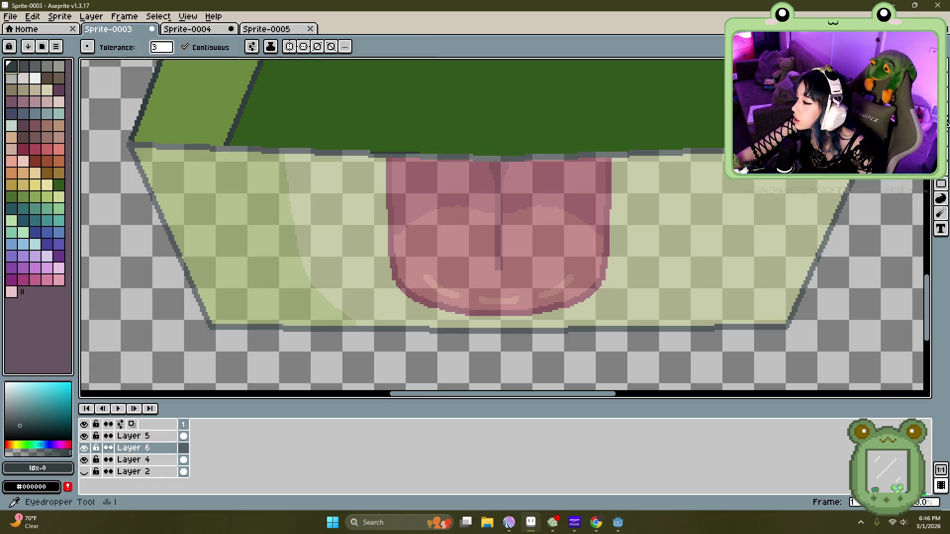
click(940, 174)
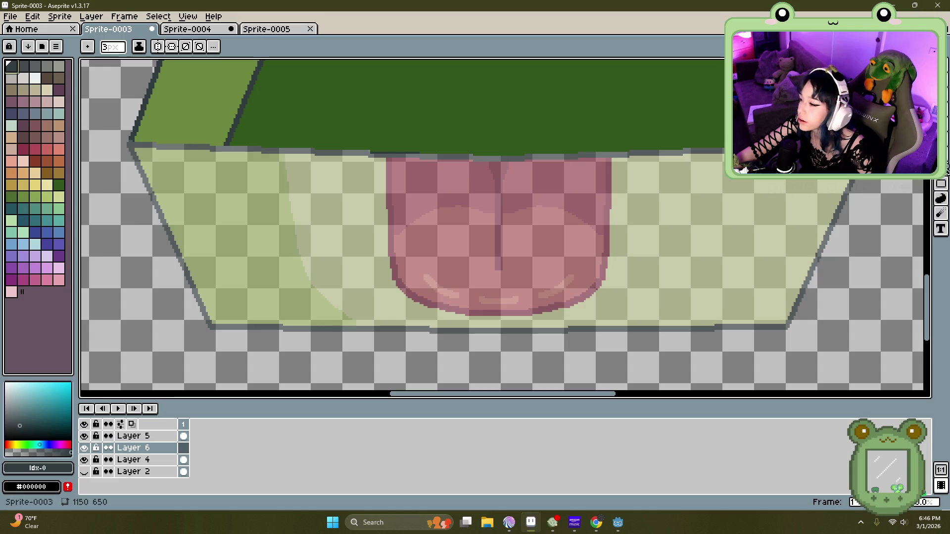
click(157, 46)
Step: Draw the mirrored dark outlines down the box's lower sides
drag(224, 147, 212, 324)
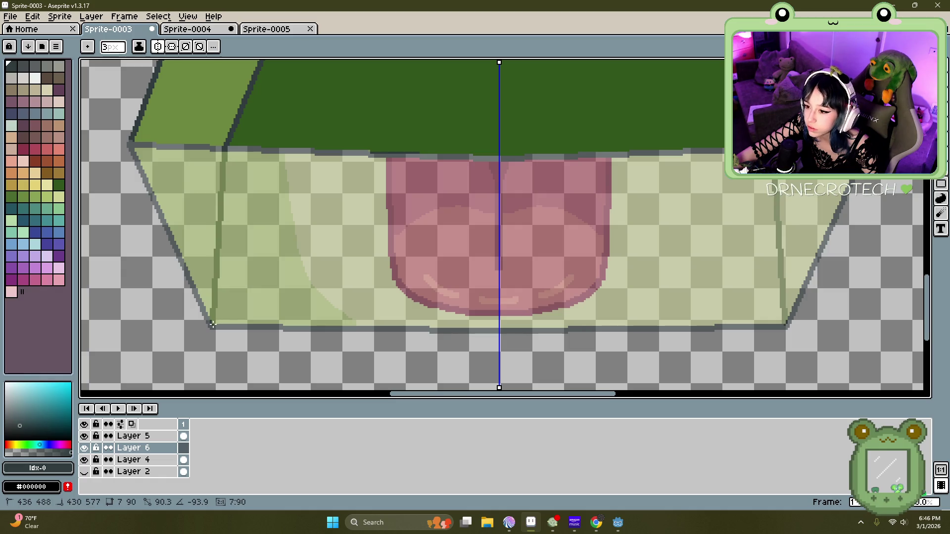
drag(211, 325, 211, 324)
scroll(233, 164, down, 4)
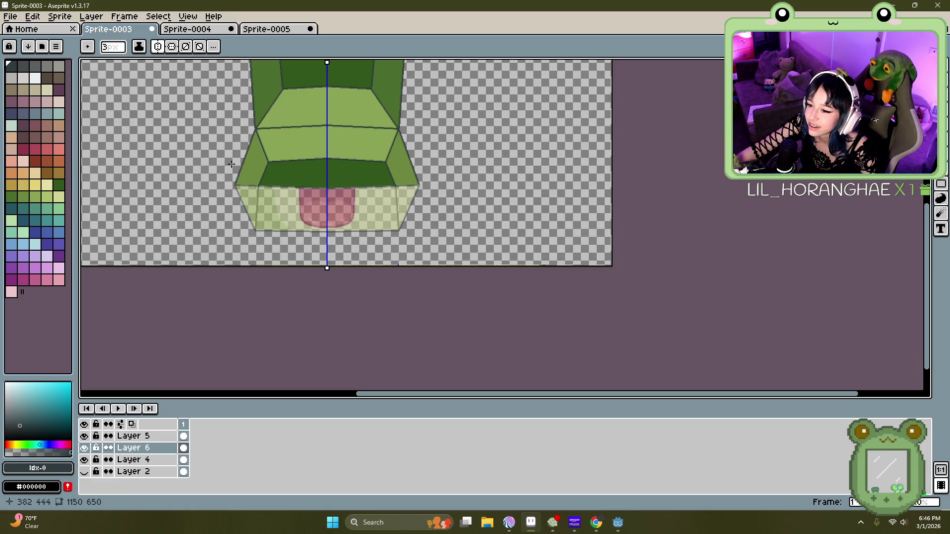
scroll(231, 164, up, 1)
scroll(233, 161, up, 1)
scroll(238, 169, down, 1)
scroll(293, 203, up, 2)
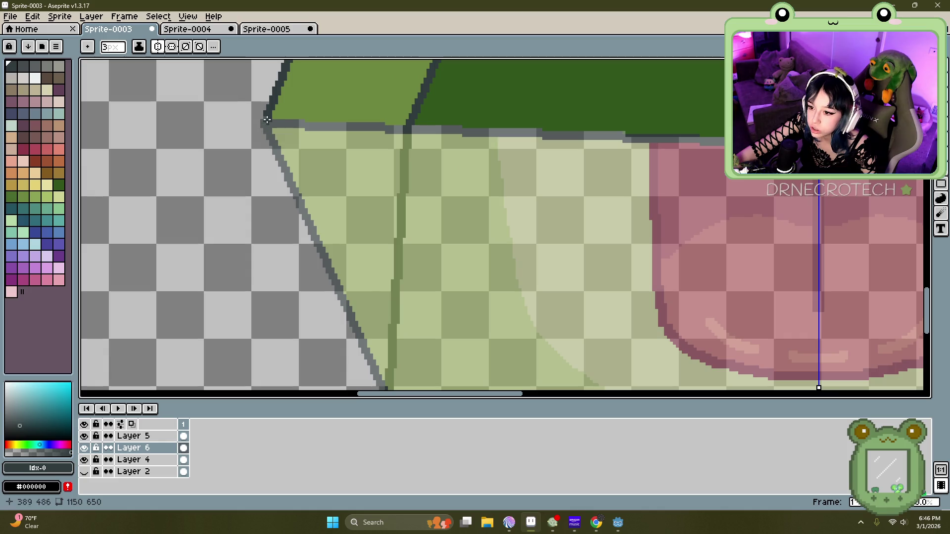
mouse_move(266, 117)
mouse_down()
mouse_move(376, 366)
mouse_move(372, 297)
mouse_move(328, 281)
mouse_up()
scroll(376, 366, down, 1)
scroll(372, 297, up, 1)
scroll(352, 238, down, 2)
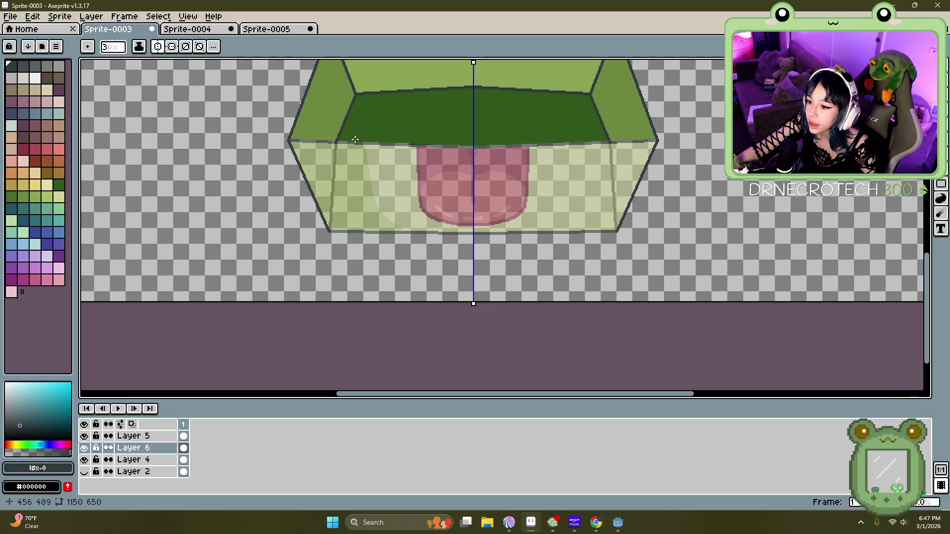
scroll(372, 252, up, 2)
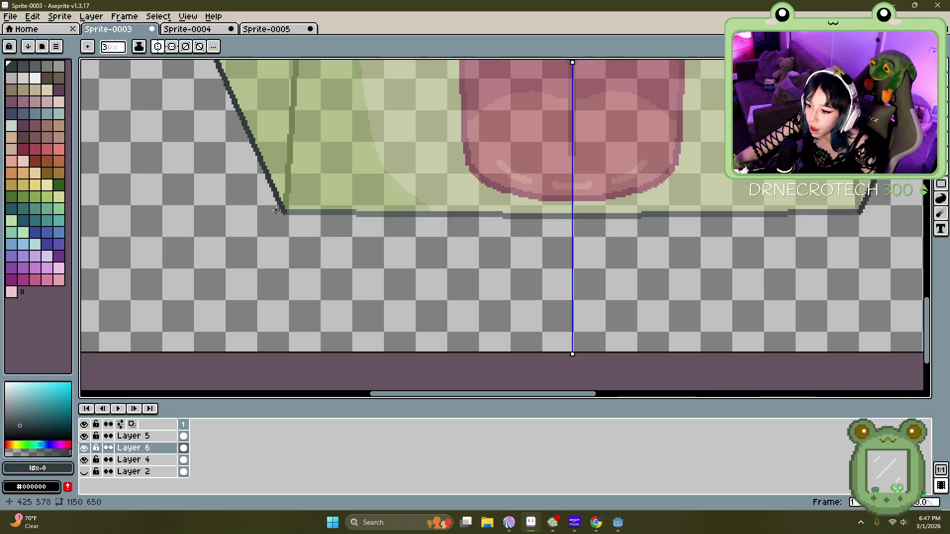
scroll(285, 213, up, 2)
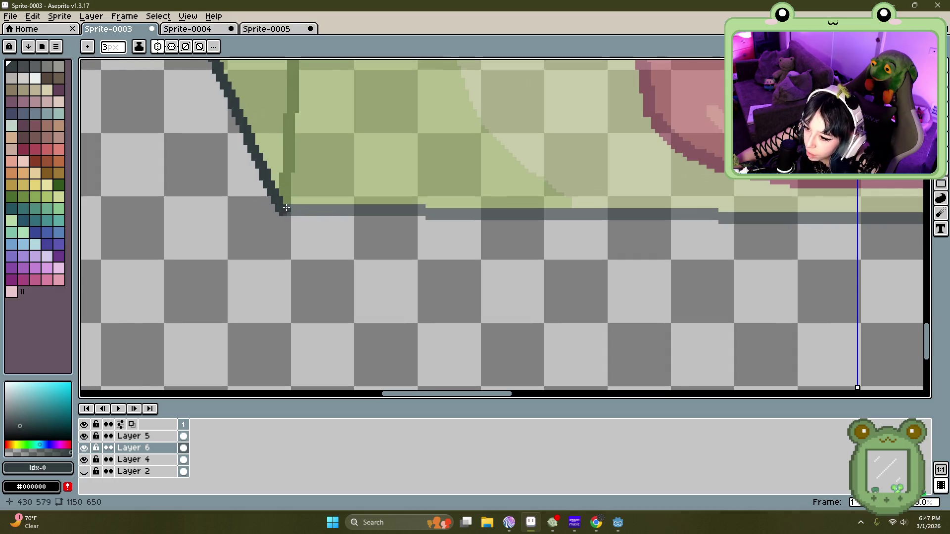
Step: Draw the mirrored bottom edge outline, patch its gap, and show Layer 2 again
drag(285, 209, 803, 215)
scroll(643, 215, down, 3)
scroll(800, 216, up, 2)
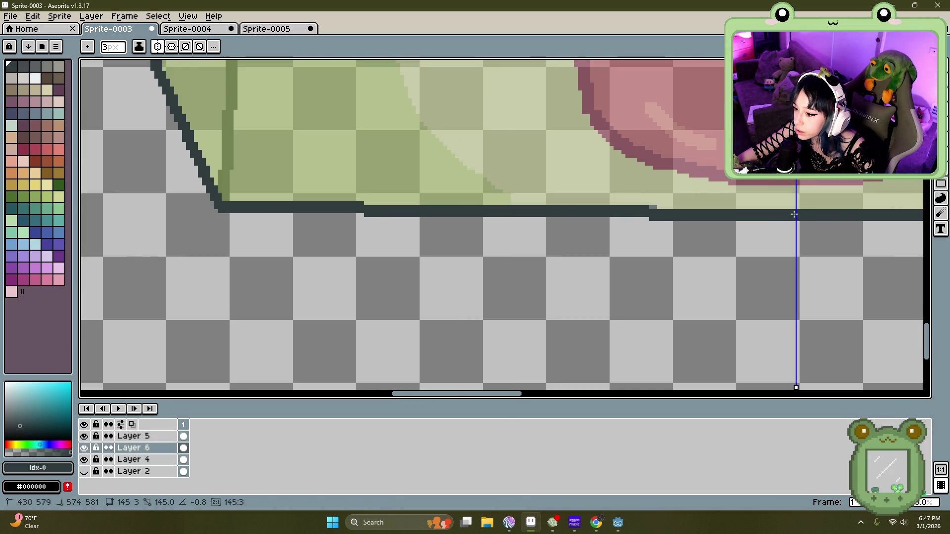
drag(793, 214, 789, 215)
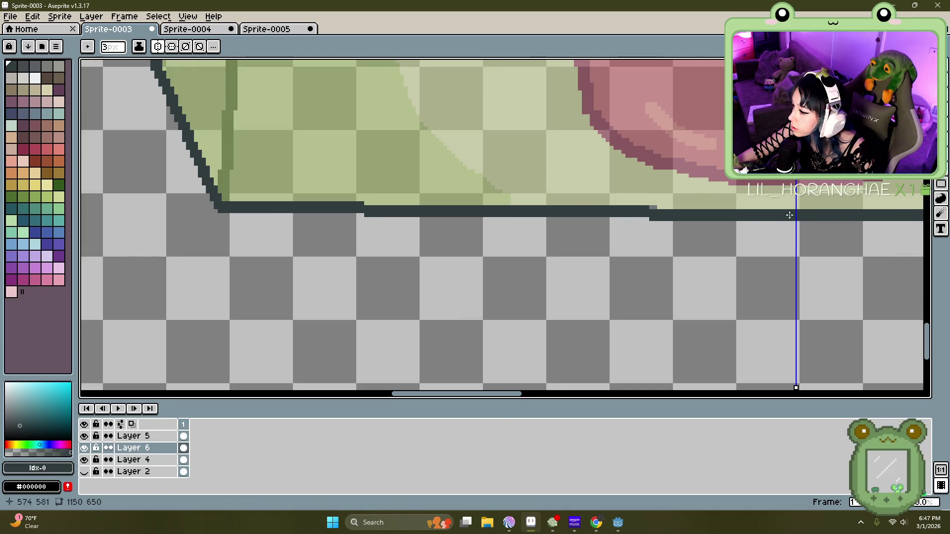
click(652, 210)
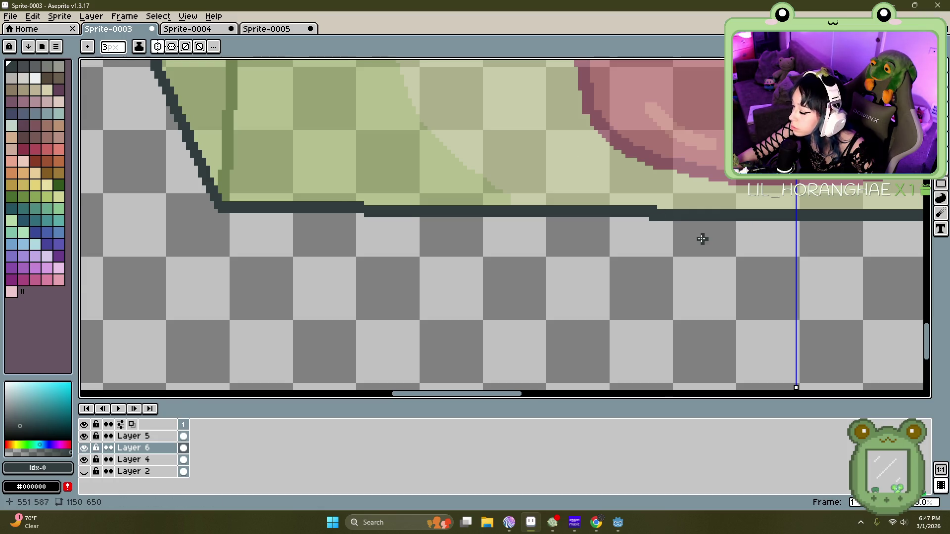
scroll(702, 239, down, 3)
scroll(636, 201, up, 1)
drag(417, 148, 349, 96)
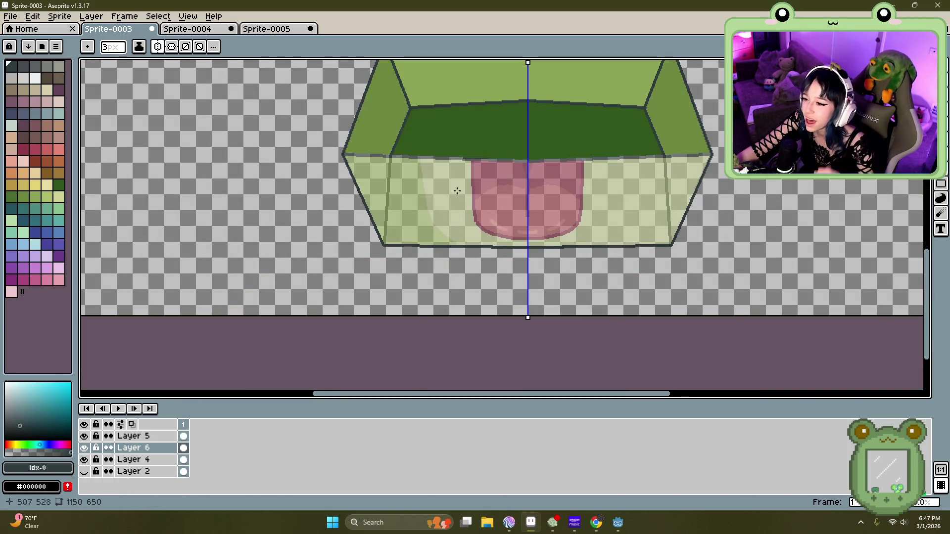
click(87, 424)
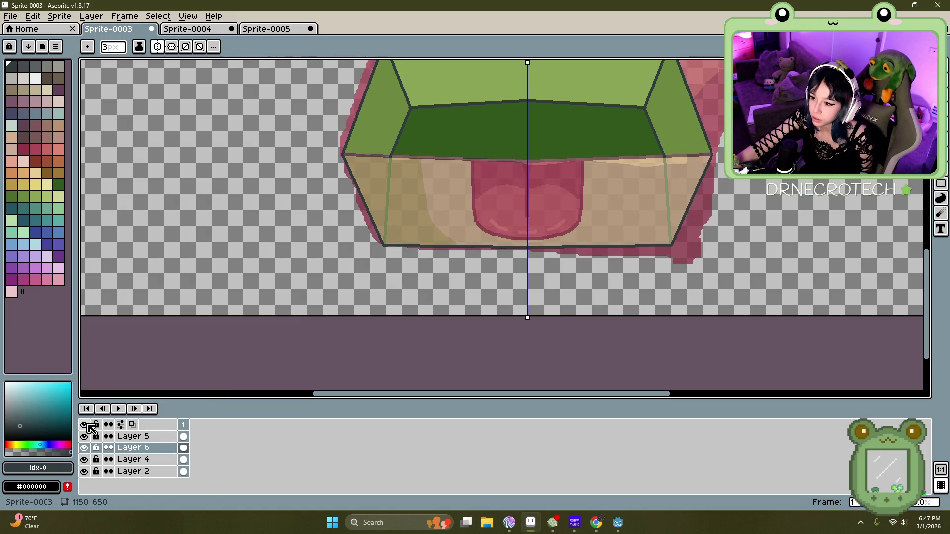
Step: Hide Layer 5 and Layer 2, keeping Layer 4 visible
click(87, 424)
click(87, 424)
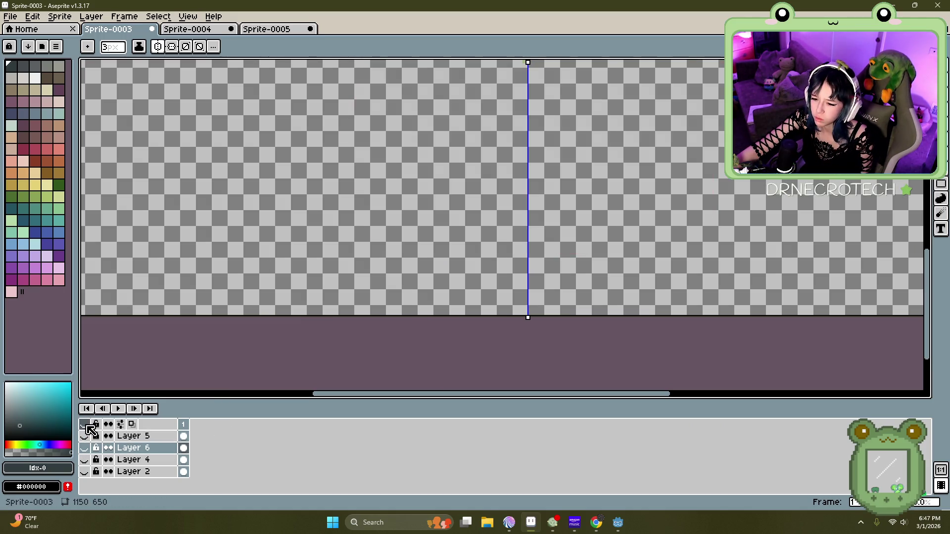
click(85, 435)
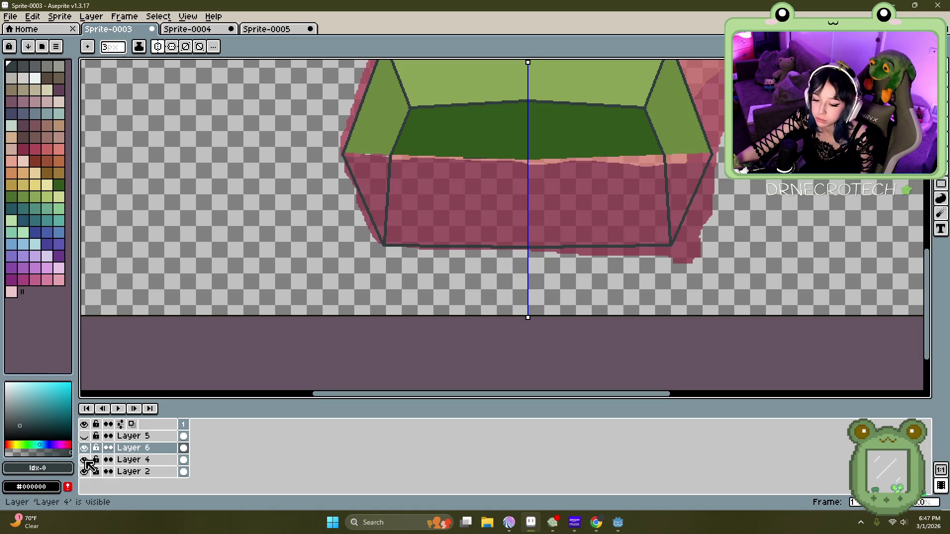
click(85, 460)
click(85, 459)
click(85, 471)
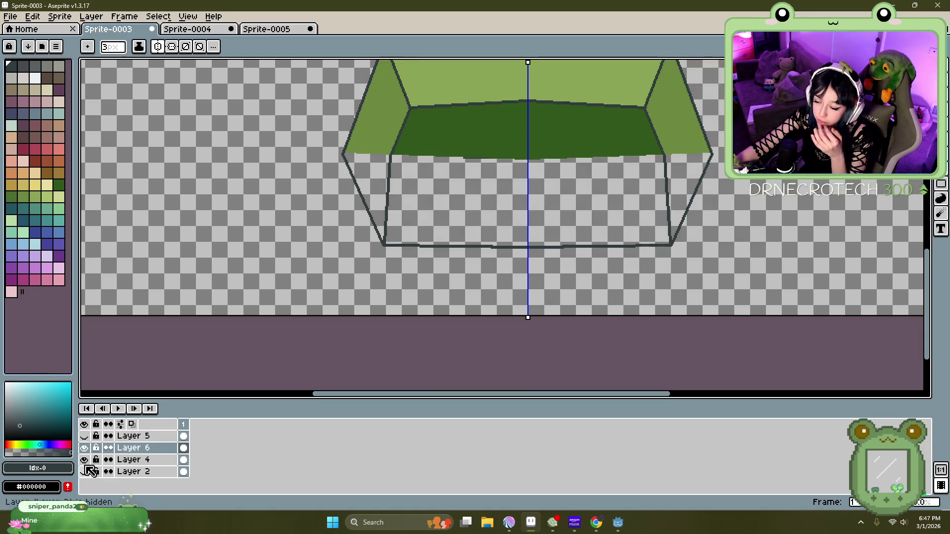
scroll(370, 268, down, 1)
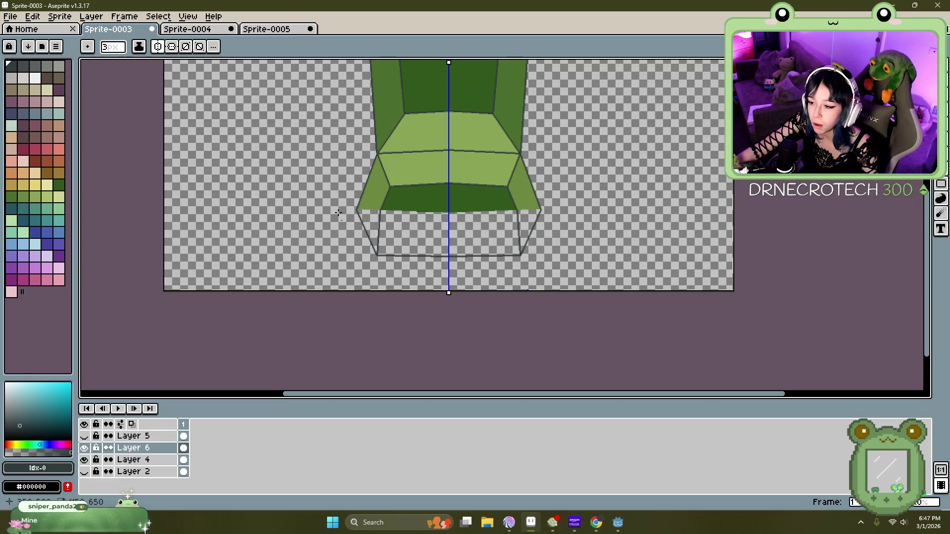
scroll(418, 195, up, 1)
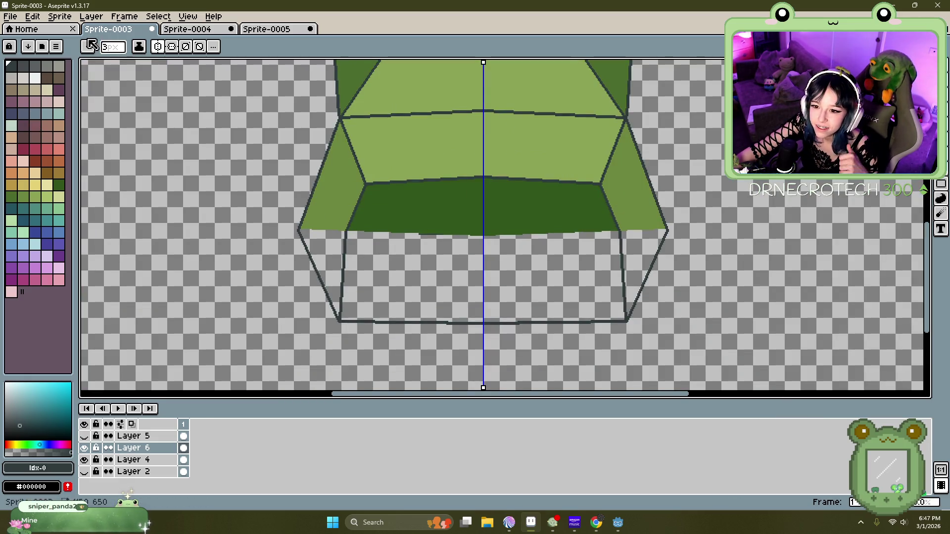
Step: Fill the lower side face with medium green #6d8740 and the lower front with dark green #32571d
click(947, 141)
click(947, 119)
click(353, 177)
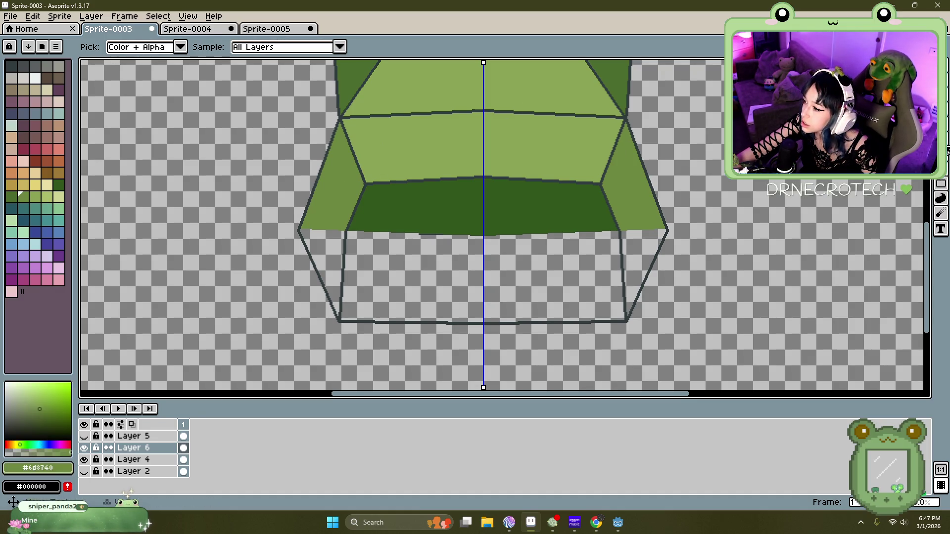
key(g)
click(321, 238)
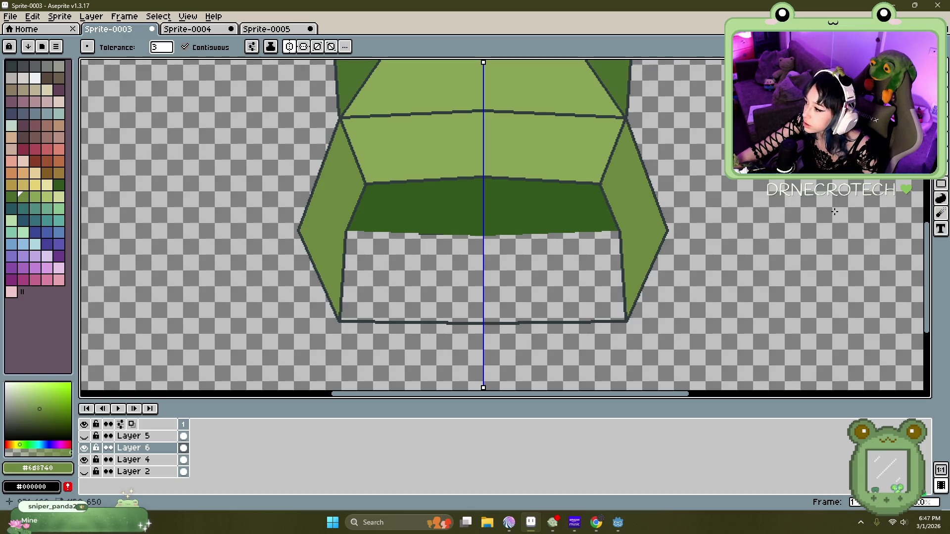
alt+click(541, 202)
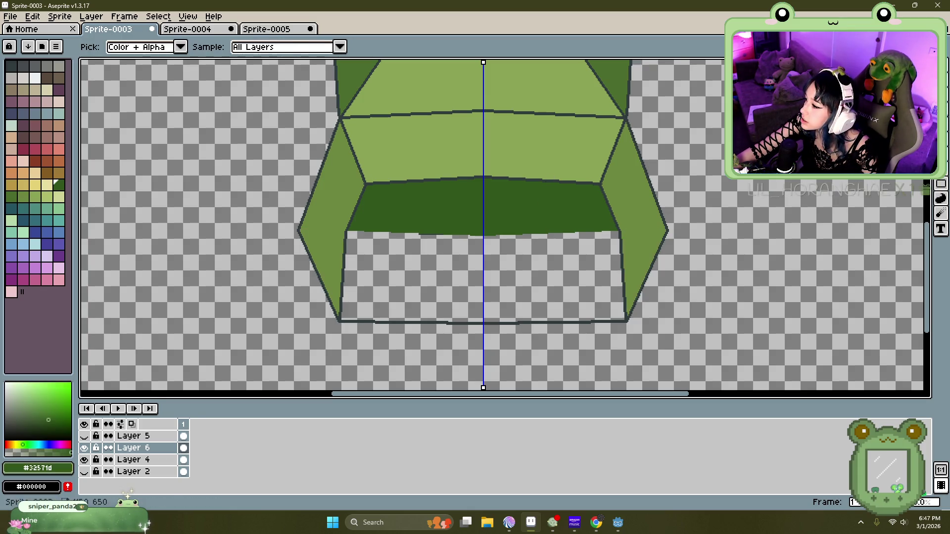
click(539, 243)
Step: Paint over the stray dark mark in green with the Pencil
scroll(434, 239, up, 4)
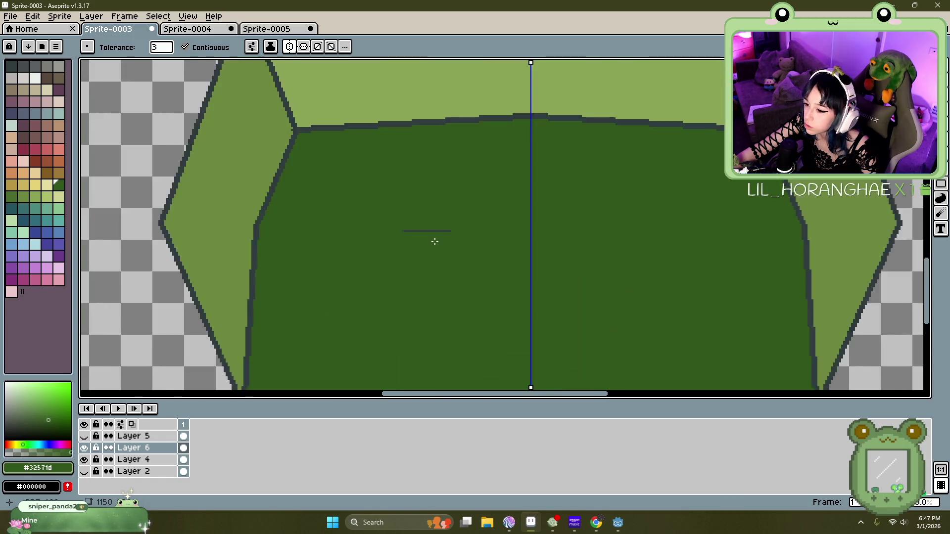
key(b)
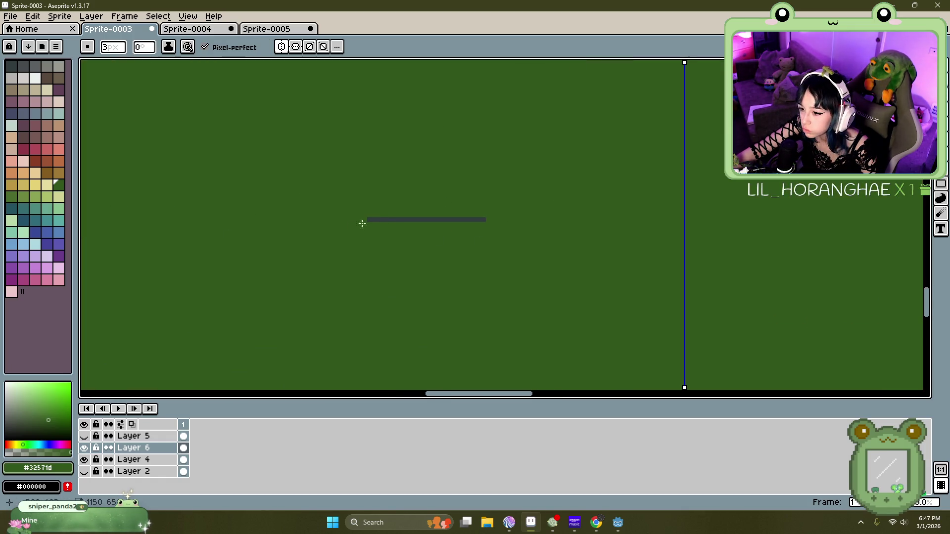
drag(366, 219, 505, 218)
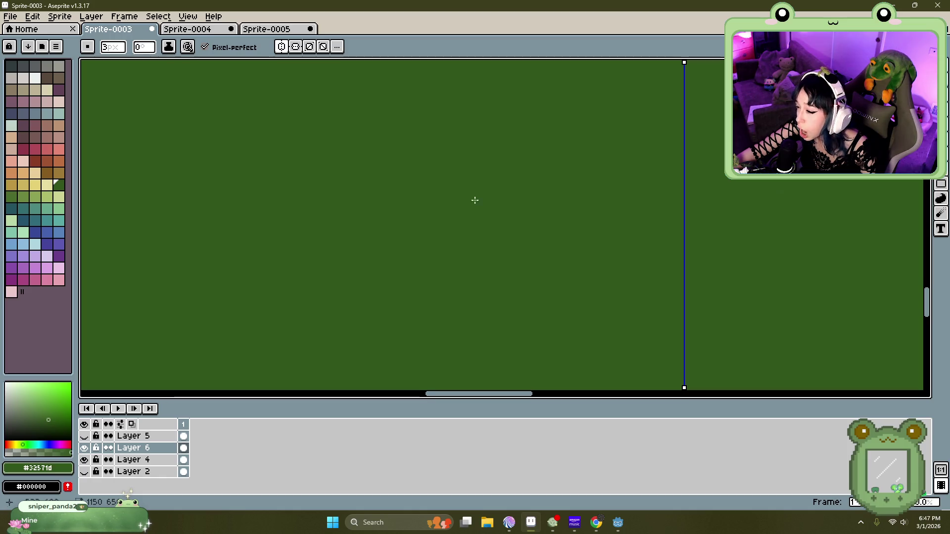
scroll(480, 203, down, 3)
scroll(477, 242, down, 2)
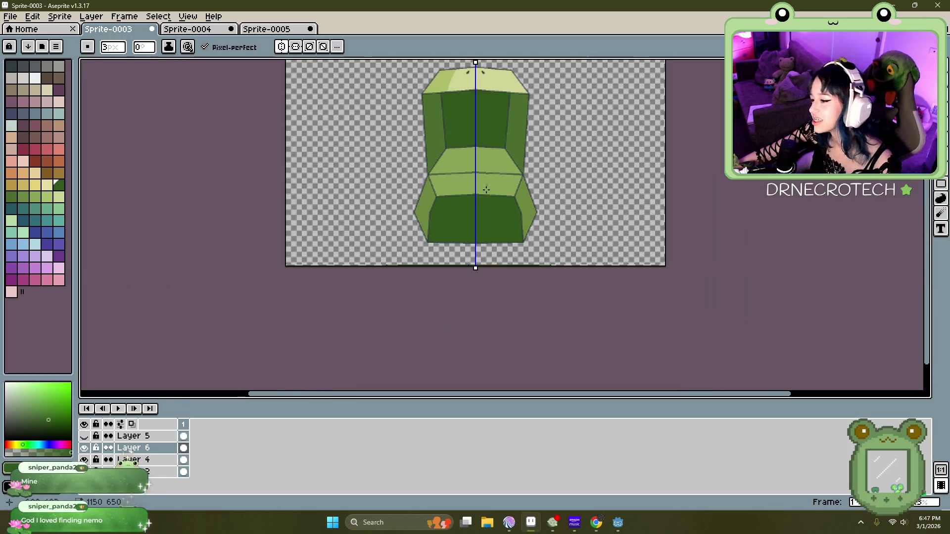
scroll(457, 172, up, 2)
scroll(457, 171, down, 1)
scroll(487, 191, up, 1)
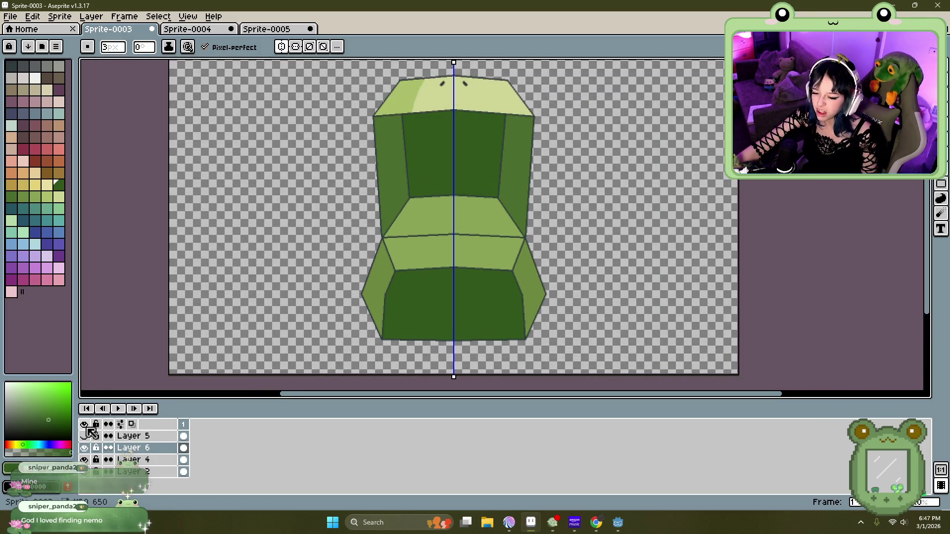
Step: Toggle Layer 5's visibility, keep its name unchanged, and turn it back on
click(85, 436)
click(85, 436)
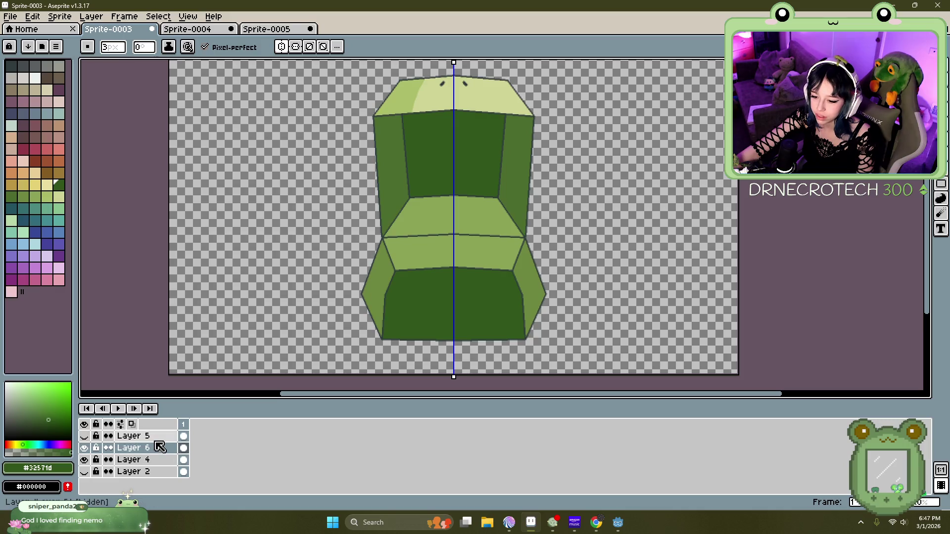
double_click(149, 435)
key(Return)
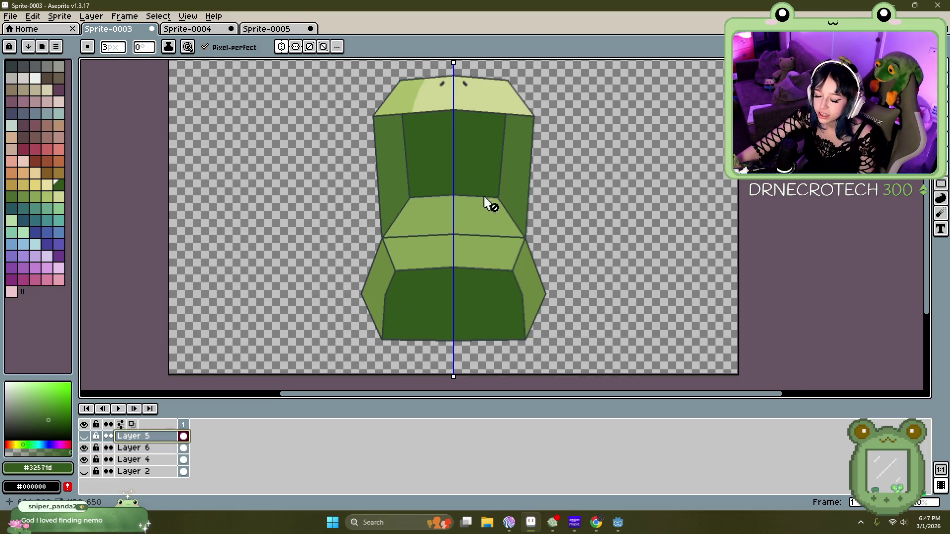
scroll(485, 214, down, 1)
scroll(462, 254, up, 1)
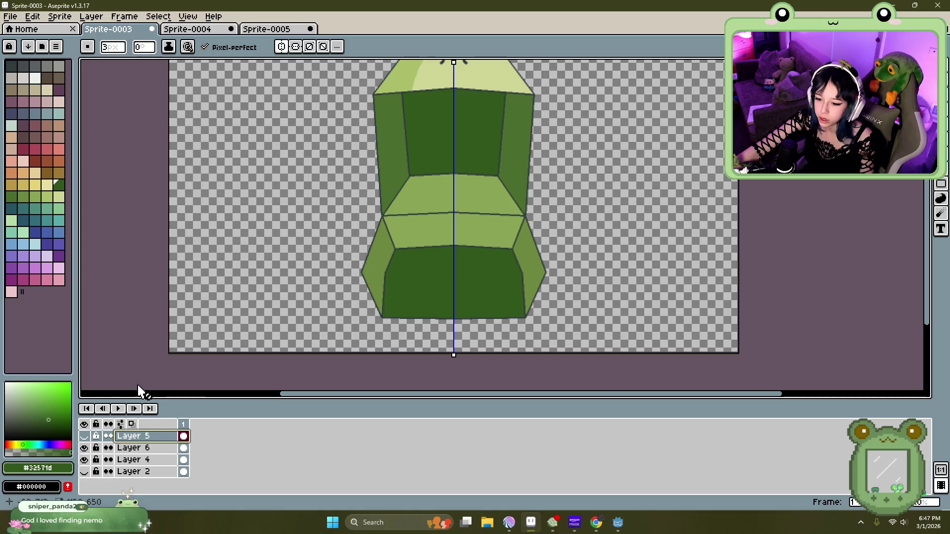
click(85, 436)
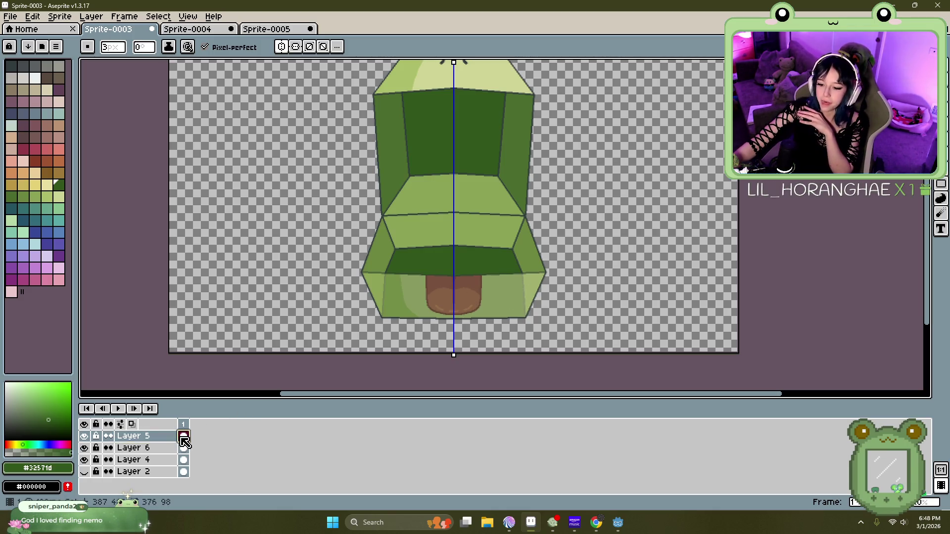
right_click(143, 438)
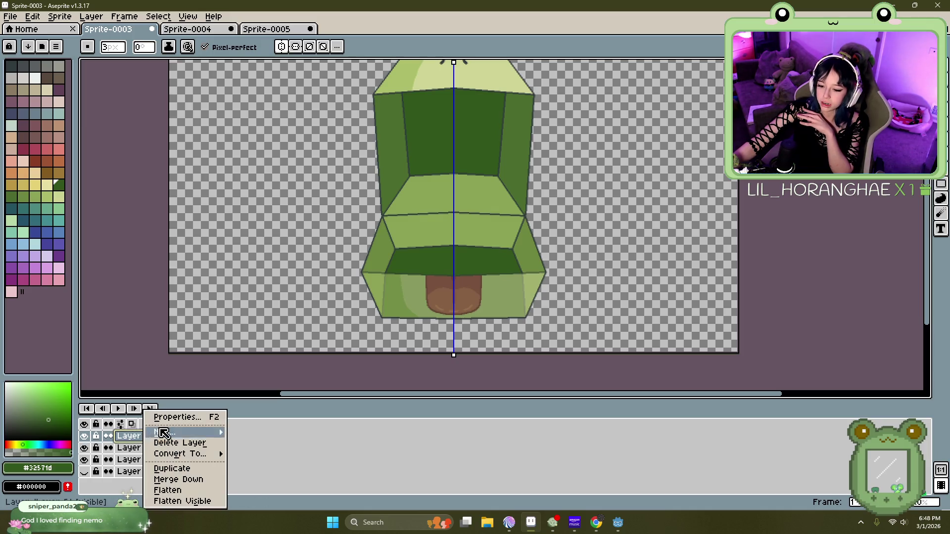
Step: Try Layer 5's opacity at 36% and 100% before settling at 21%
click(183, 419)
drag(494, 232, 730, 200)
scroll(449, 249, up, 2)
drag(733, 259, 721, 257)
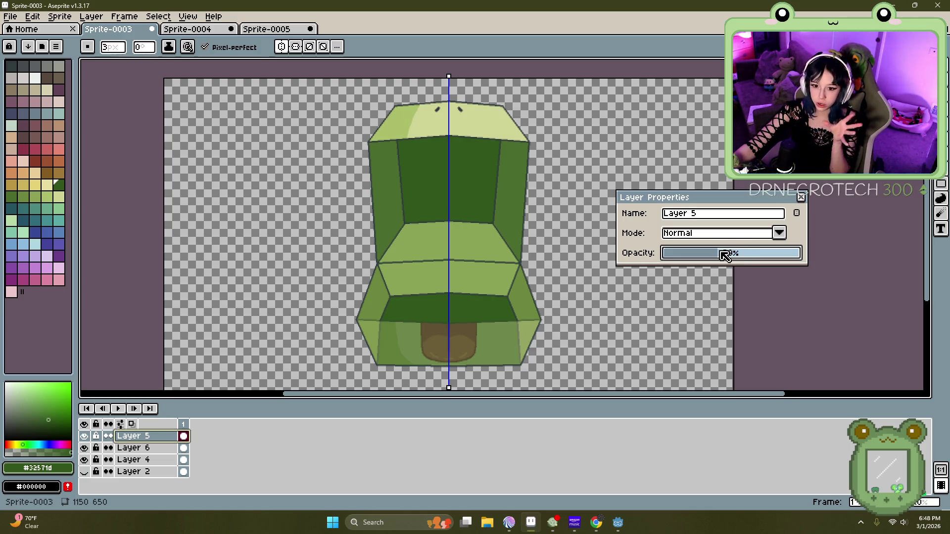
drag(725, 256, 809, 267)
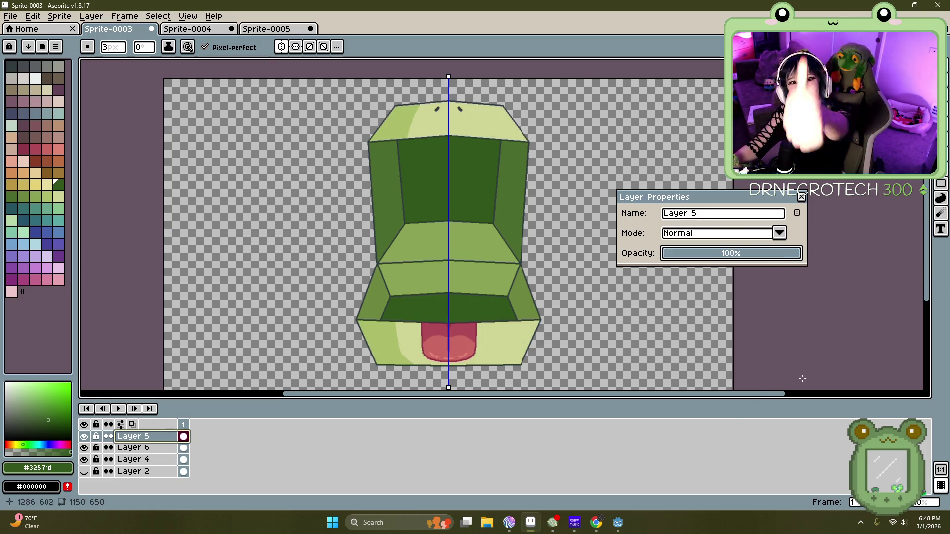
drag(782, 252, 692, 255)
Step: Hide Layer 5, export BurgerBoxOpen.png to the Art for Burger Time folder, and switch to Sprite-0005
click(800, 197)
click(84, 438)
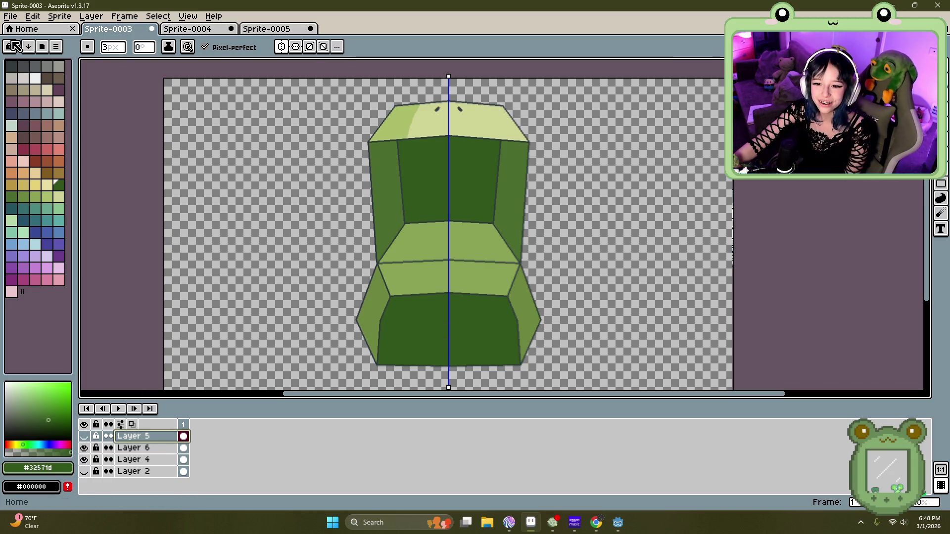
click(11, 17)
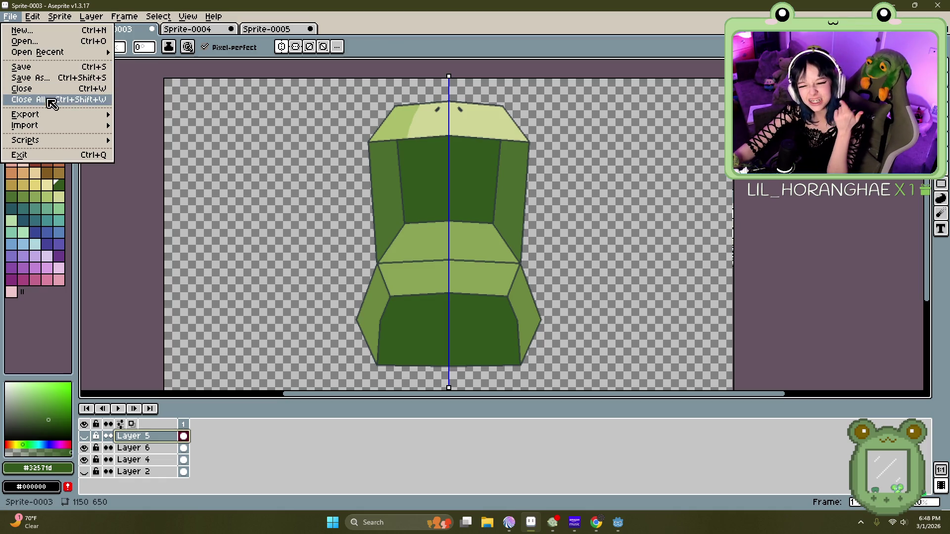
mouse_move(66, 117)
click(147, 116)
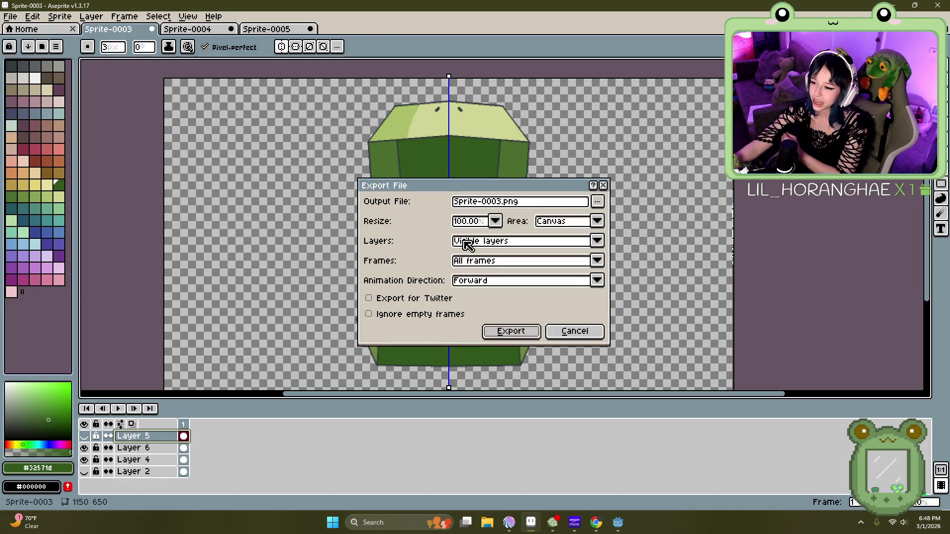
click(501, 202)
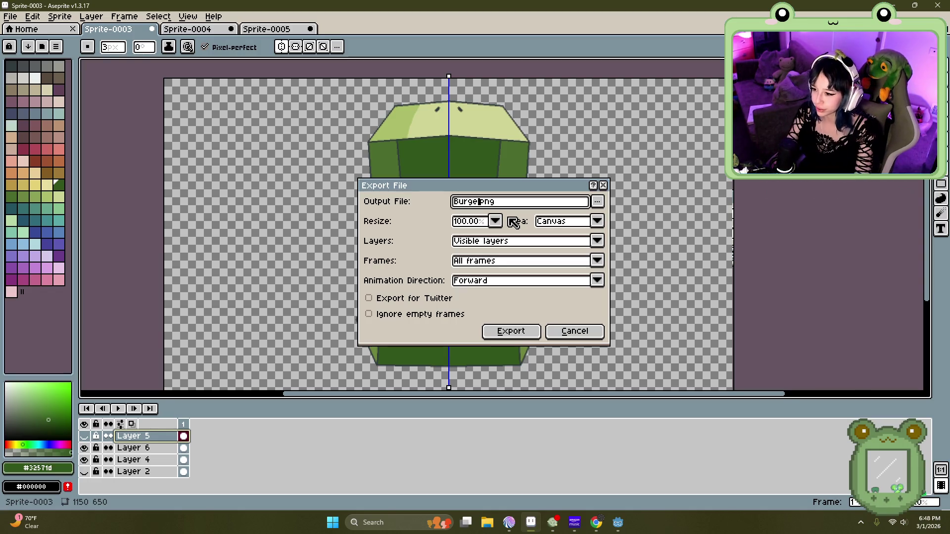
text(Open)
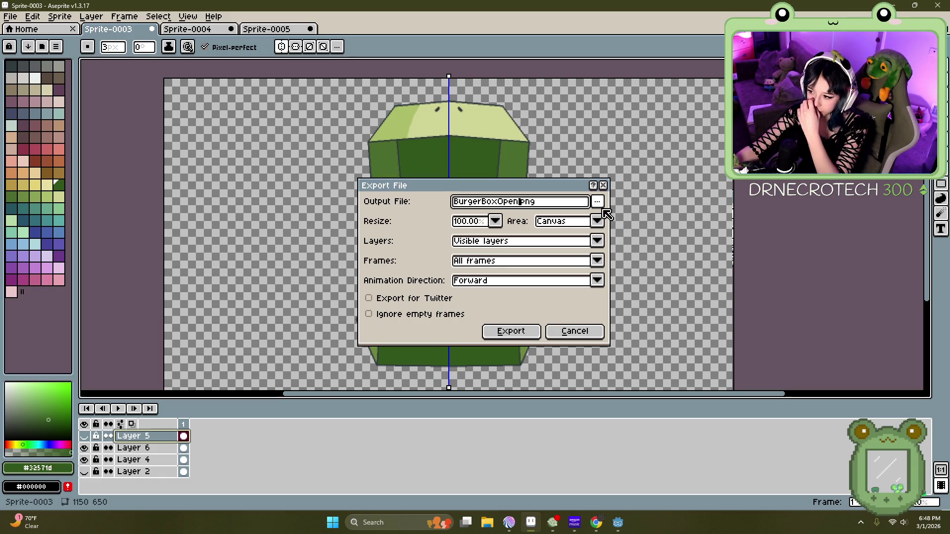
click(597, 201)
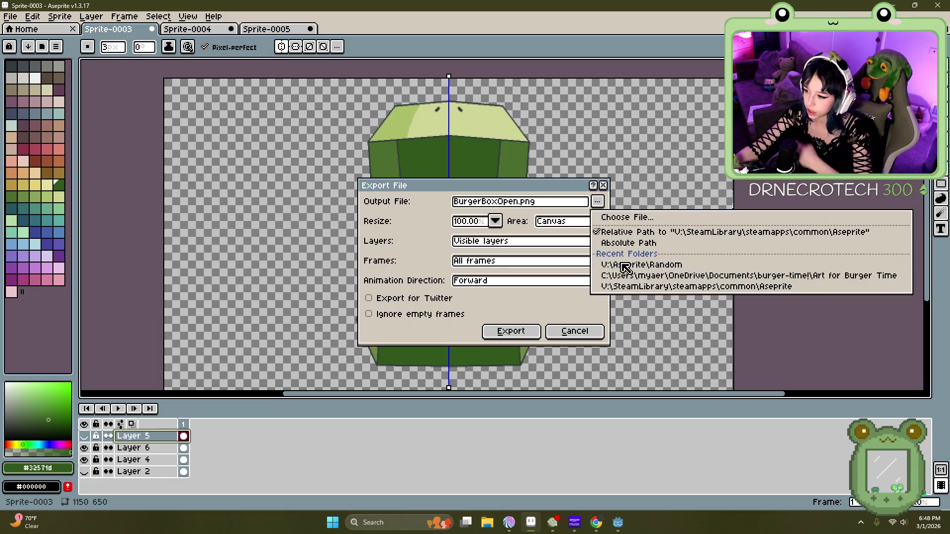
click(643, 275)
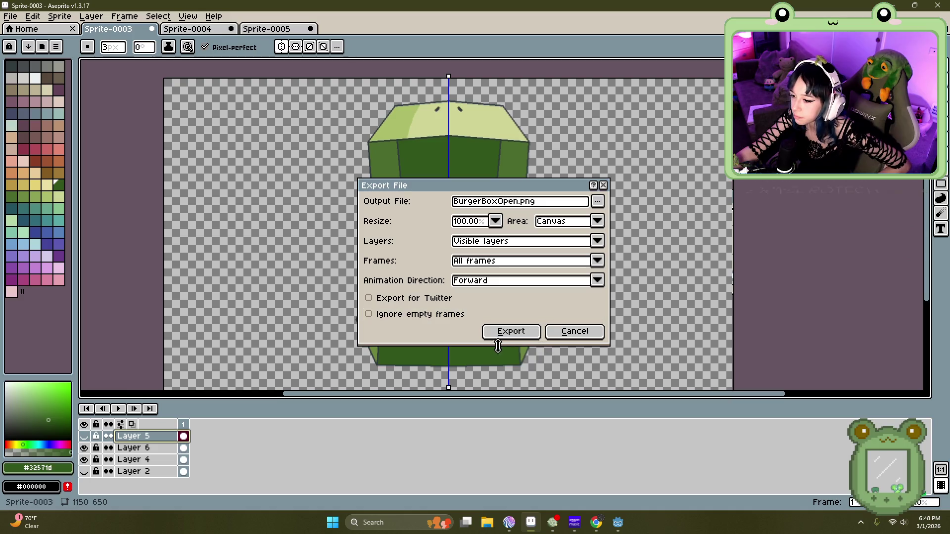
click(514, 339)
click(267, 29)
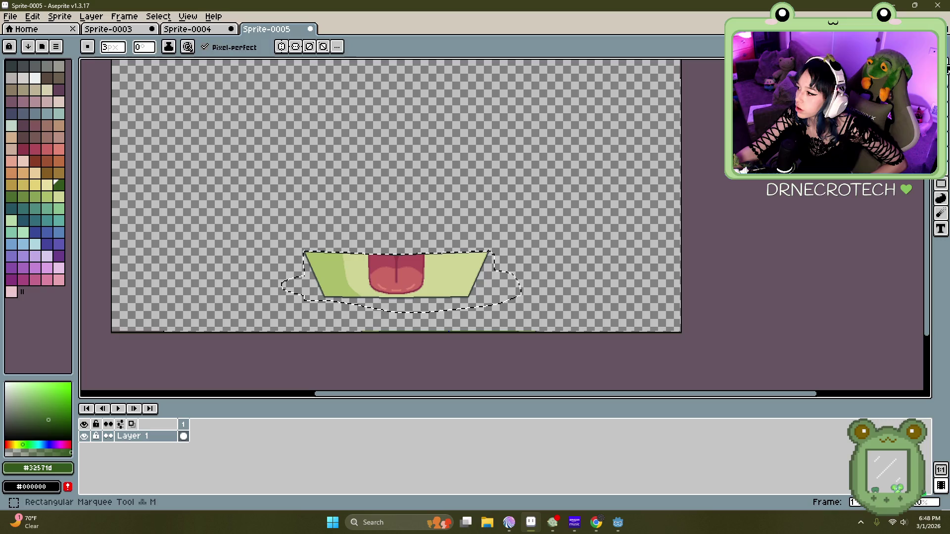
Step: Clear the selection around the burger bottom using the selection tool
click(940, 65)
click(941, 75)
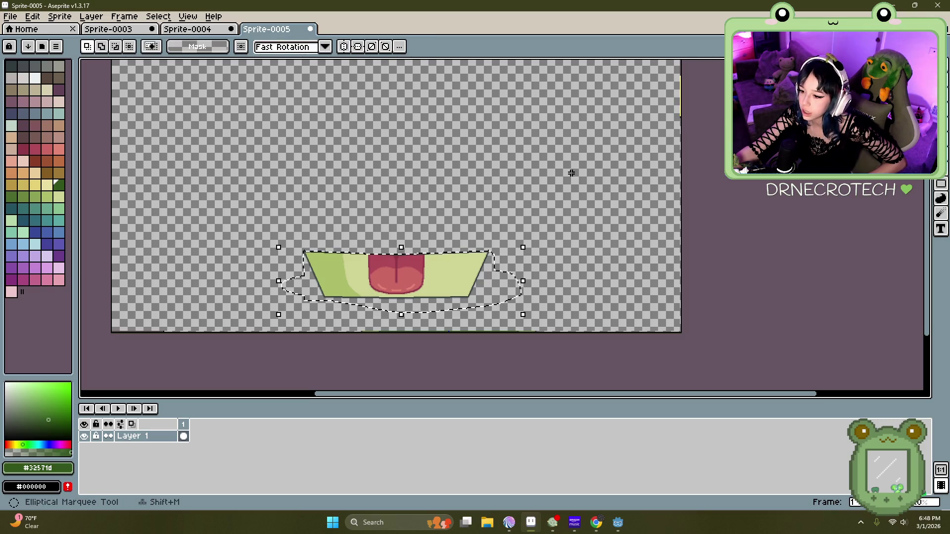
click(568, 170)
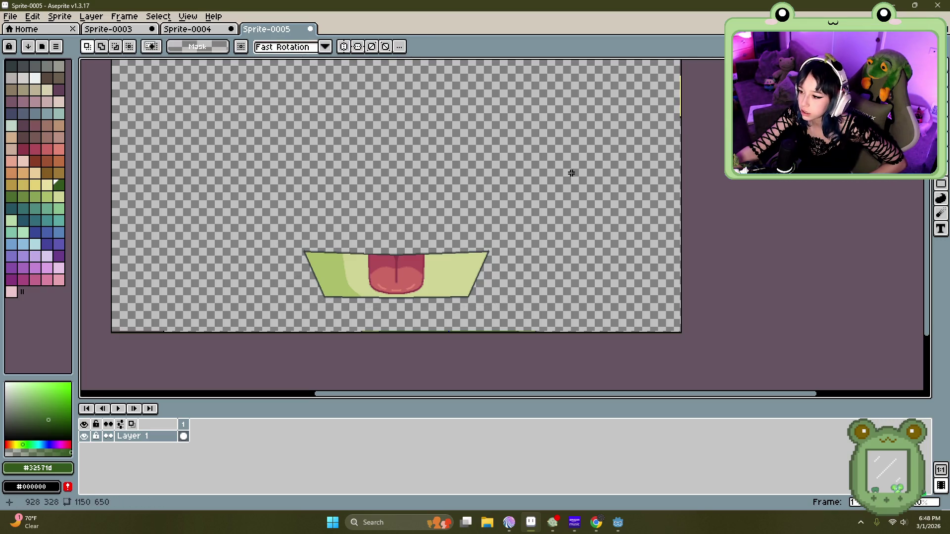
Step: Export Sprite-0005 as BurgerBoxFront.png to the Art for Burger Time folder
click(12, 21)
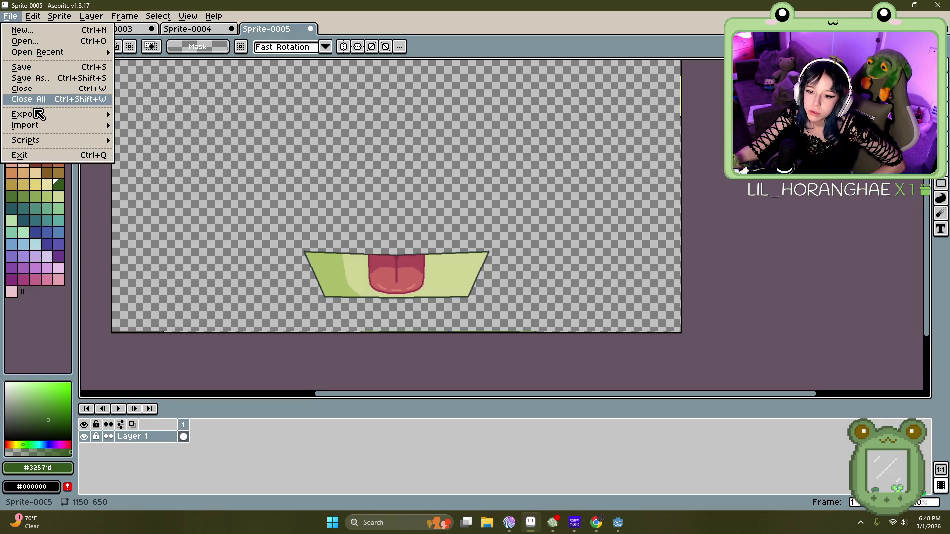
mouse_move(41, 118)
click(143, 116)
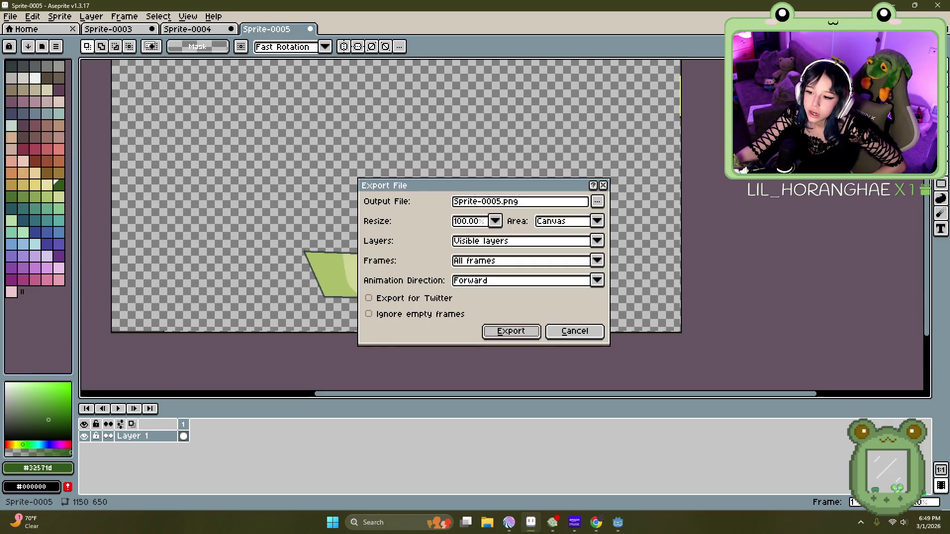
click(502, 204)
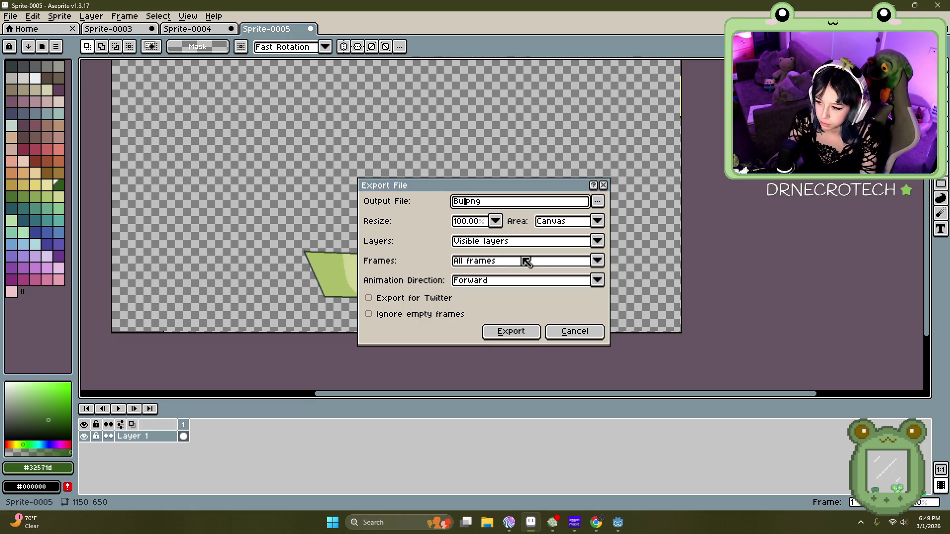
text(rgerBox)
text(L)
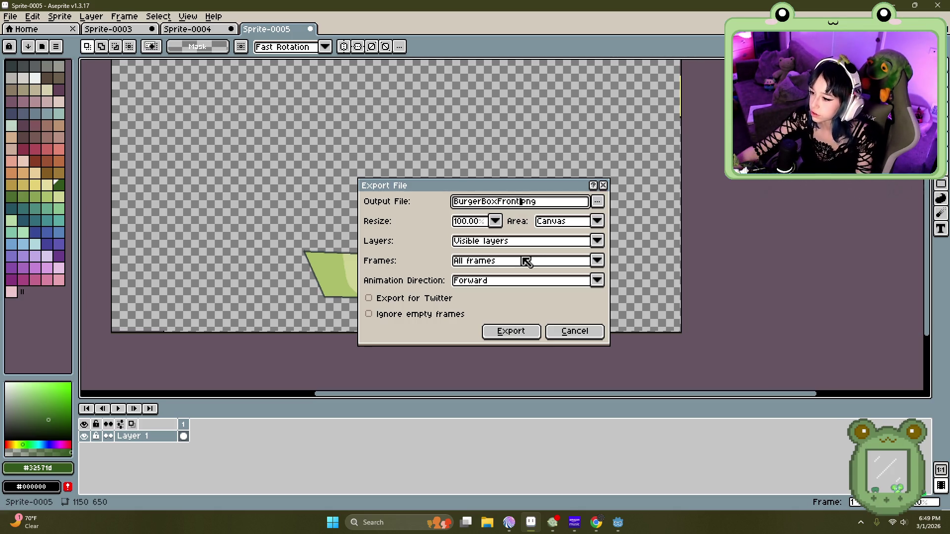
click(597, 202)
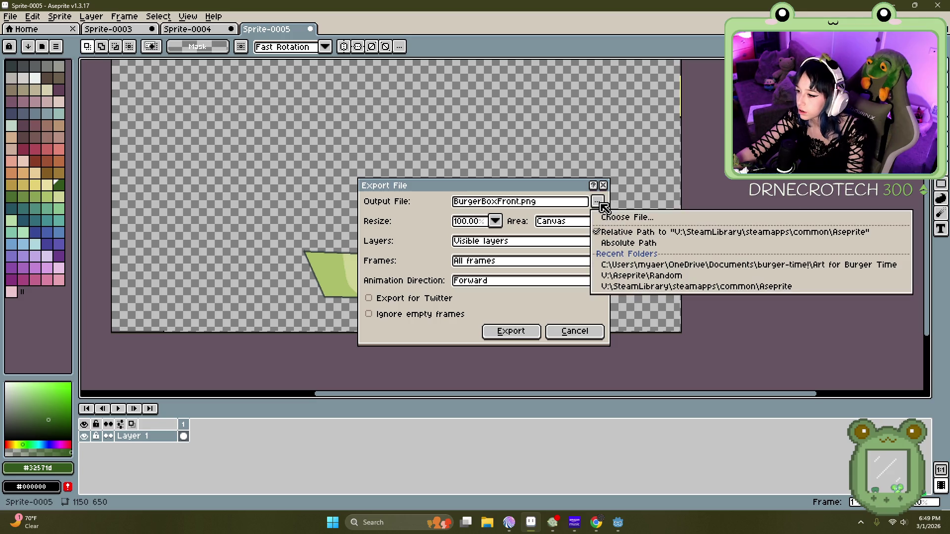
click(647, 270)
click(528, 332)
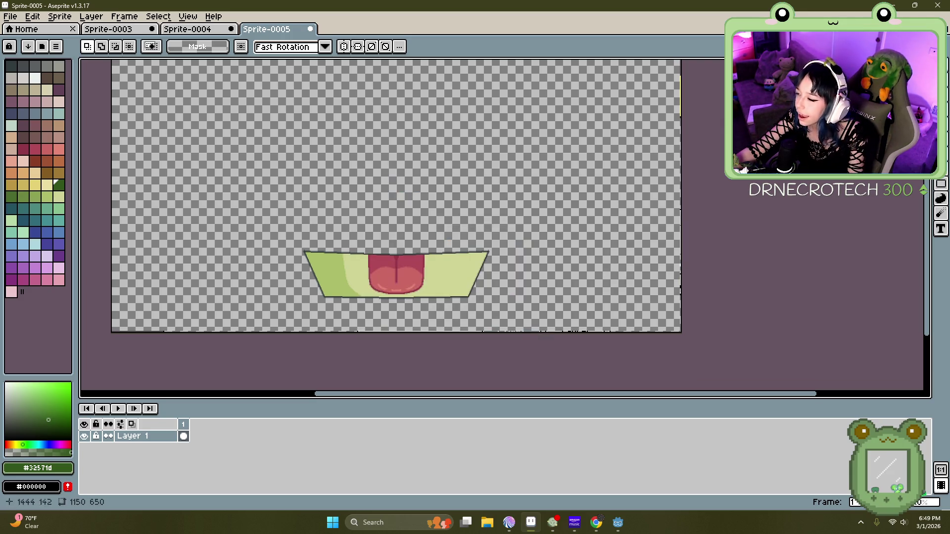
key(alt+Tab)
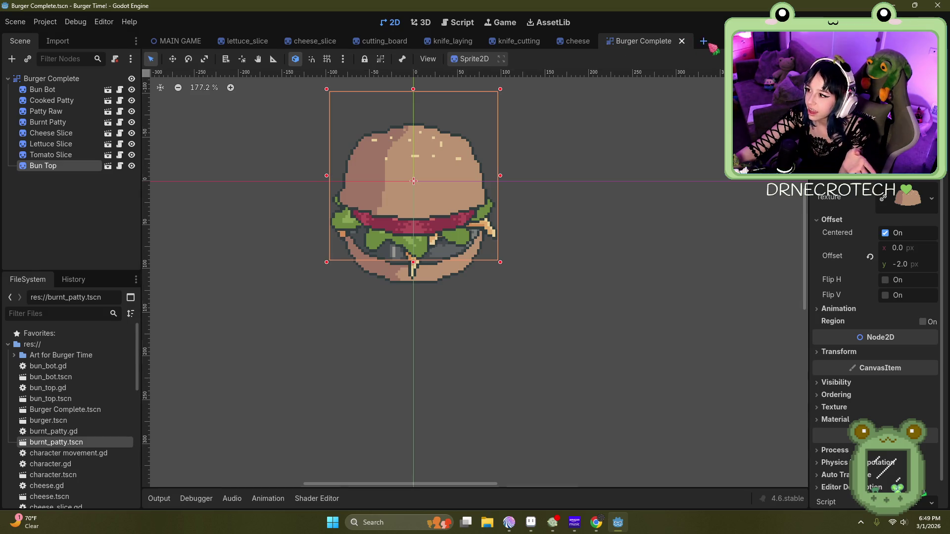
Step: Create a new scene with a CanvasGroup root found by searching 'canvas'
click(704, 42)
click(77, 148)
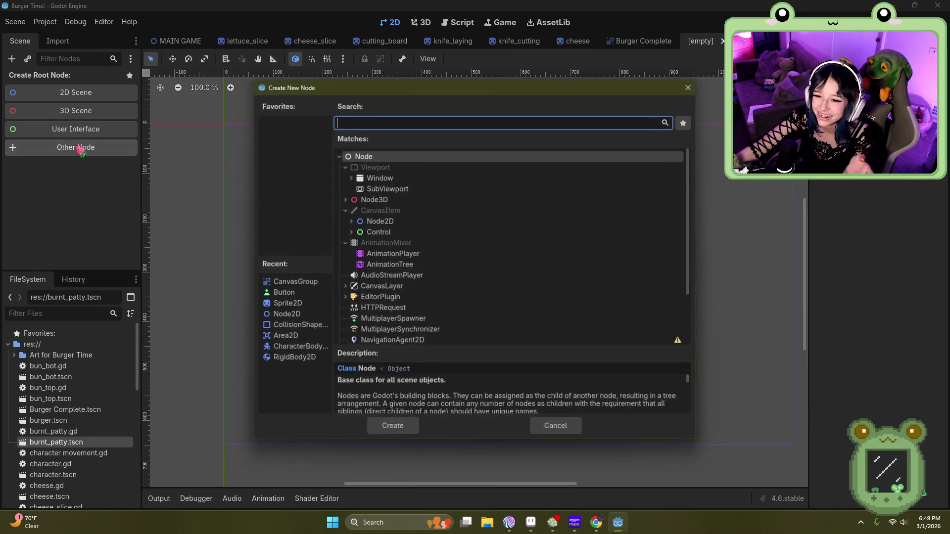
click(369, 123)
text(canvas)
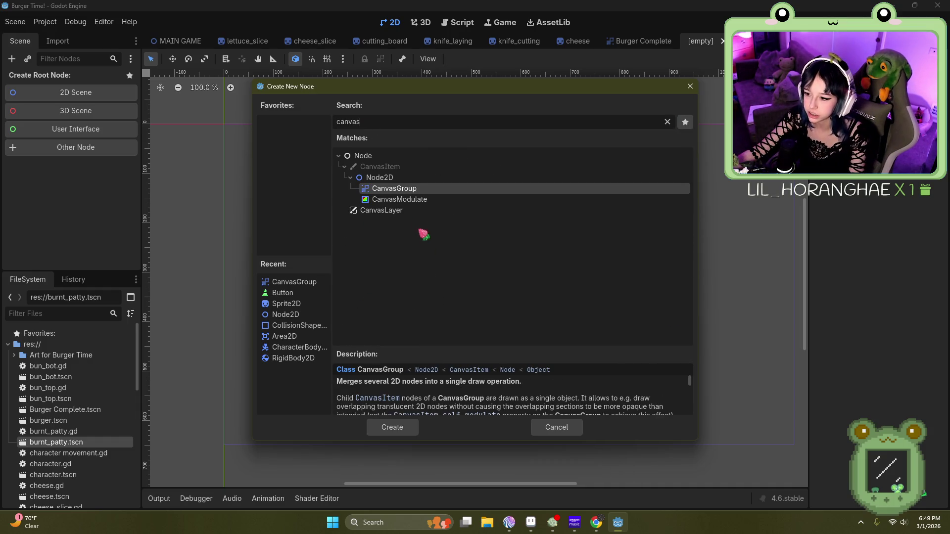
double_click(405, 195)
scroll(326, 186, down, 2)
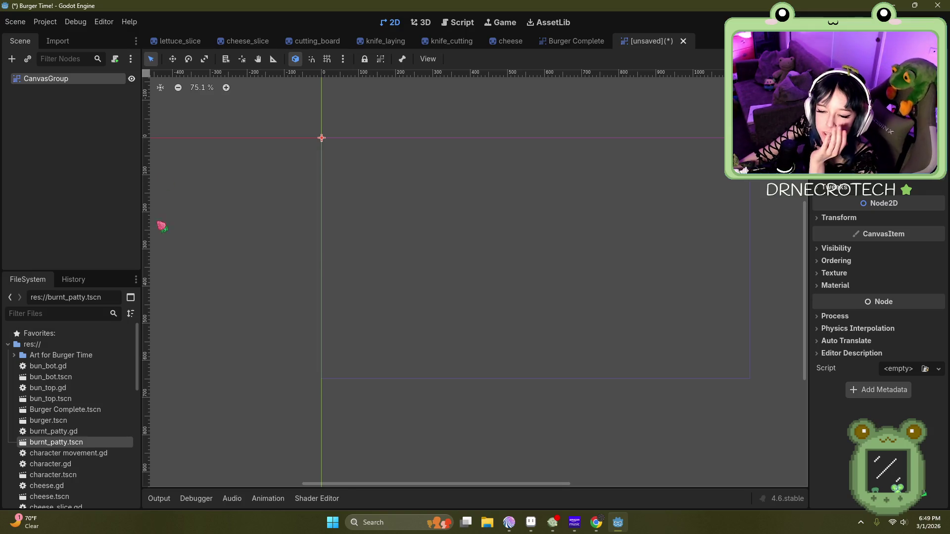
Step: Add a test Node2D child under CanvasGroup, then delete it and return to the new scene
right_click(53, 78)
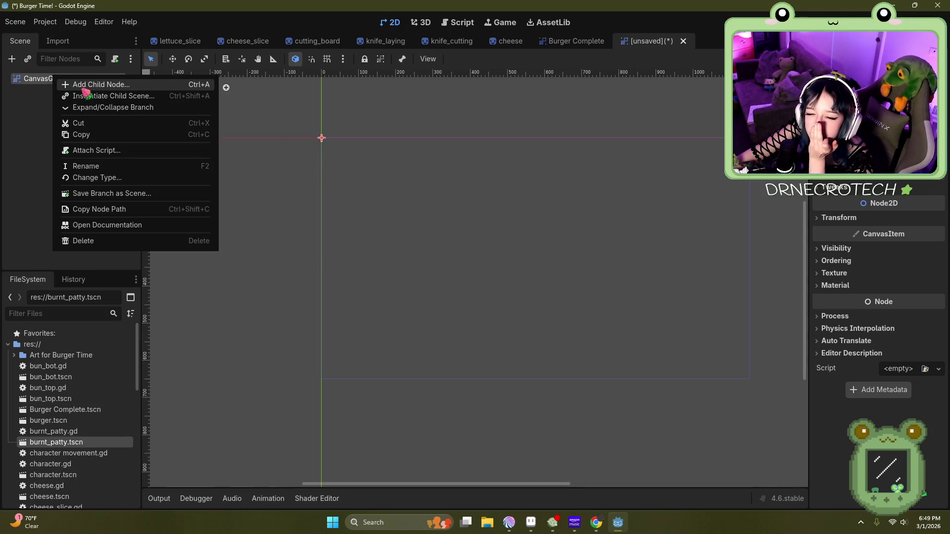
click(85, 88)
key(BackSpace)
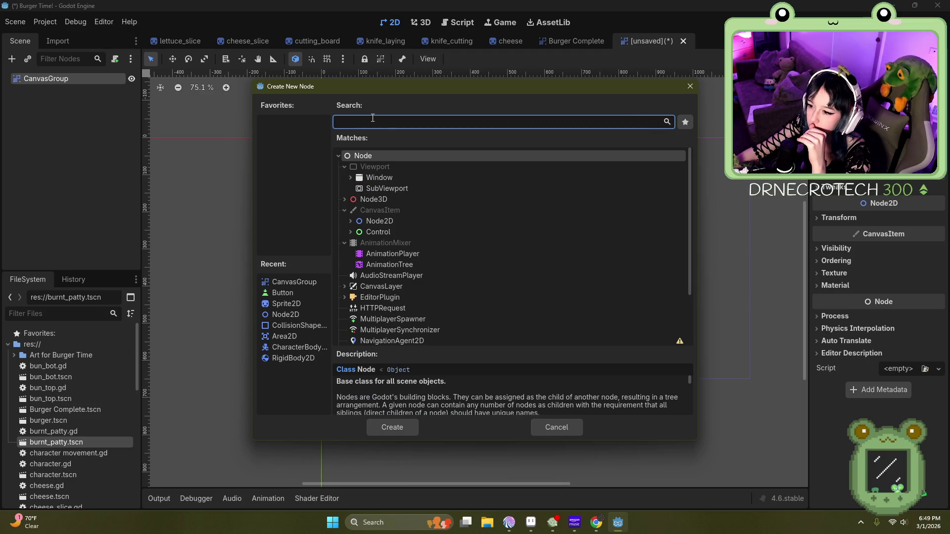
scroll(430, 204, down, 2)
scroll(425, 203, up, 3)
click(382, 221)
double_click(382, 221)
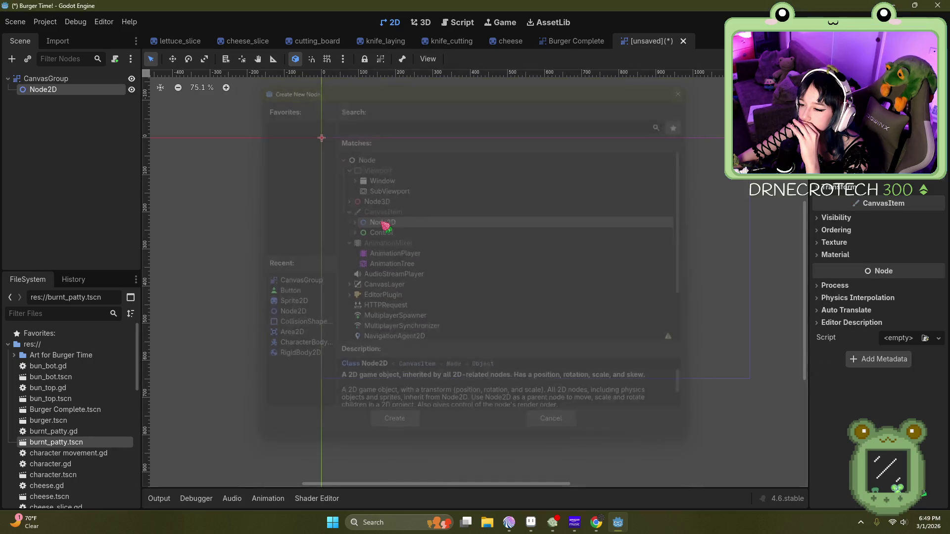
key(Delete)
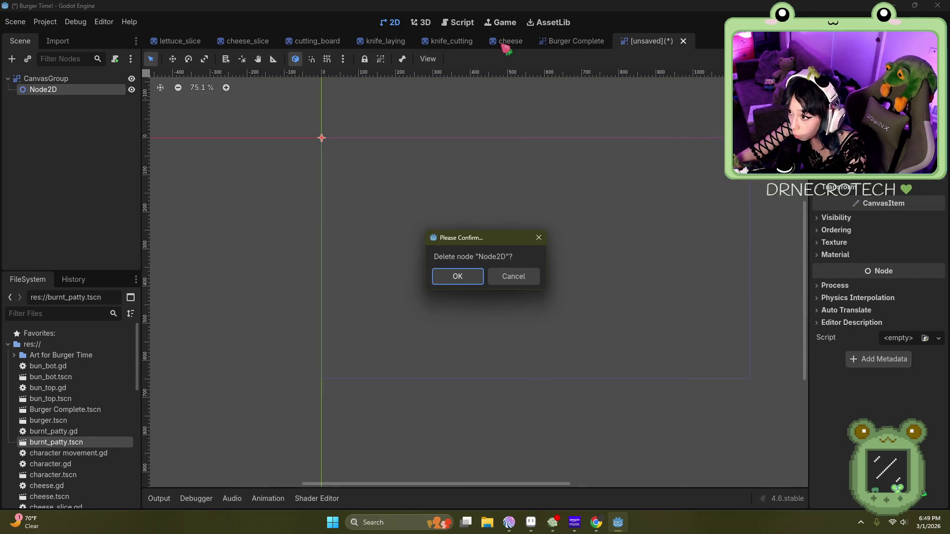
click(455, 275)
click(506, 40)
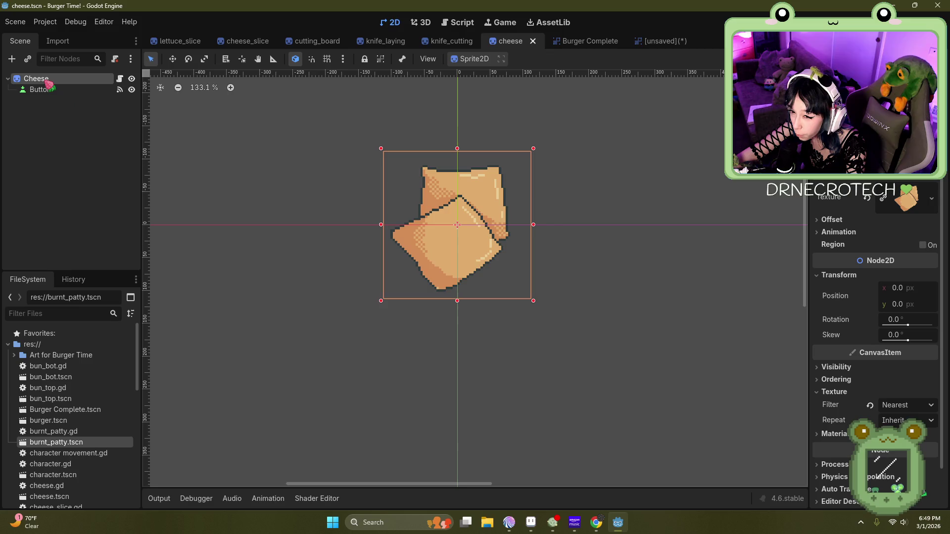
click(665, 43)
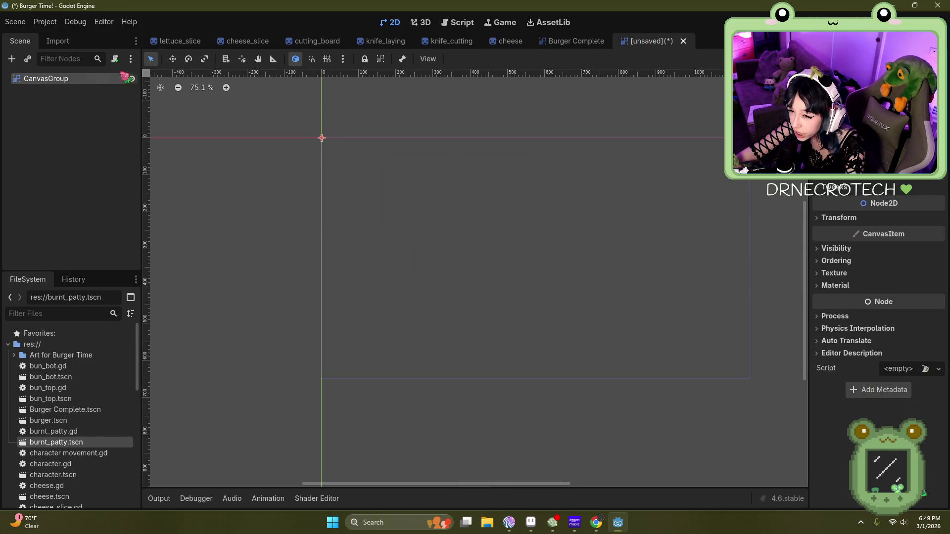
Step: Rename the root node to 'Burger Box Open', fixing an extra space
right_click(56, 81)
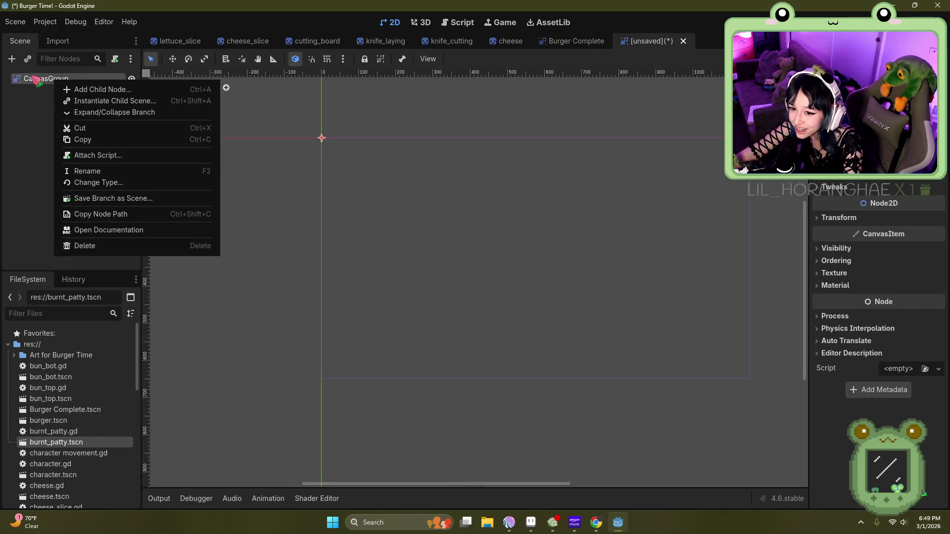
double_click(32, 76)
text(Open)
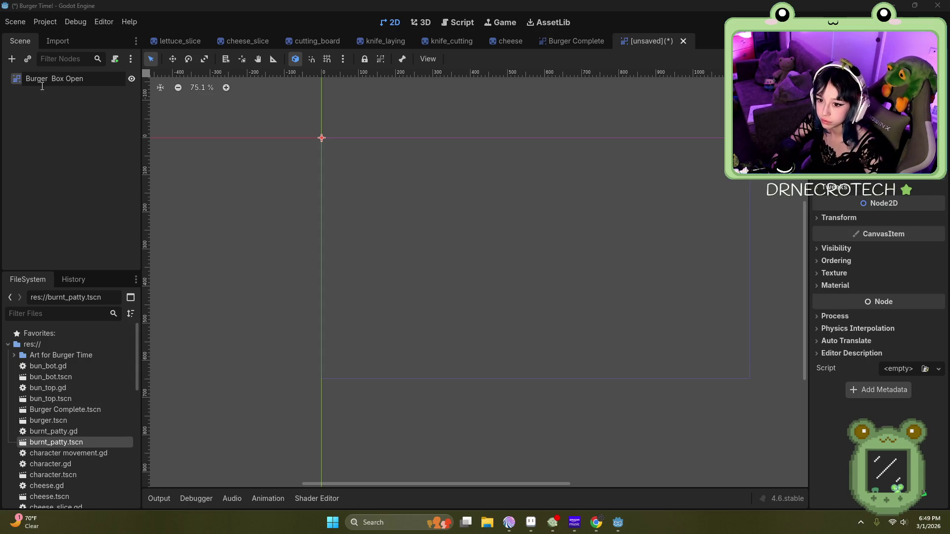
click(47, 92)
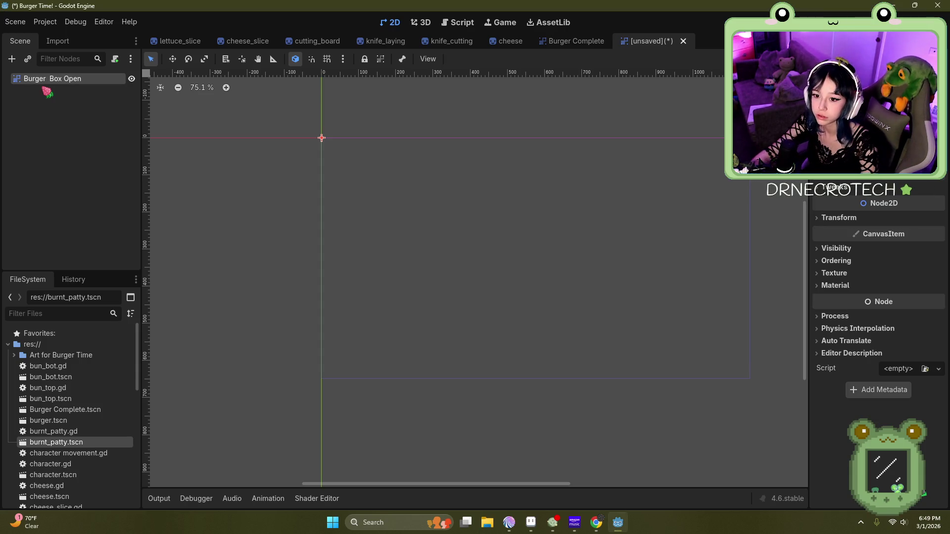
double_click(57, 80)
click(48, 79)
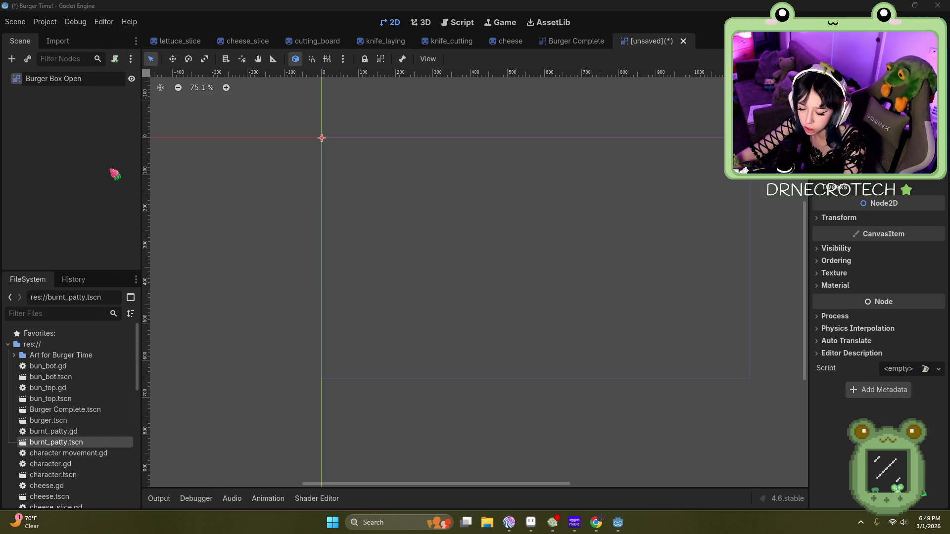
click(72, 128)
click(47, 79)
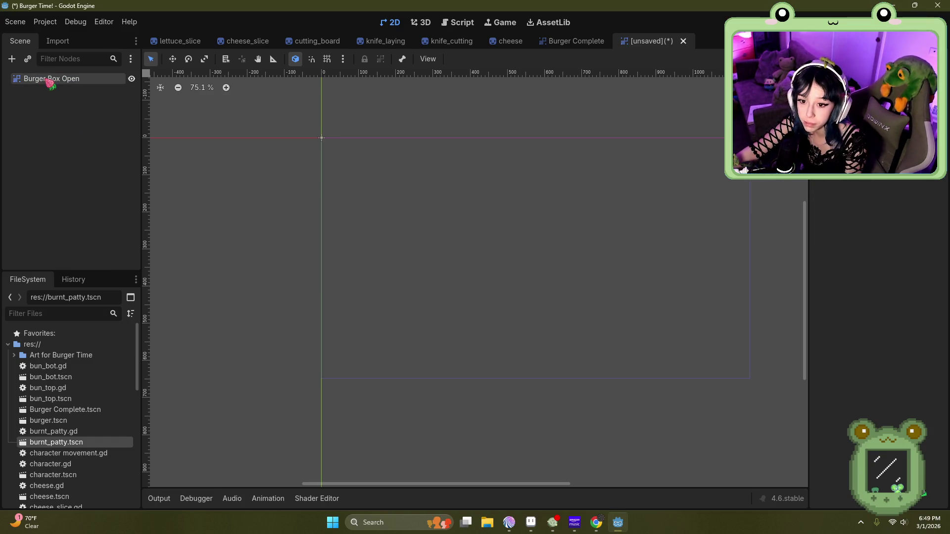
Step: Add a Sprite2D child and open its Texture chooser
click(12, 59)
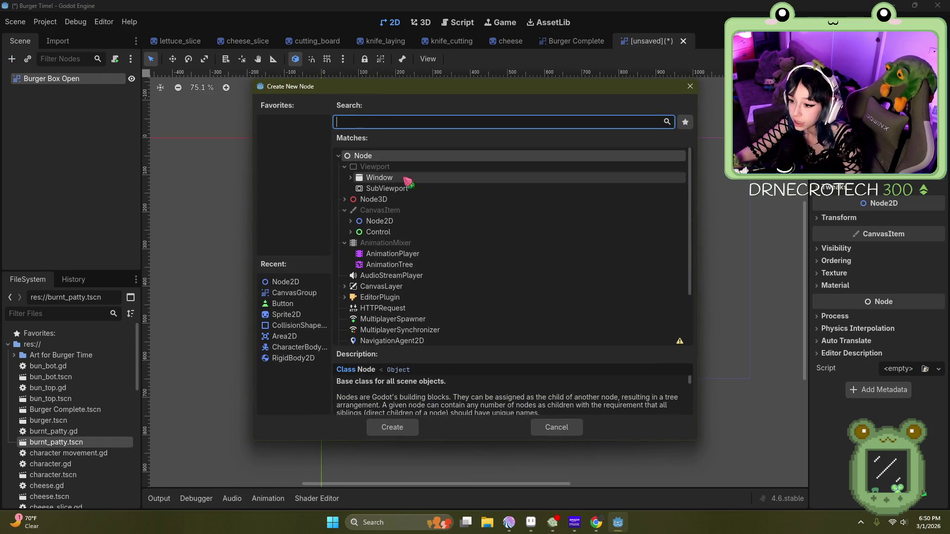
text(sprite)
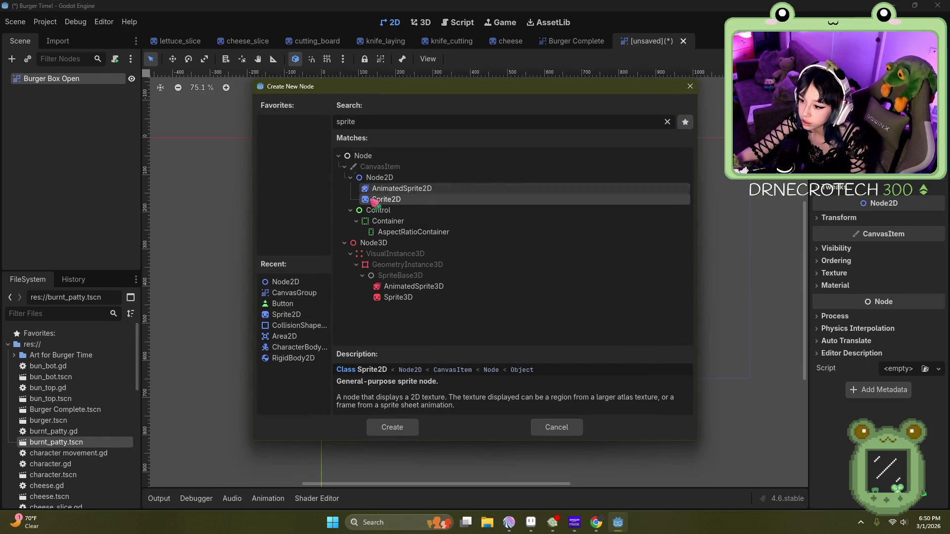
double_click(384, 199)
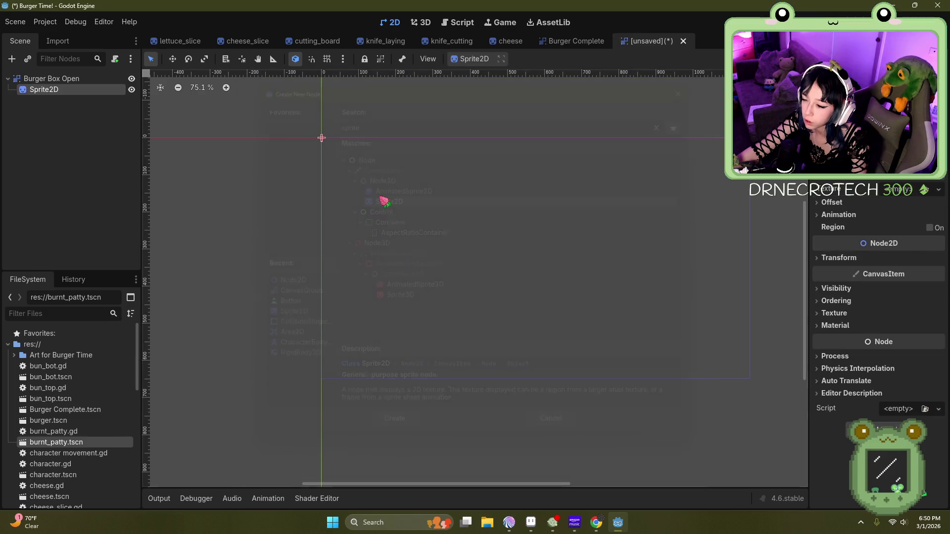
double_click(71, 93)
key(Escape)
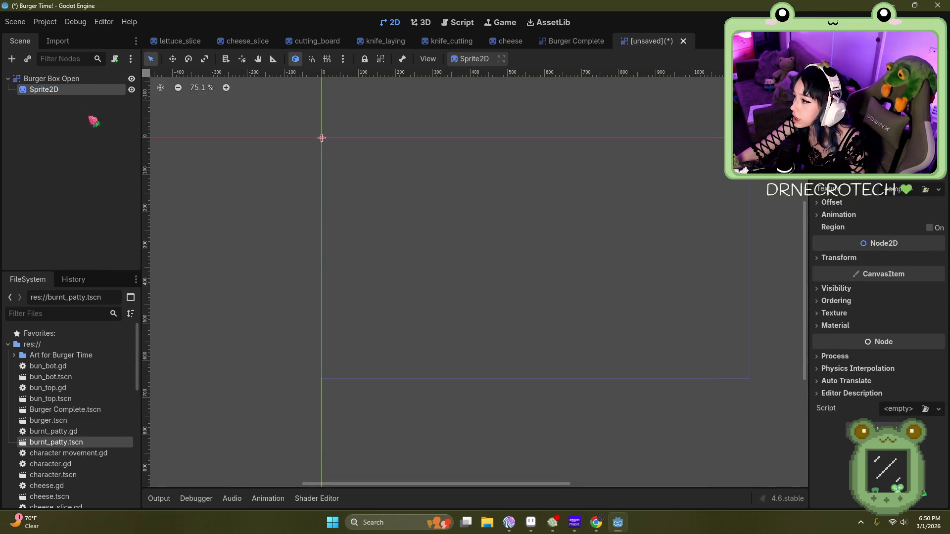
click(925, 189)
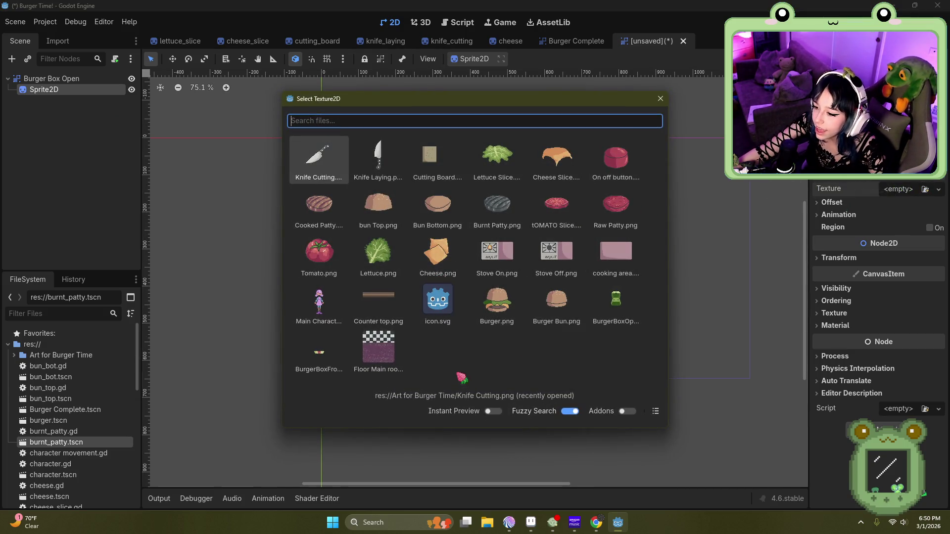
Step: Assign the BurgerBoxOpen texture, rename the sprite BB_Open, and uncheck Centered under Offset
click(611, 315)
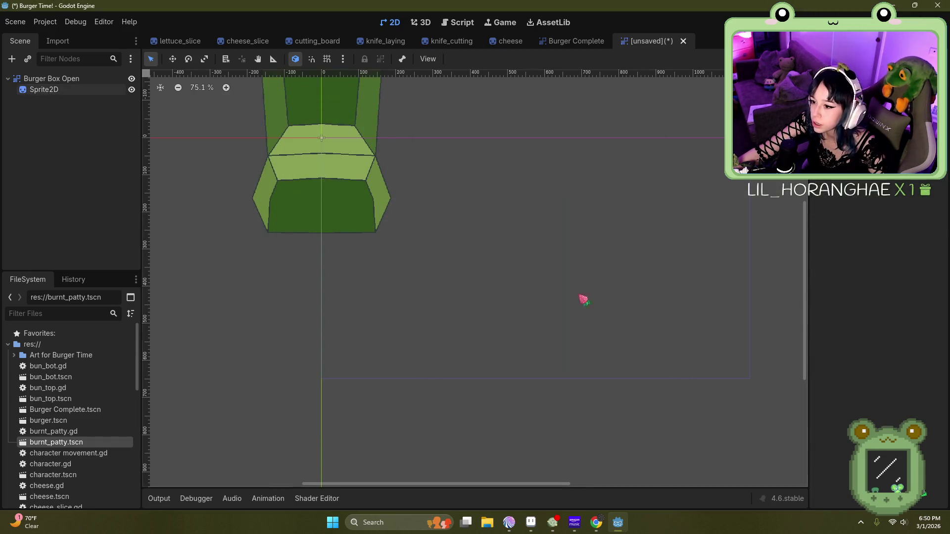
double_click(72, 90)
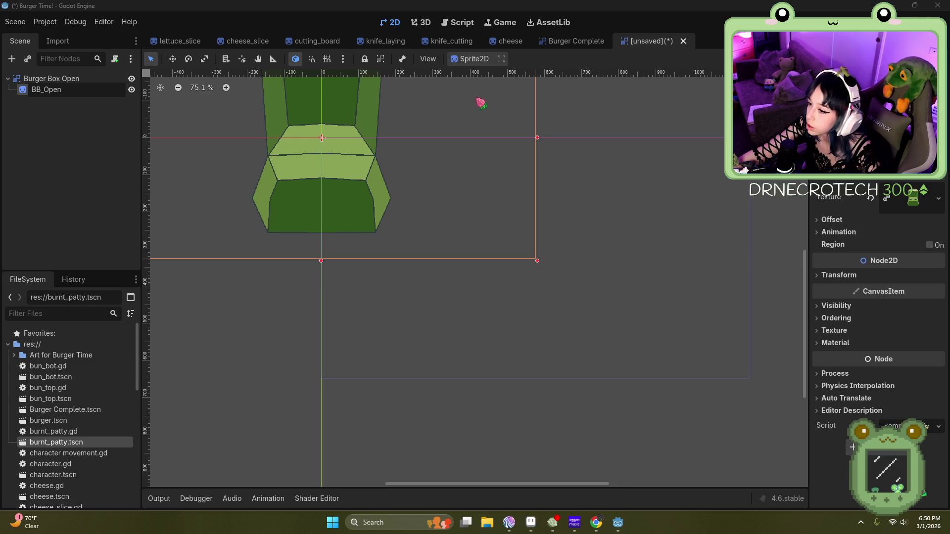
click(831, 219)
click(885, 233)
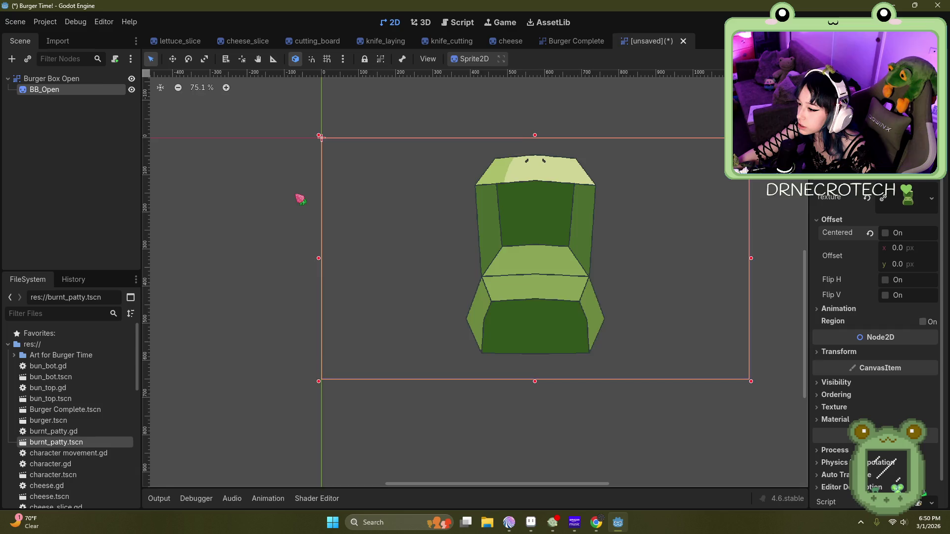
scroll(534, 322, up, 1)
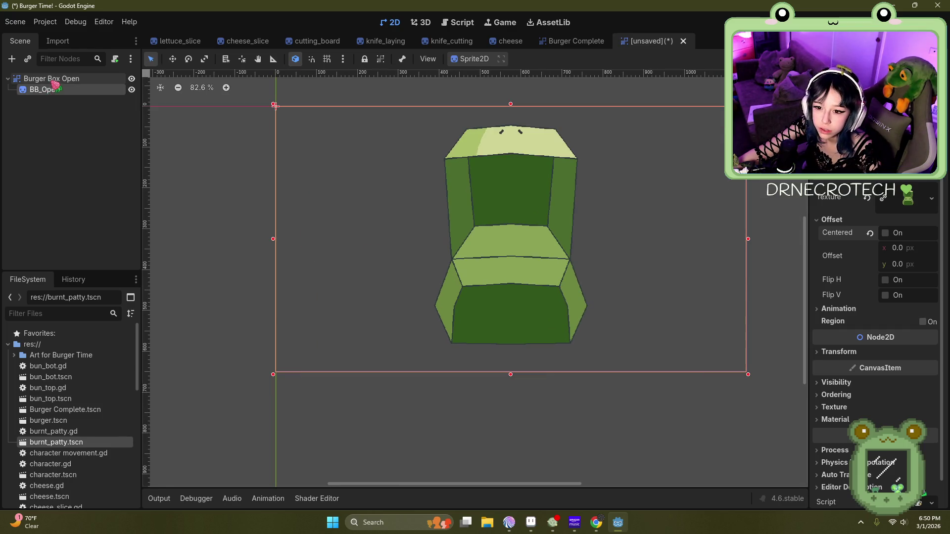
Step: Add a second Sprite2D child to Burger Box Open with the tongue front piece texture
right_click(52, 79)
click(69, 88)
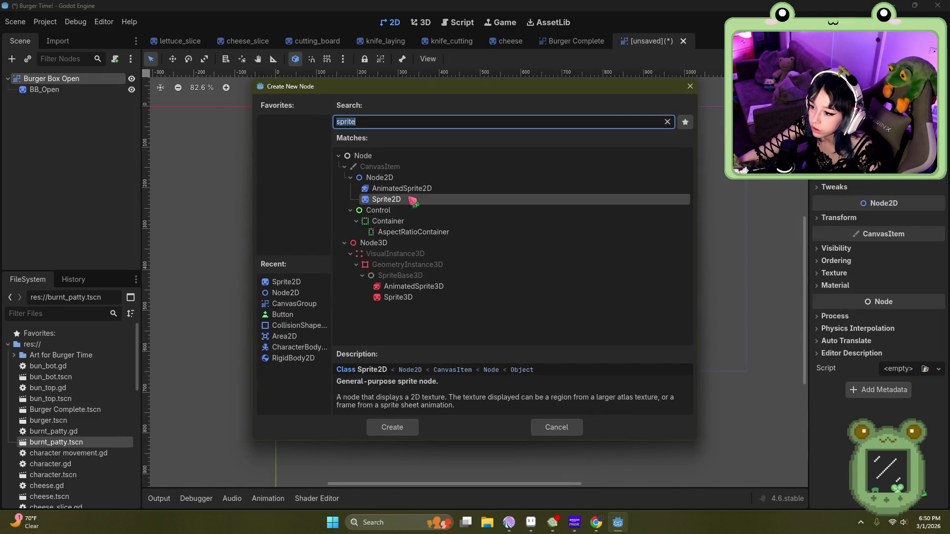
double_click(416, 198)
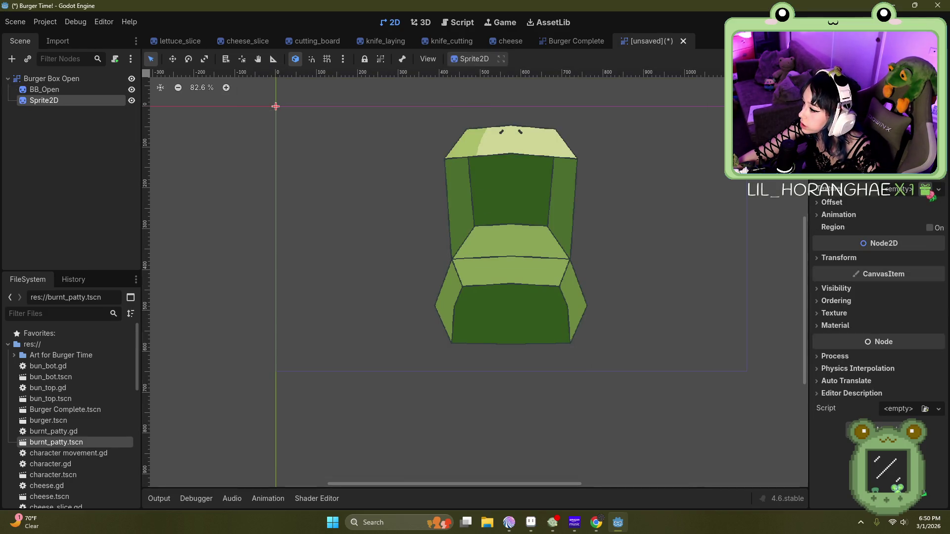
click(898, 189)
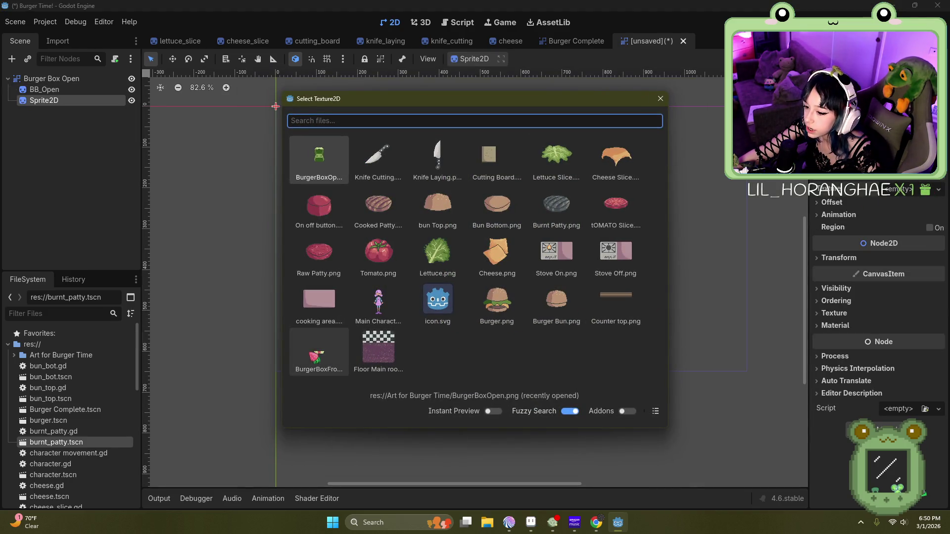
click(309, 355)
click(267, 204)
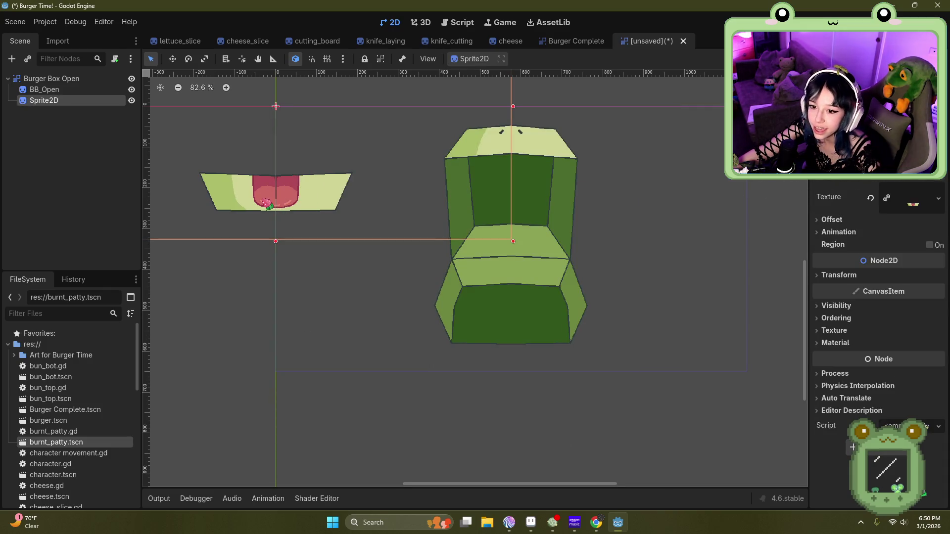
Step: Rename the new sprite BB_Front and uncheck Centered in its Offset settings
double_click(42, 100)
text(BB)
key(Return)
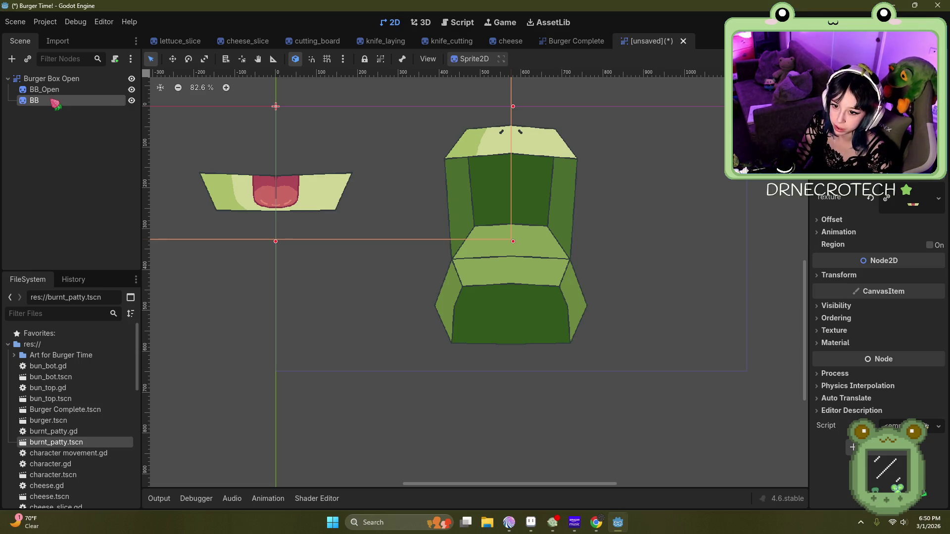
double_click(51, 99)
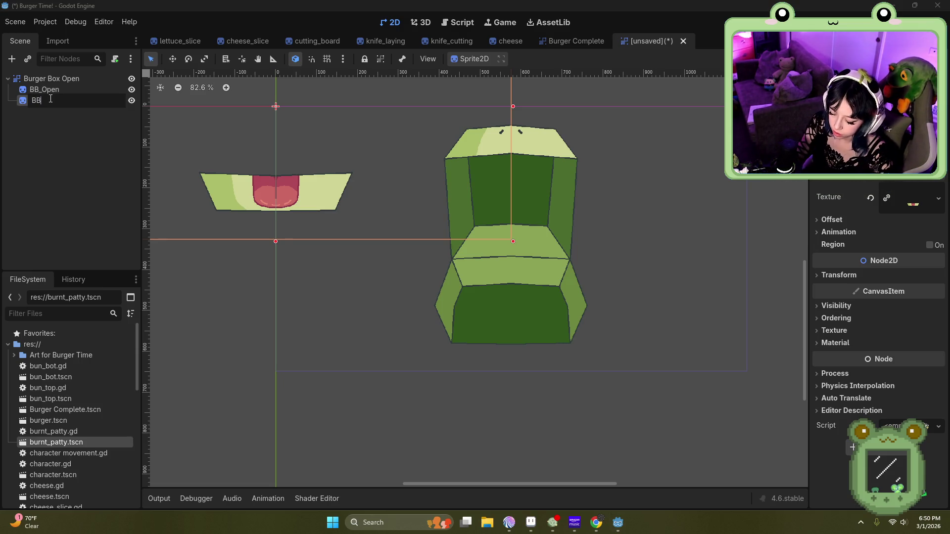
text(_Front)
key(Return)
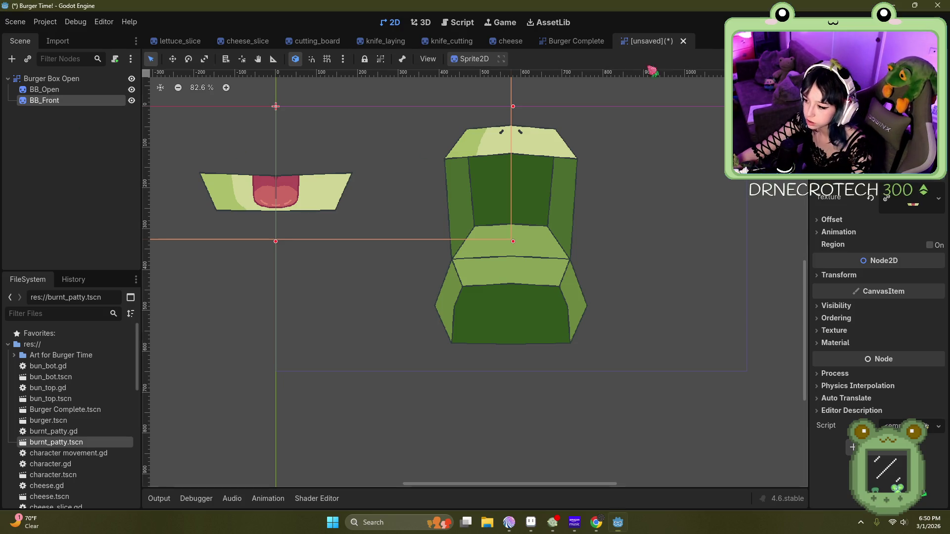
click(836, 219)
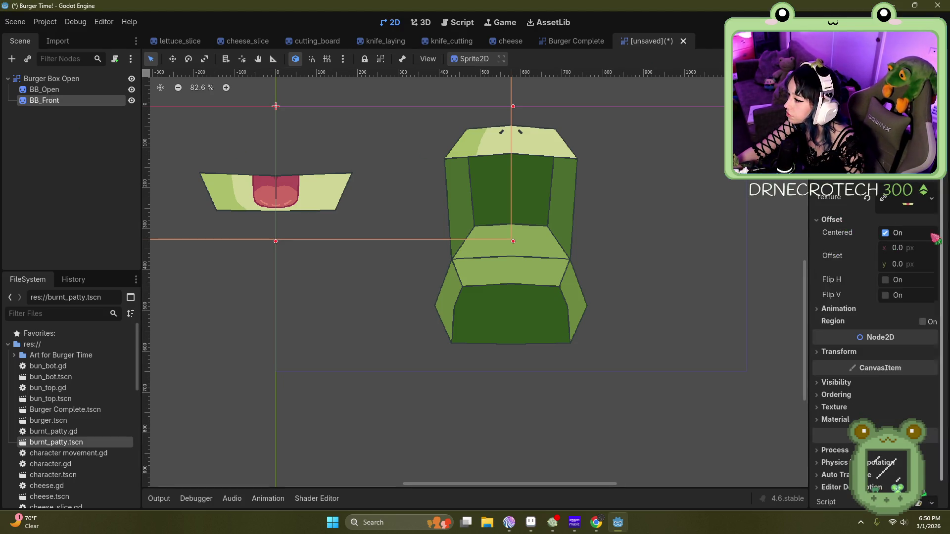
click(885, 233)
Step: Expand BB_Front's Visibility settings, toggle the first visibility layer off and back on, and edit its Modulate tint
click(201, 218)
click(72, 100)
scroll(871, 258, down, 1)
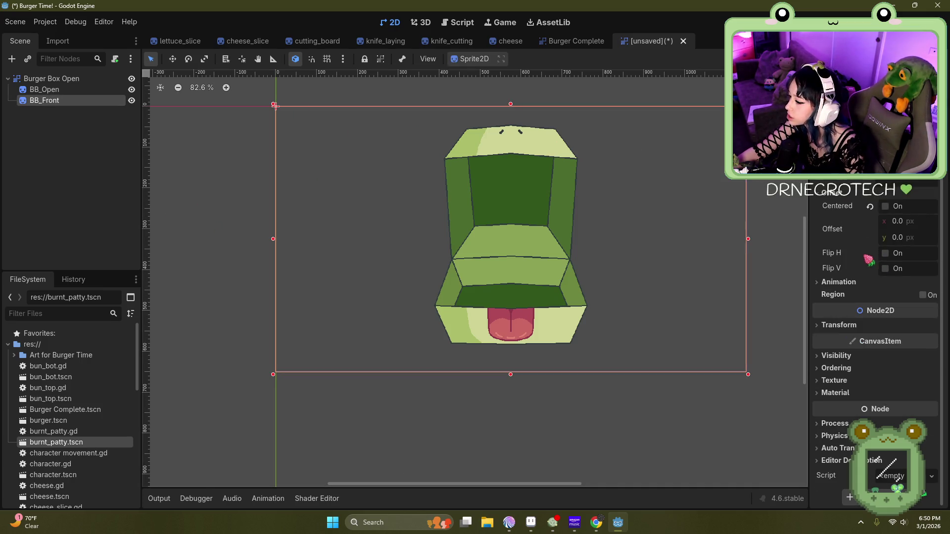
click(845, 356)
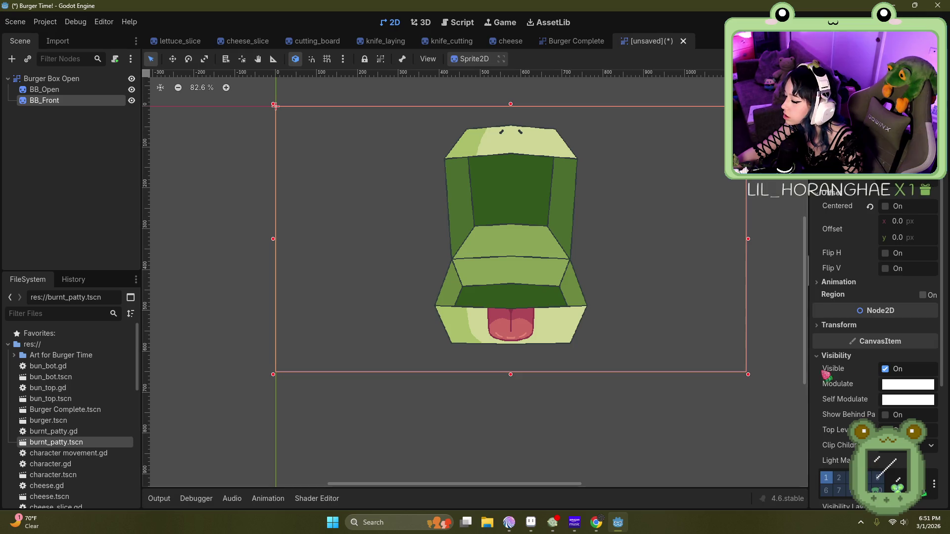
scroll(880, 363, down, 4)
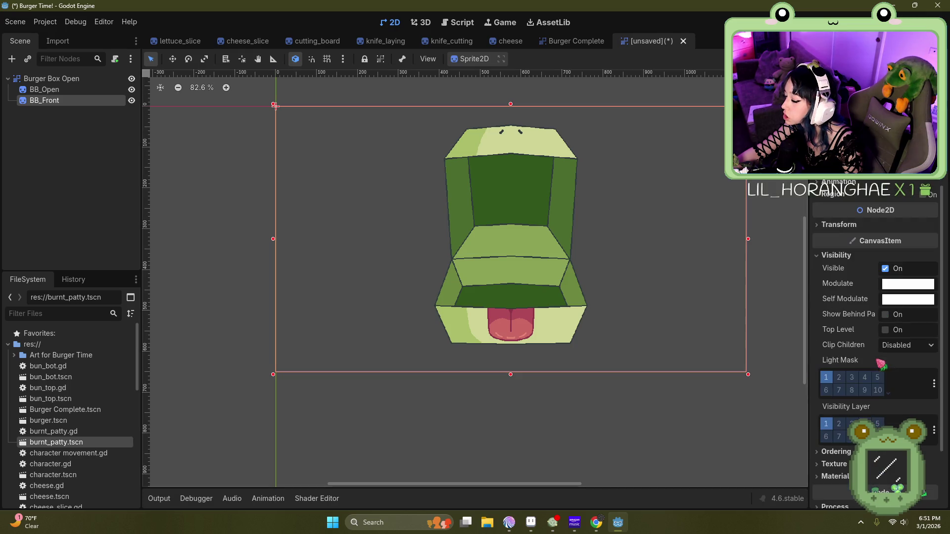
click(827, 425)
click(827, 425)
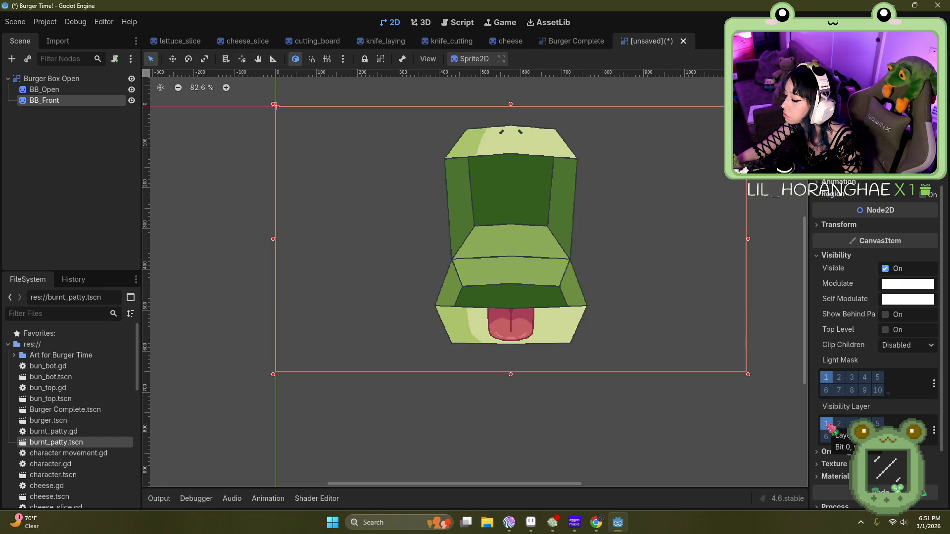
scroll(841, 440, down, 2)
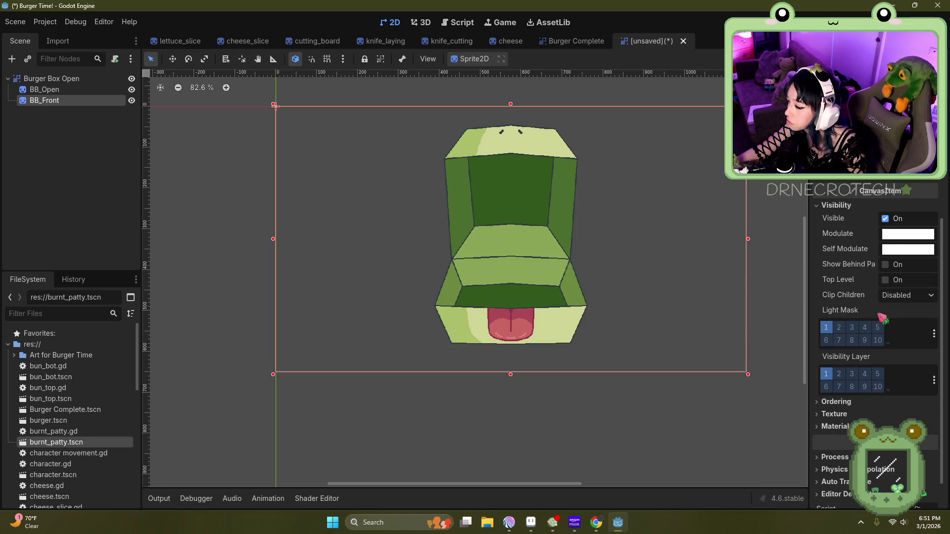
click(908, 237)
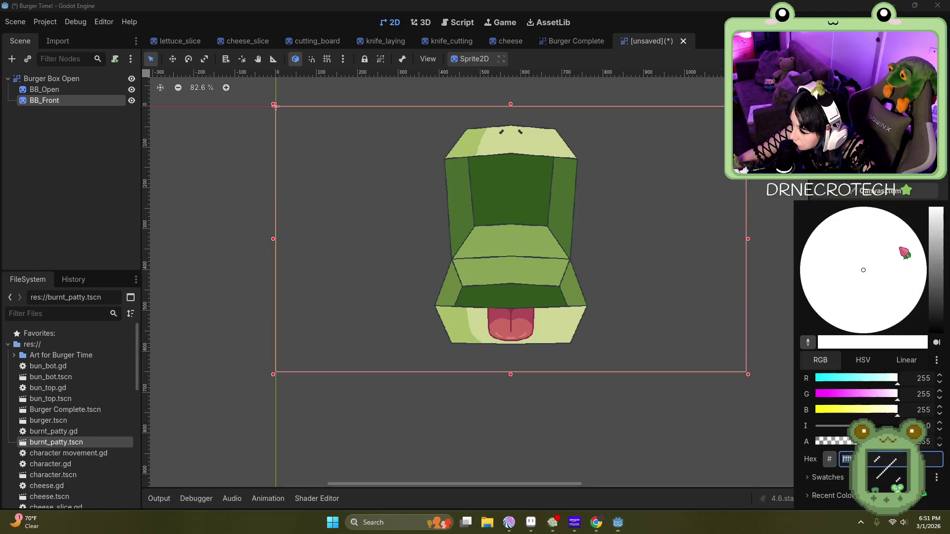
Step: Lower BB_Front's Modulate alpha so it's see-through, then switch to the lettuce_slice scene
drag(895, 441, 824, 441)
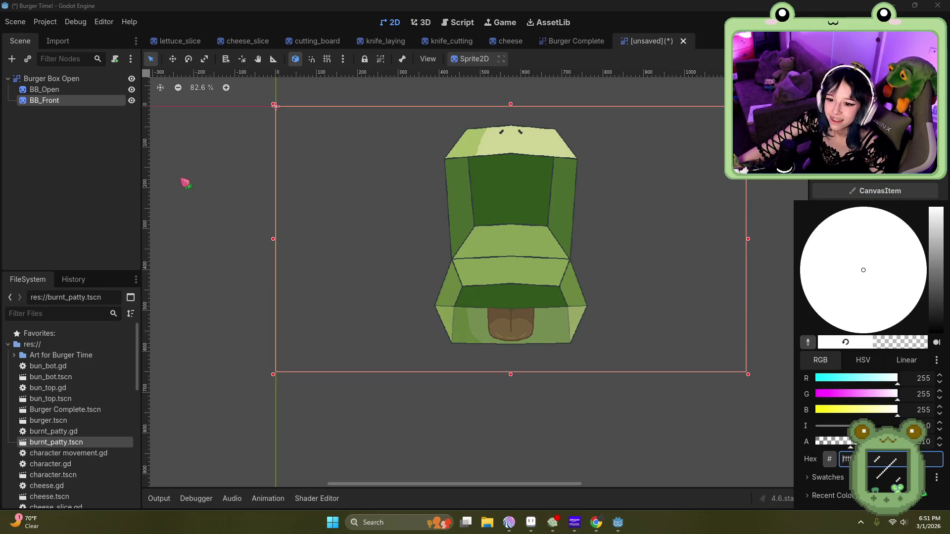
click(191, 190)
click(173, 41)
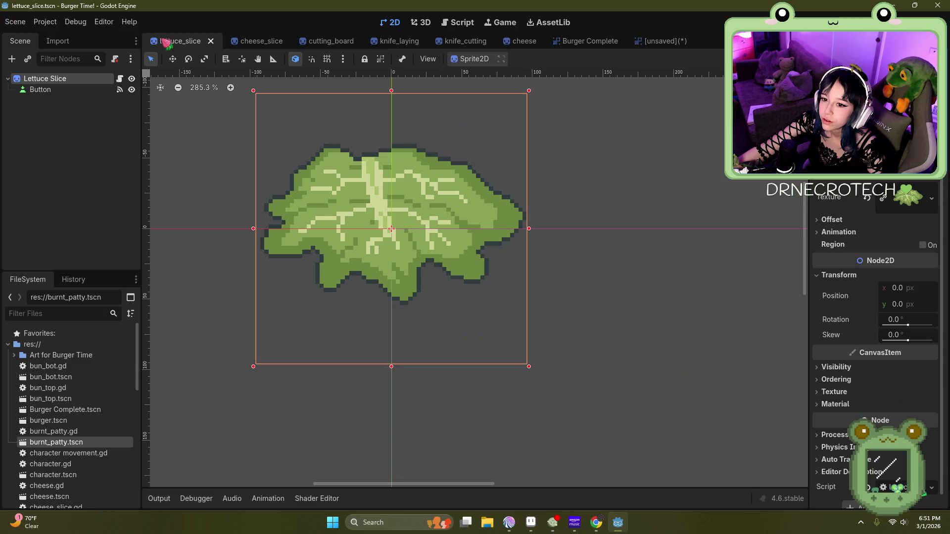
click(388, 44)
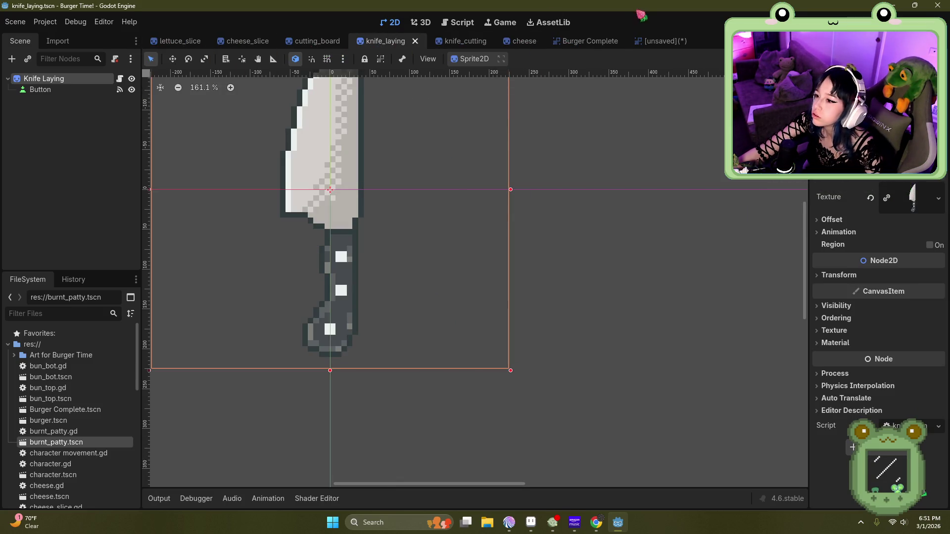
click(170, 42)
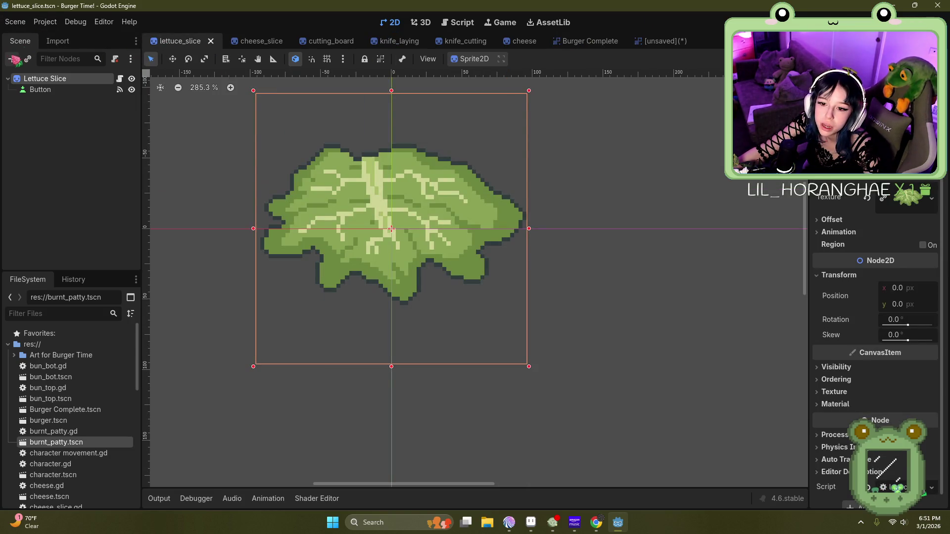
click(15, 22)
mouse_move(50, 85)
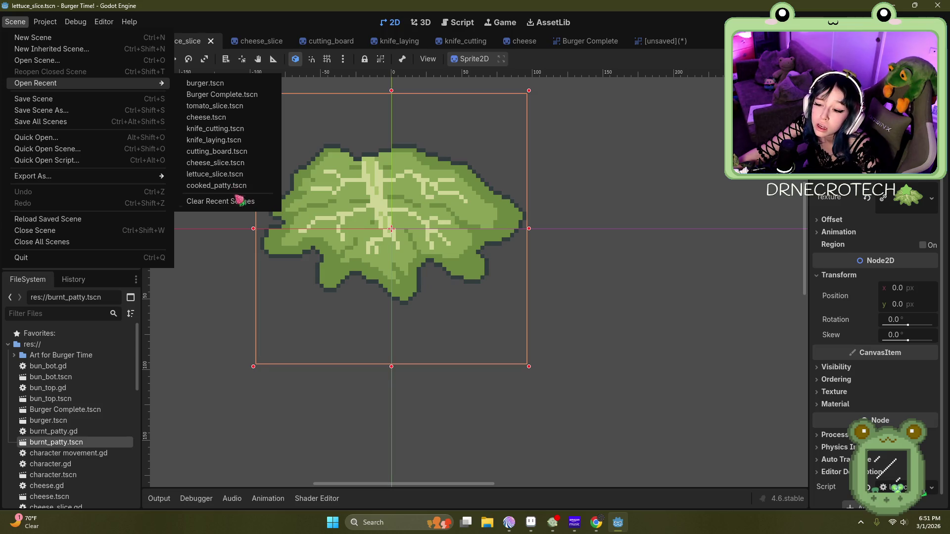
Step: Open the MAIN GAME.tscn scene
click(60, 61)
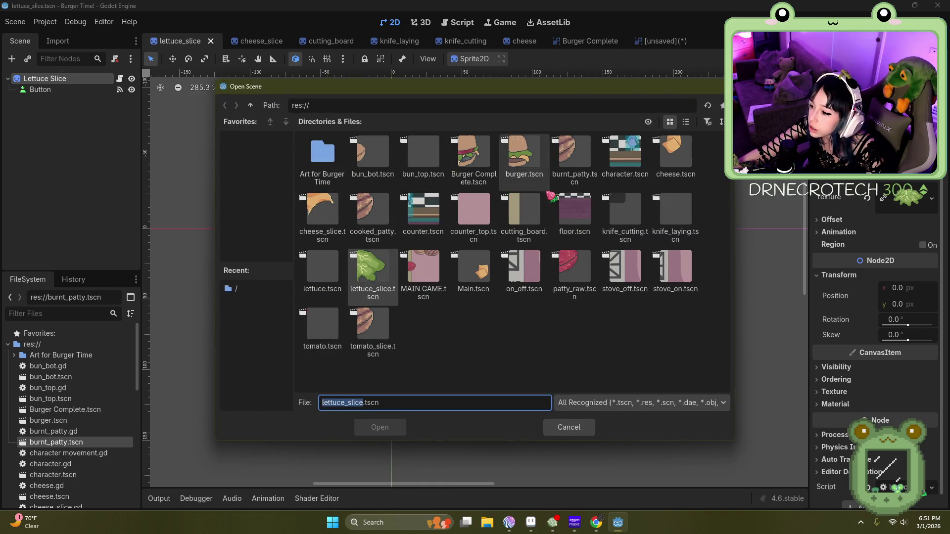
click(421, 271)
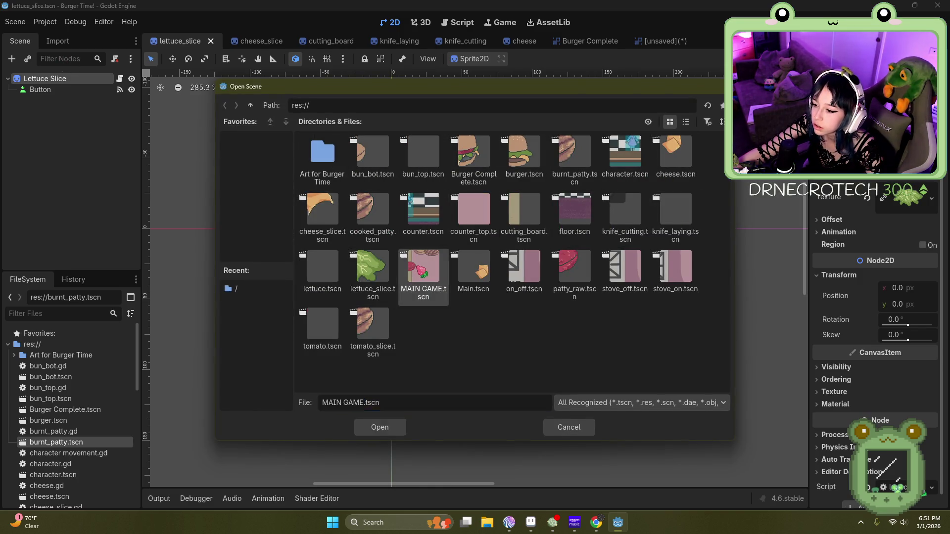
double_click(421, 271)
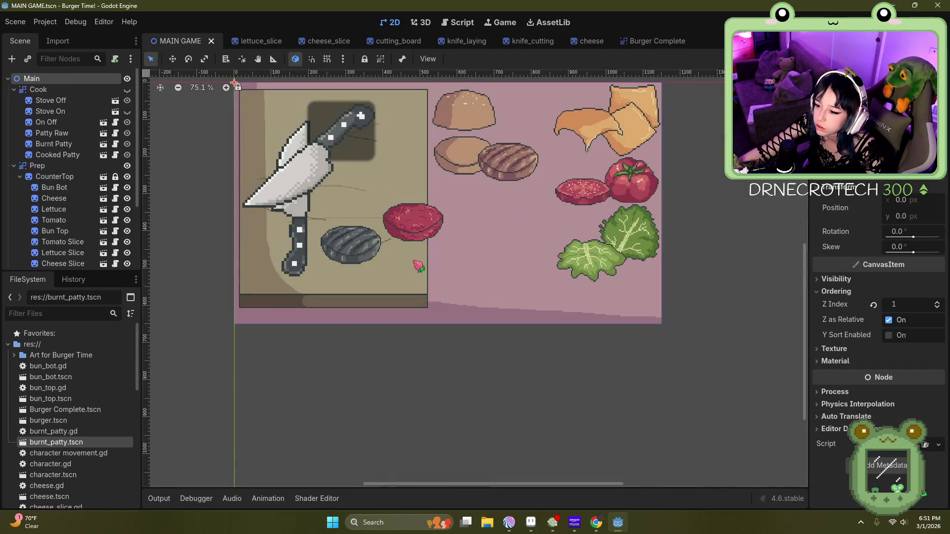
Step: Hide the Cook and Prep groups and make the CanvasGroup's counter art visible
click(127, 90)
click(128, 89)
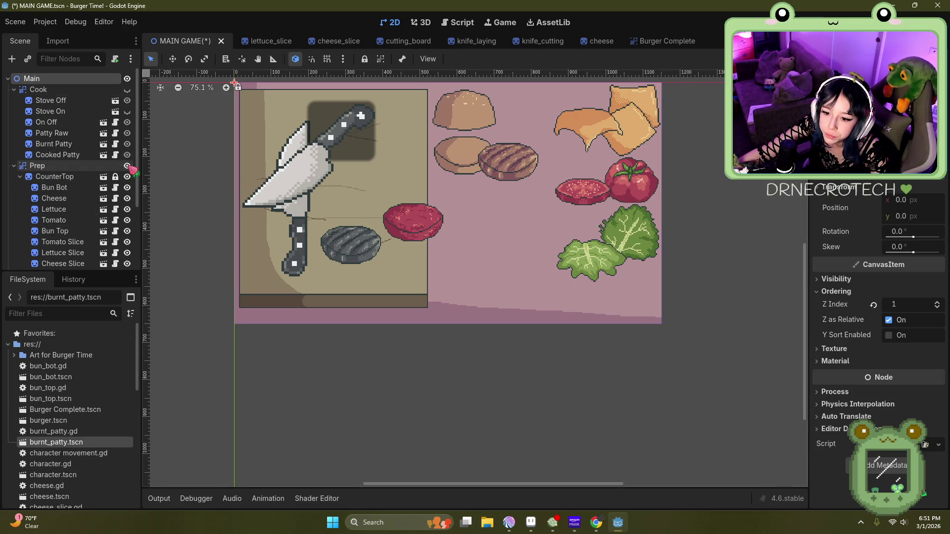
click(127, 166)
scroll(126, 171, down, 5)
click(92, 249)
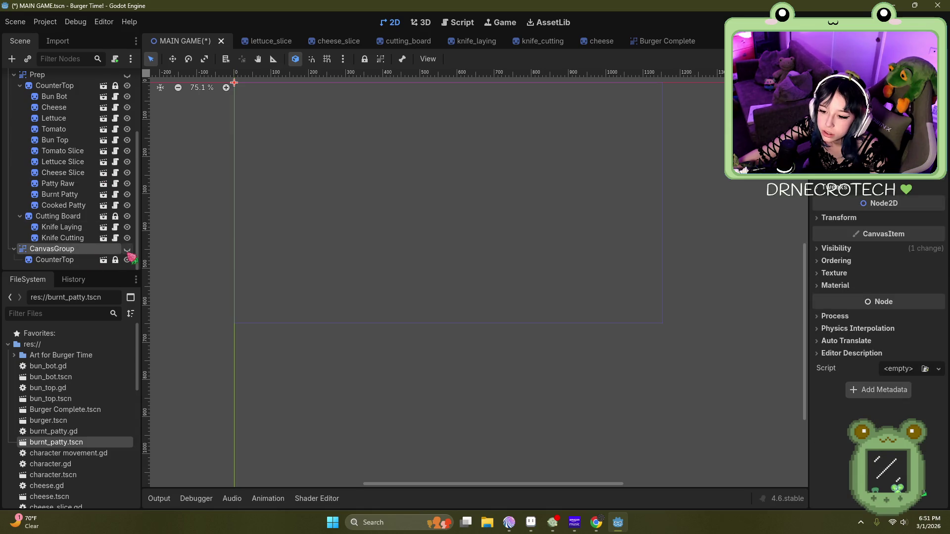
click(127, 250)
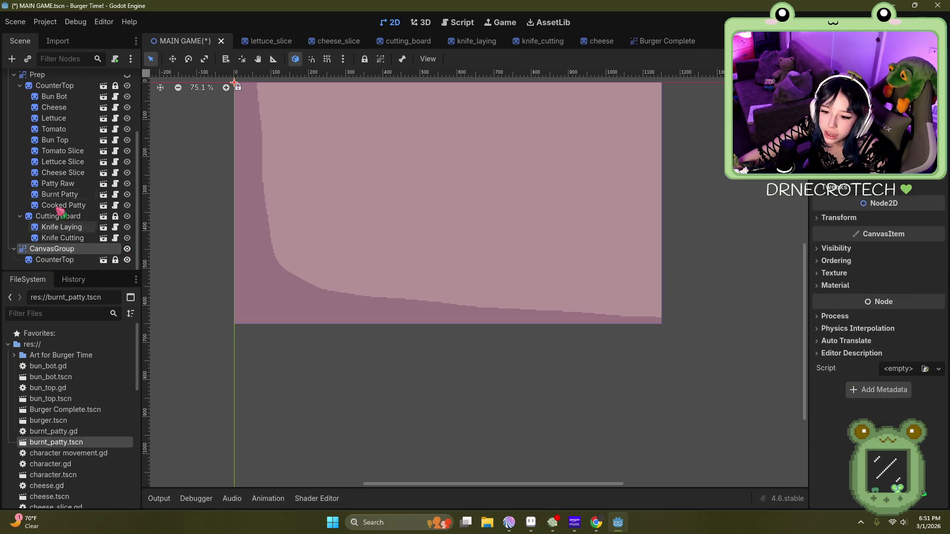
Step: Browse the Instantiate Child Scene picker and cancel without adding anything
click(28, 59)
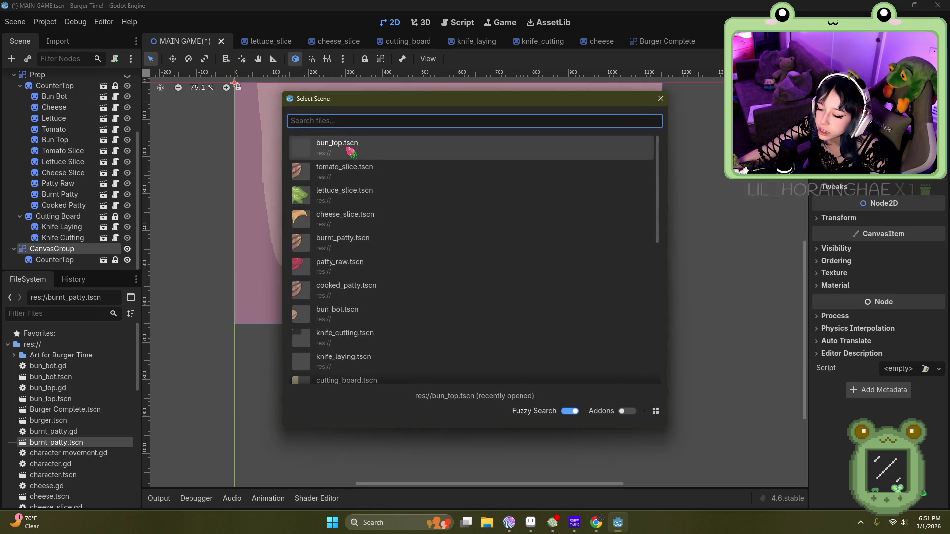
scroll(409, 264, down, 10)
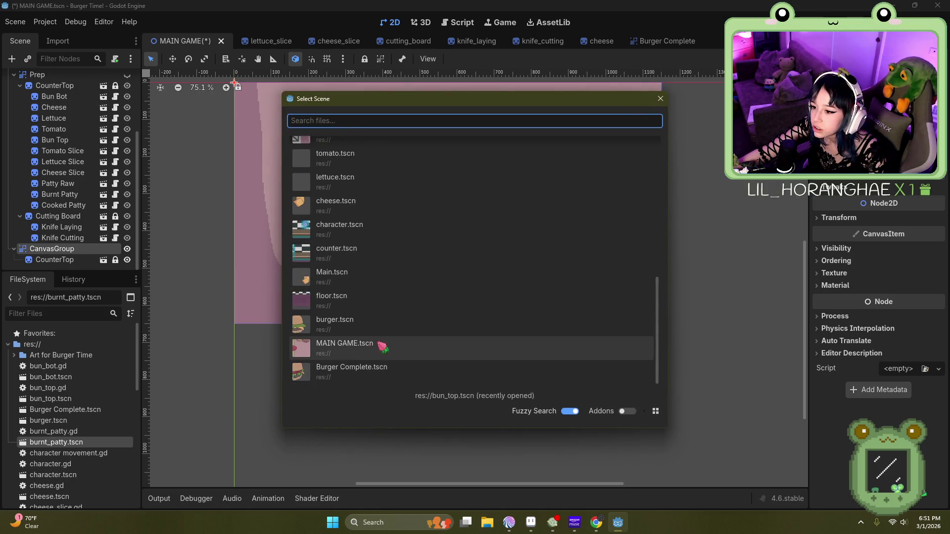
scroll(380, 348, up, 10)
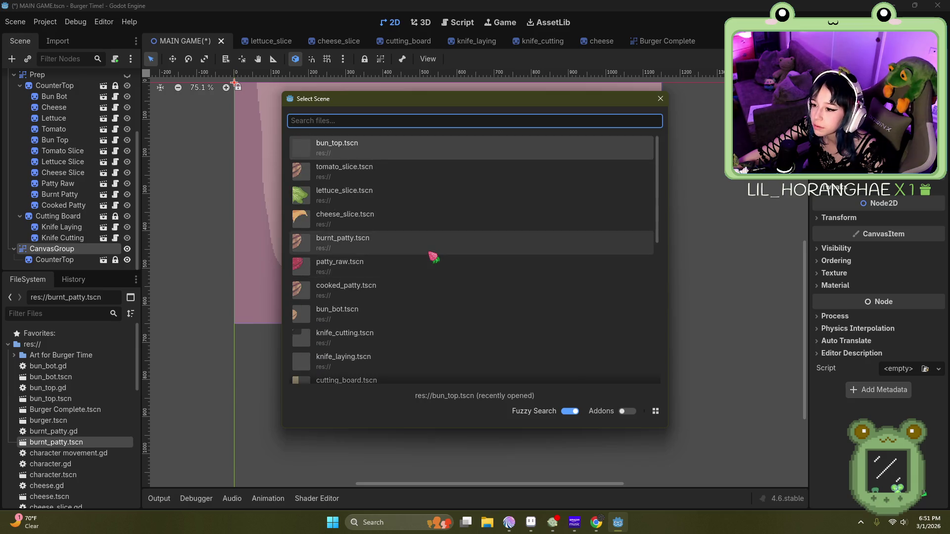
scroll(428, 244, down, 3)
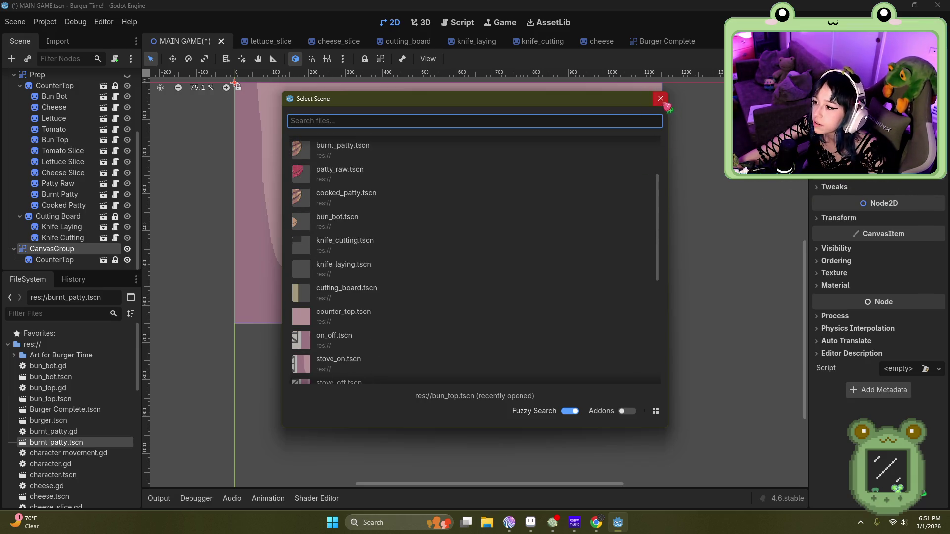
click(661, 99)
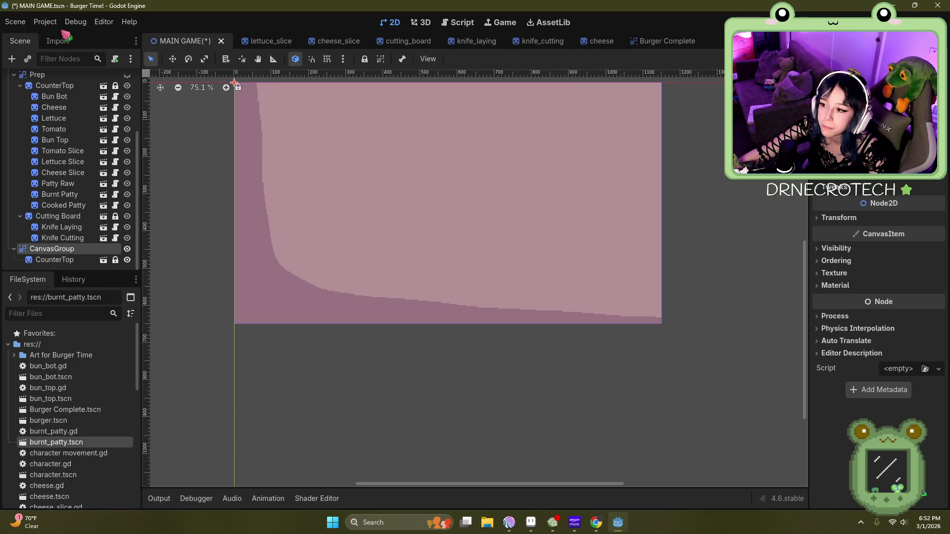
click(20, 22)
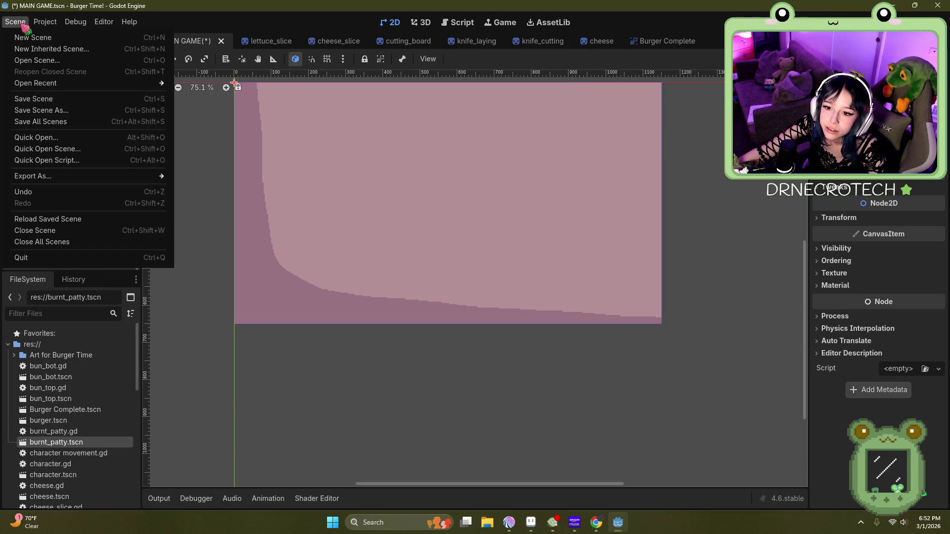
Step: Save all scenes, storing the box scene as burger_box_open.tscn
mouse_move(48, 175)
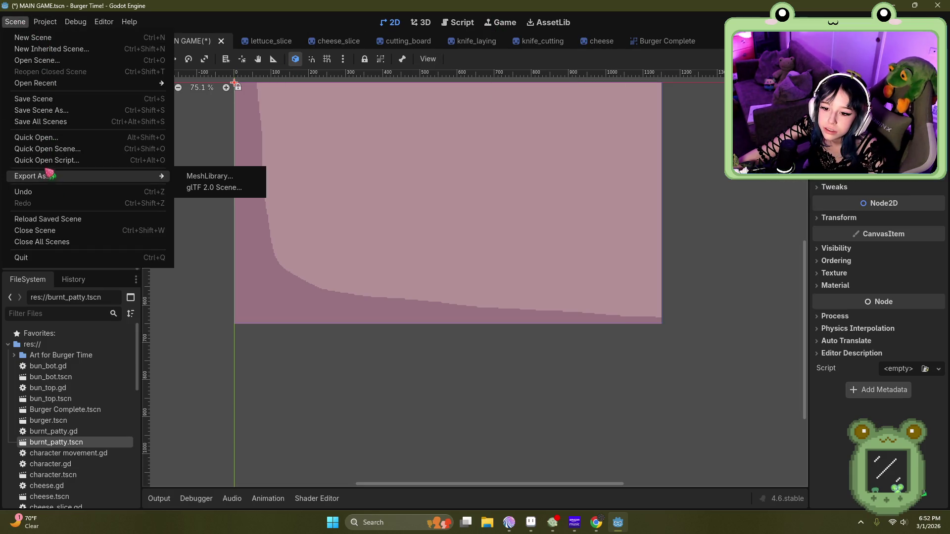
click(40, 121)
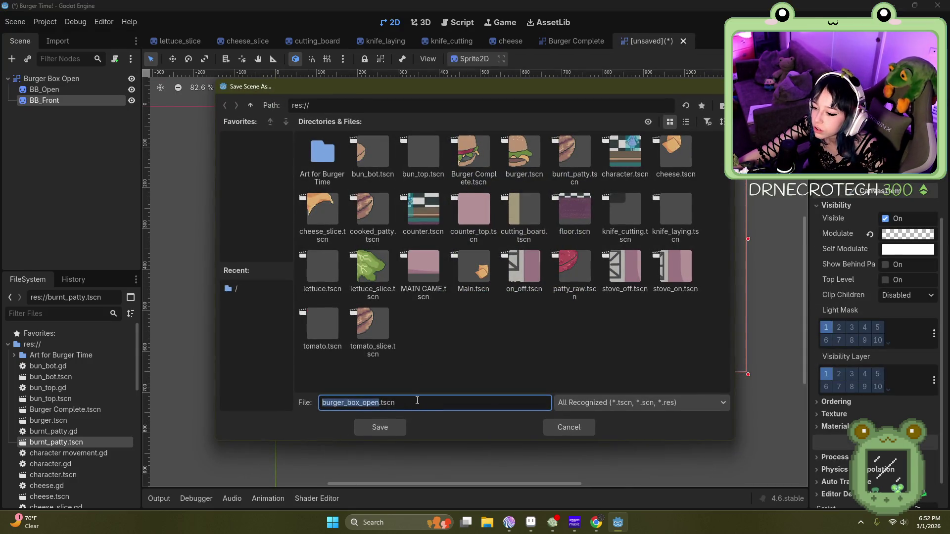
click(386, 426)
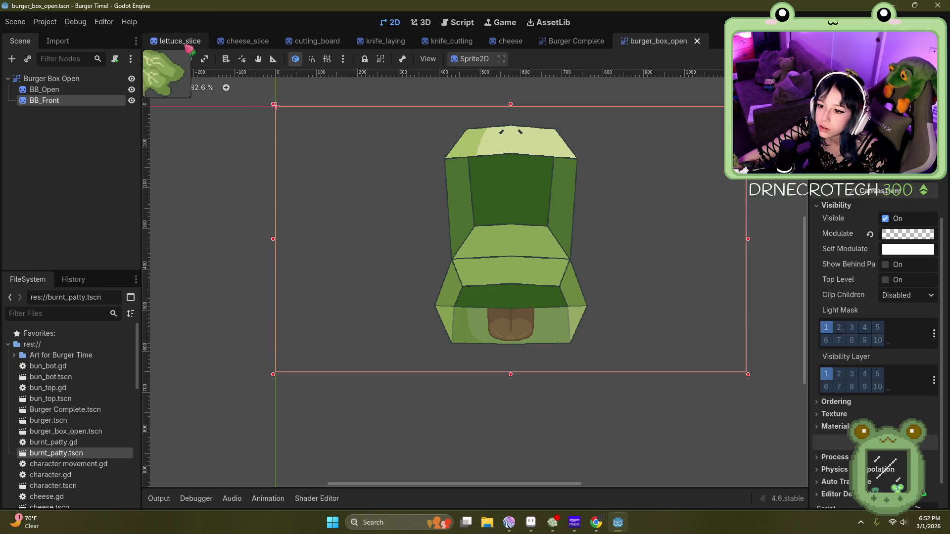
Step: Cycle through the open scene tabs and return to burger_box_open
click(197, 44)
click(245, 43)
click(391, 42)
click(462, 41)
click(193, 41)
click(665, 44)
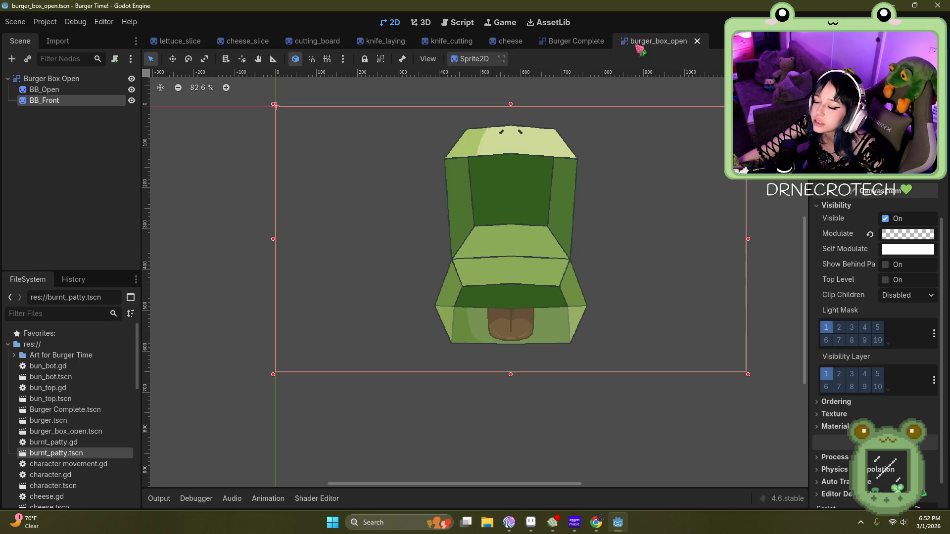
click(15, 21)
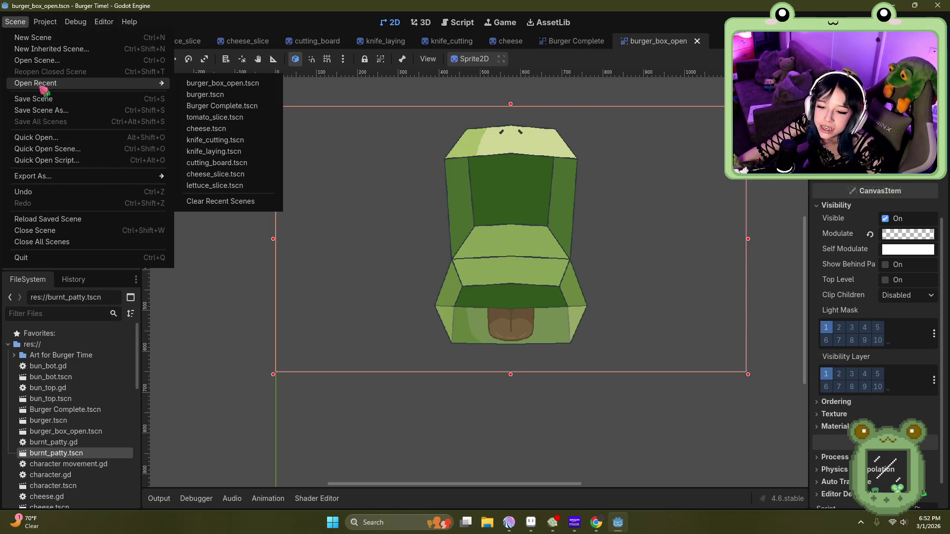
Step: Open MAIN GAME.tscn and instance burger_box_open.tscn into it
click(52, 61)
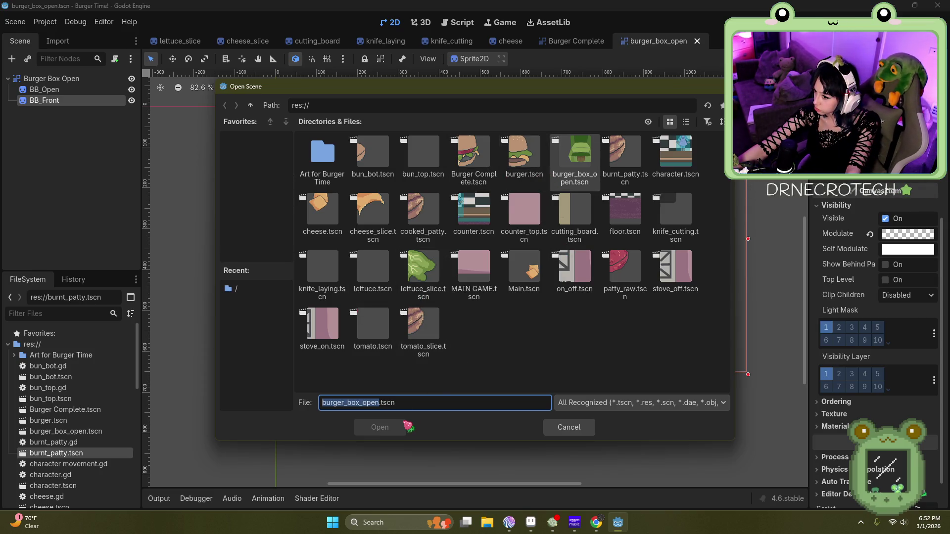
double_click(467, 277)
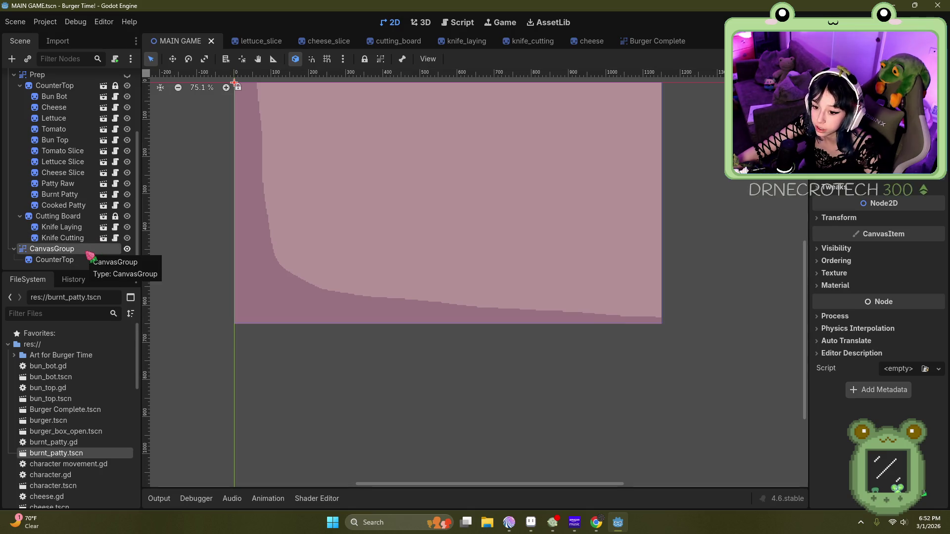
click(27, 59)
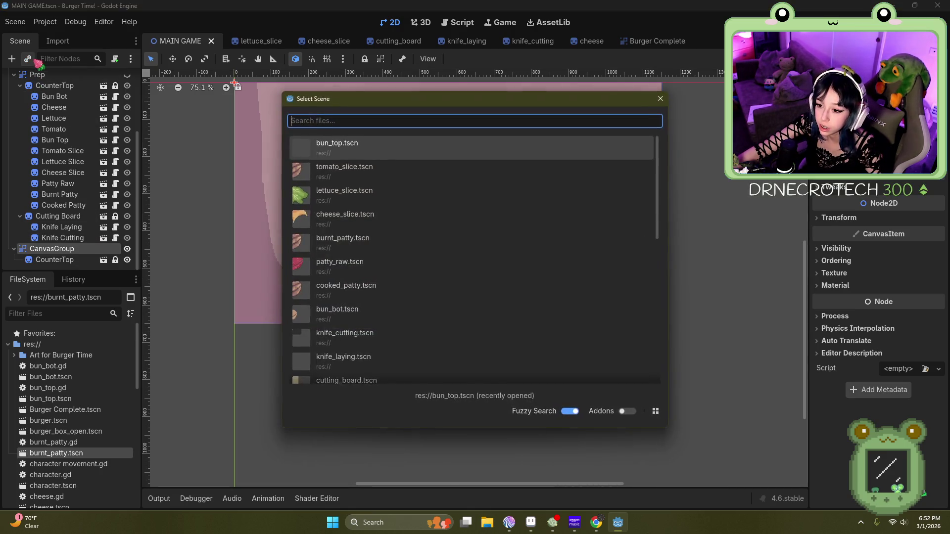
scroll(380, 248, down, 5)
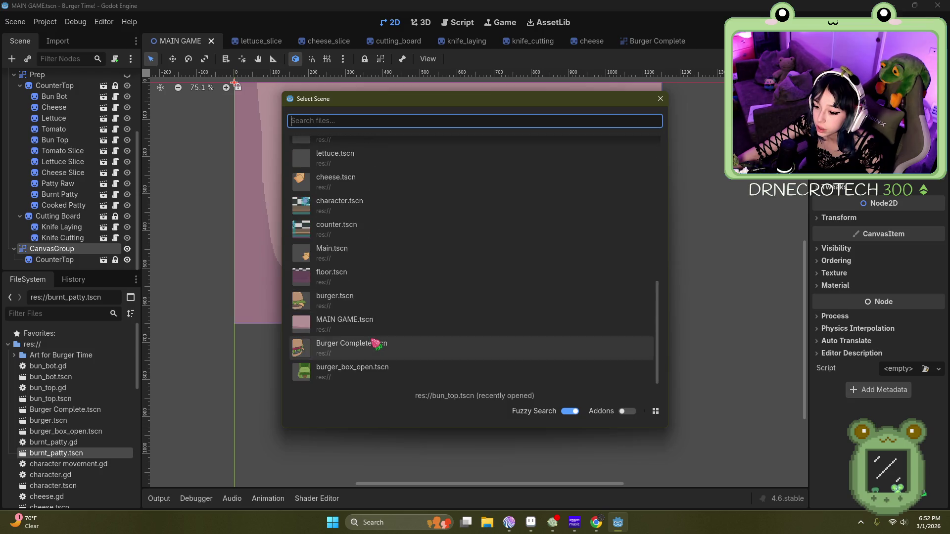
double_click(370, 367)
Step: Read the CanvasGroup warning on Burger Box Open, then delete that instance
scroll(332, 221, down, 4)
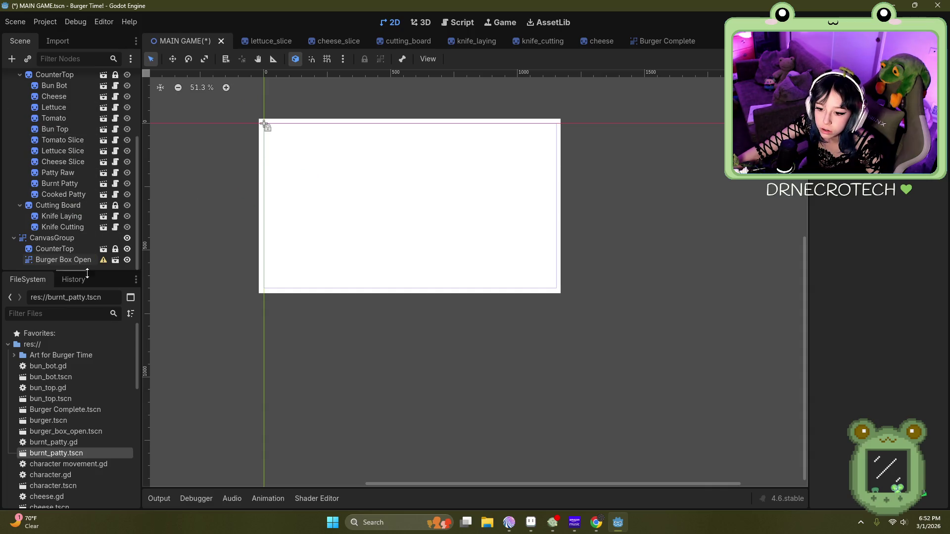
click(103, 260)
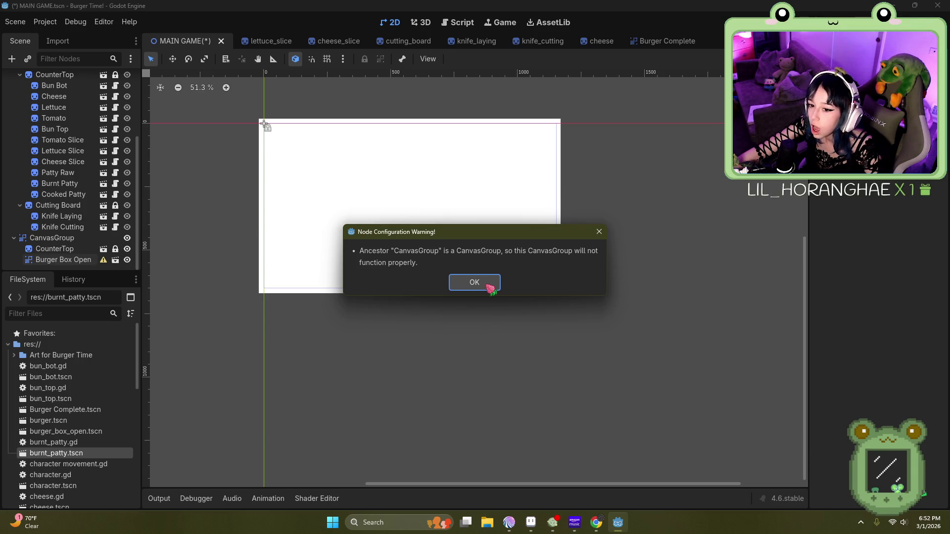
click(487, 286)
click(71, 262)
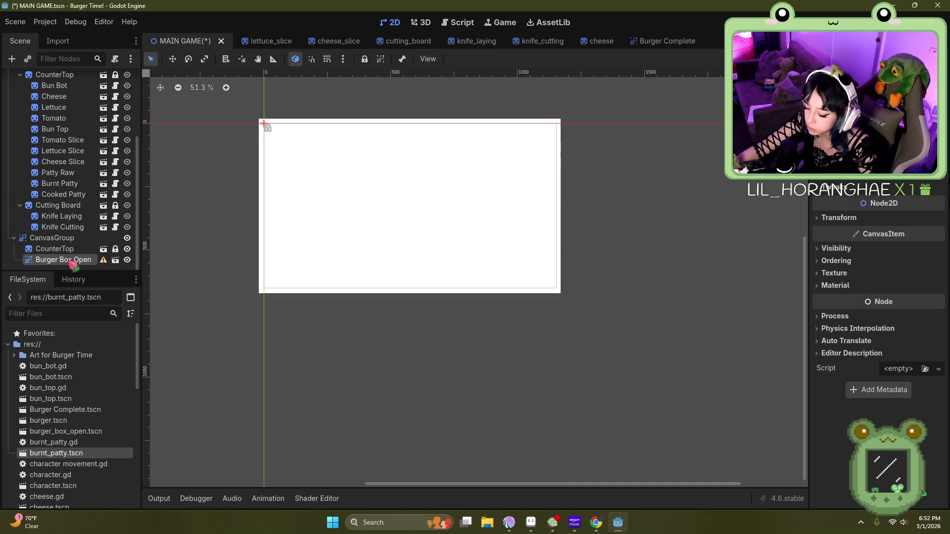
key(Delete)
click(441, 275)
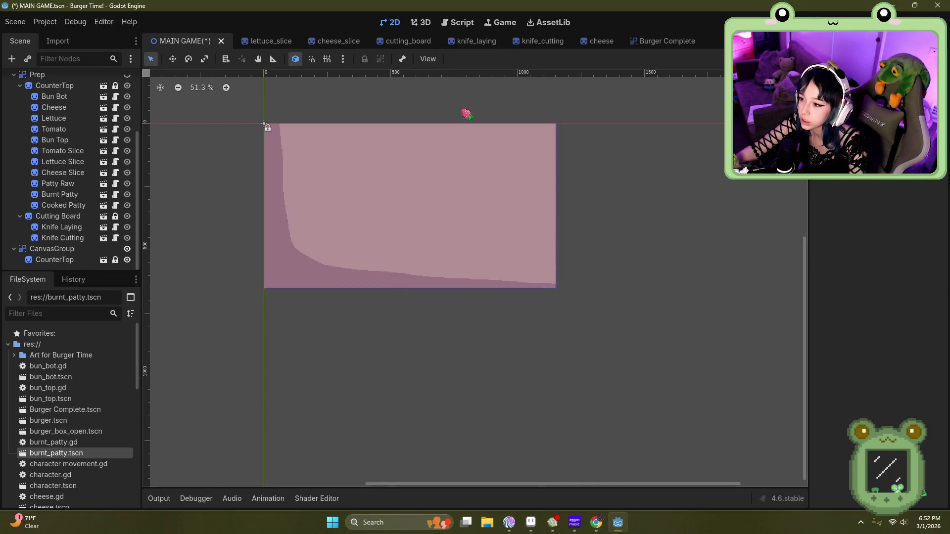
Step: Reopen burger_box_open.tscn from the recent scenes and select its root
click(15, 22)
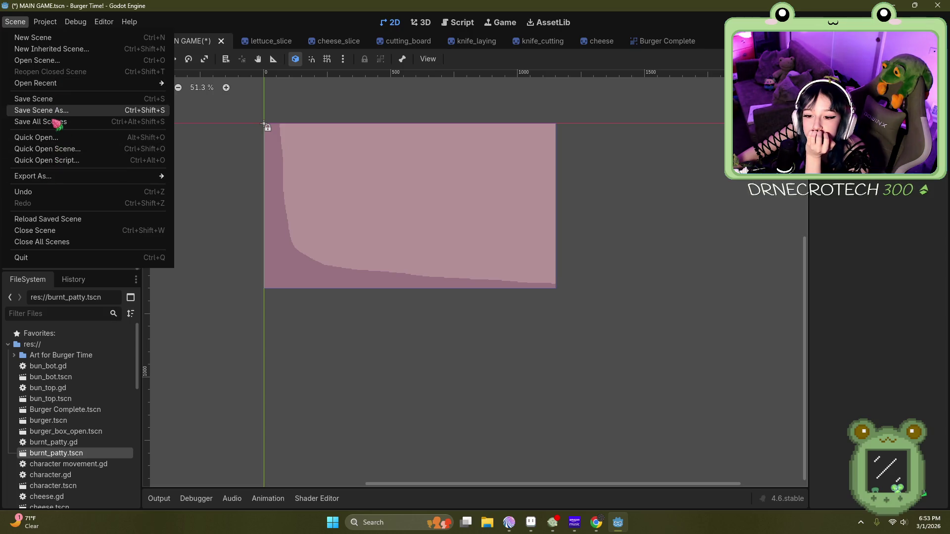
mouse_move(55, 86)
click(190, 83)
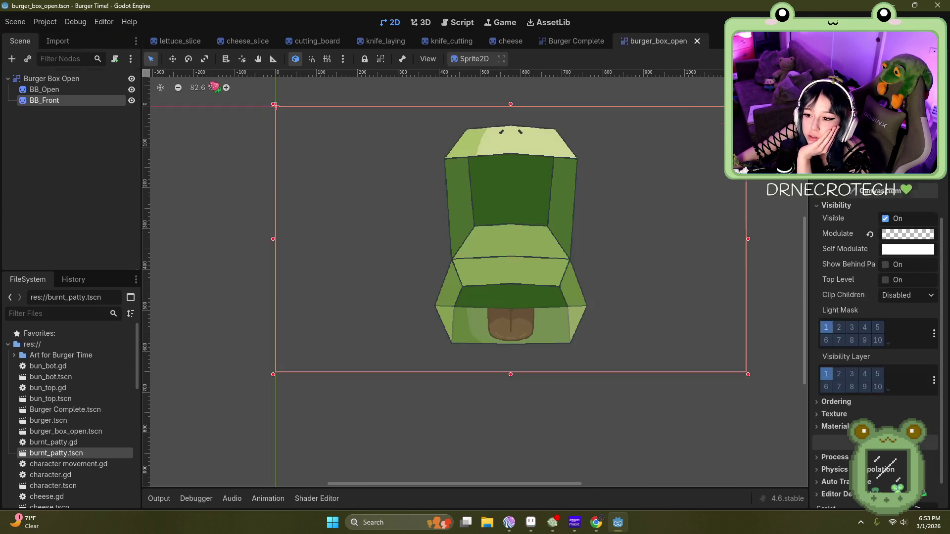
click(79, 80)
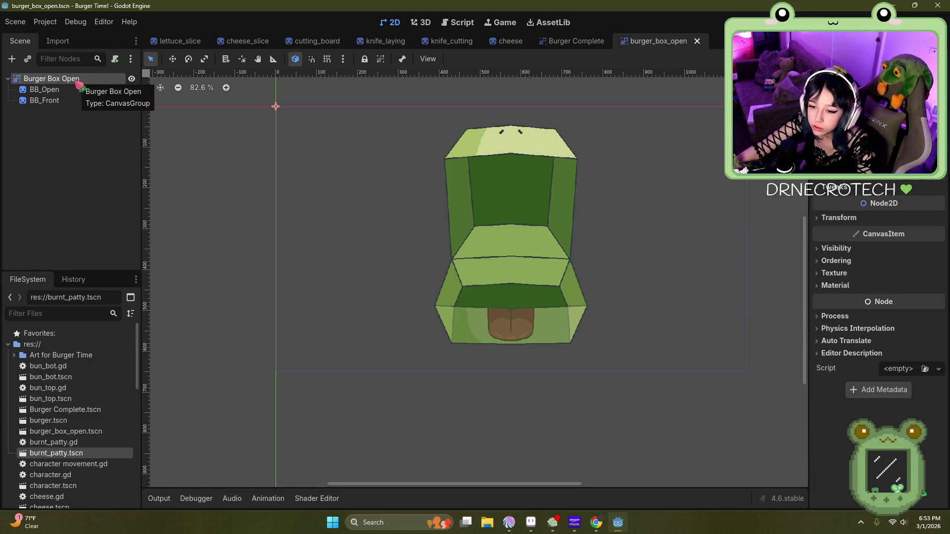
Step: Try changing the root's type and making BB_Open the root, abandoning both
right_click(74, 84)
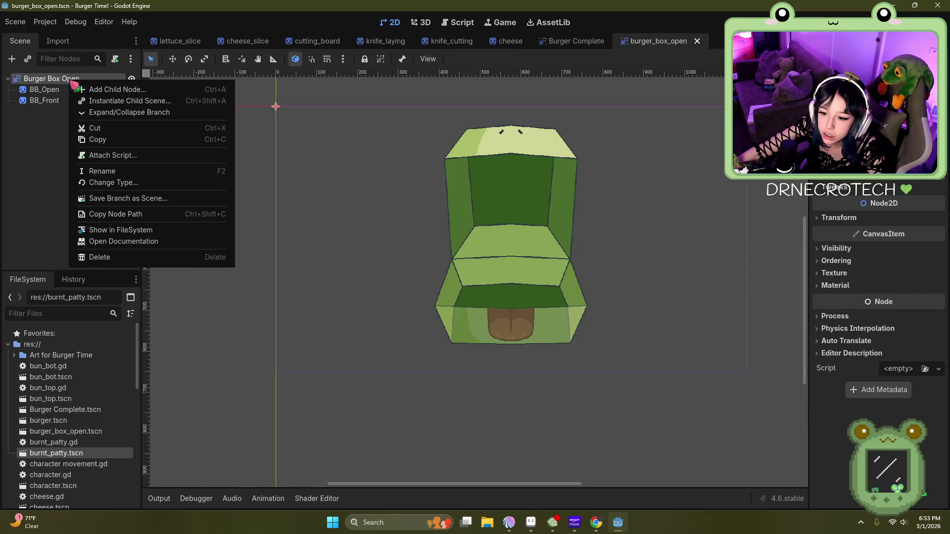
click(113, 182)
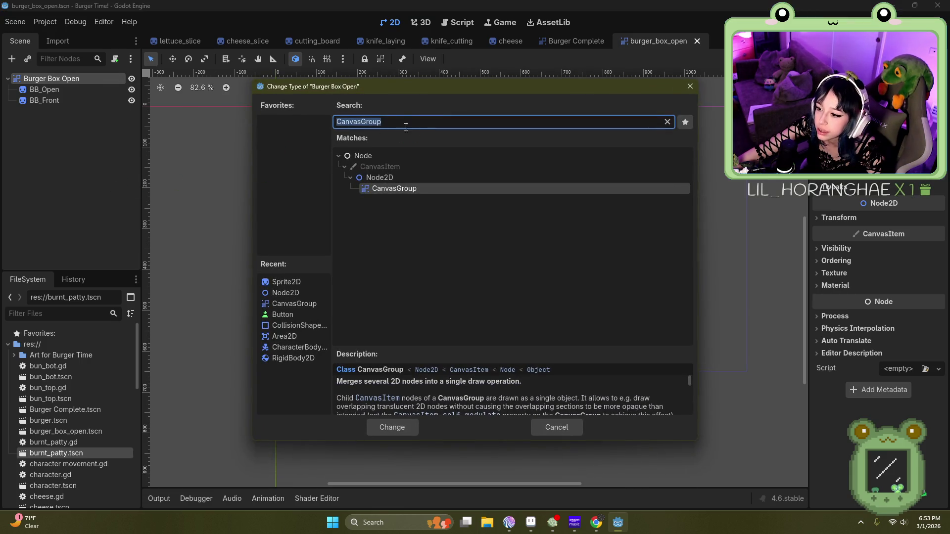
key(BackSpace)
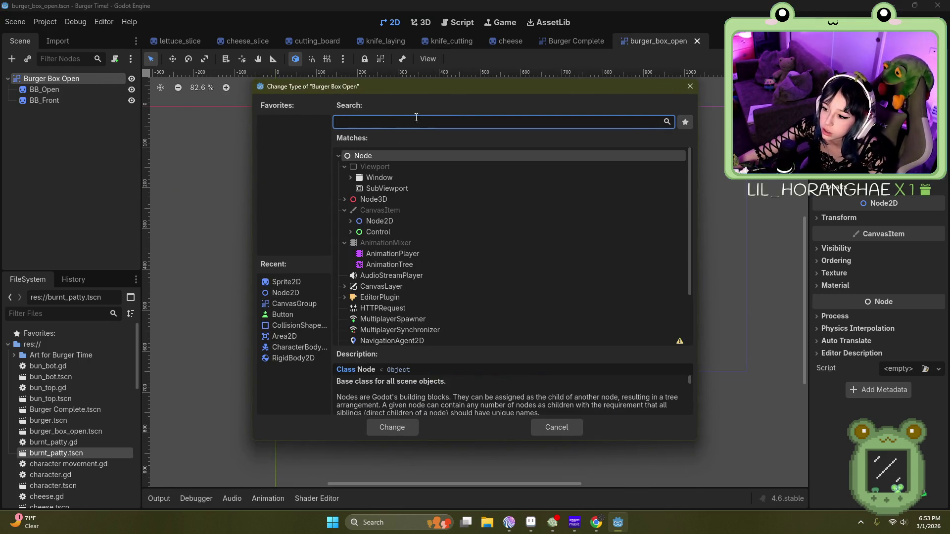
click(689, 86)
click(50, 78)
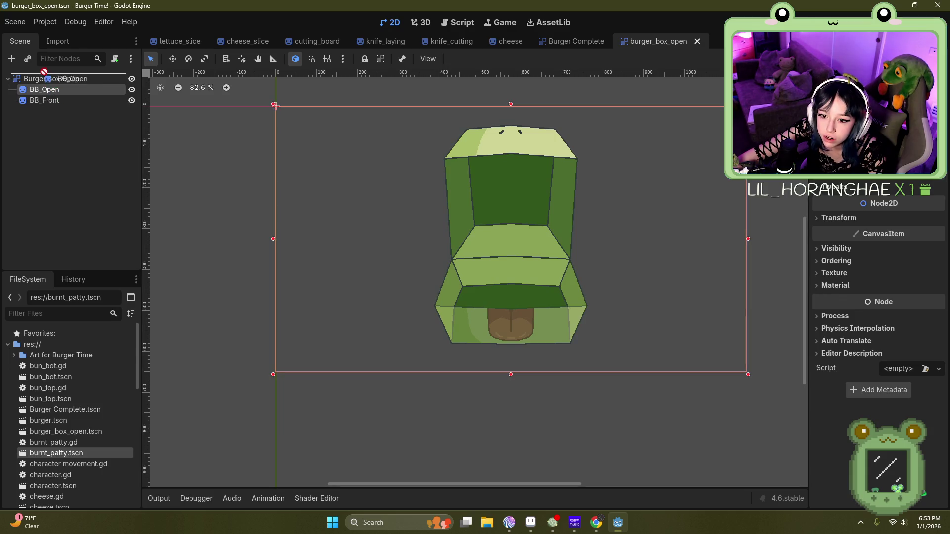
mouse_move(37, 75)
mouse_down()
mouse_move(43, 93)
mouse_move(32, 79)
mouse_move(39, 70)
mouse_up()
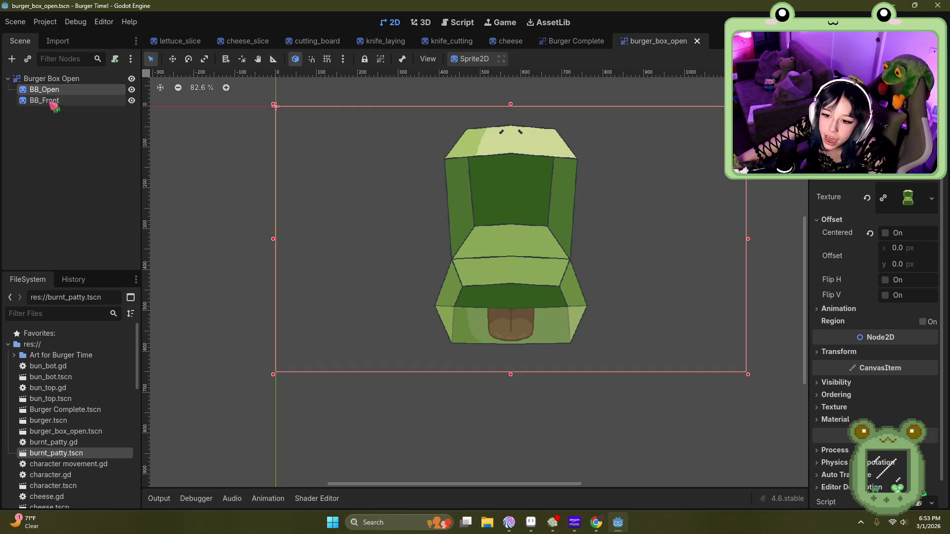
Step: Delete the Burger Box Open root and create a new Sprite2D root in its place
click(47, 78)
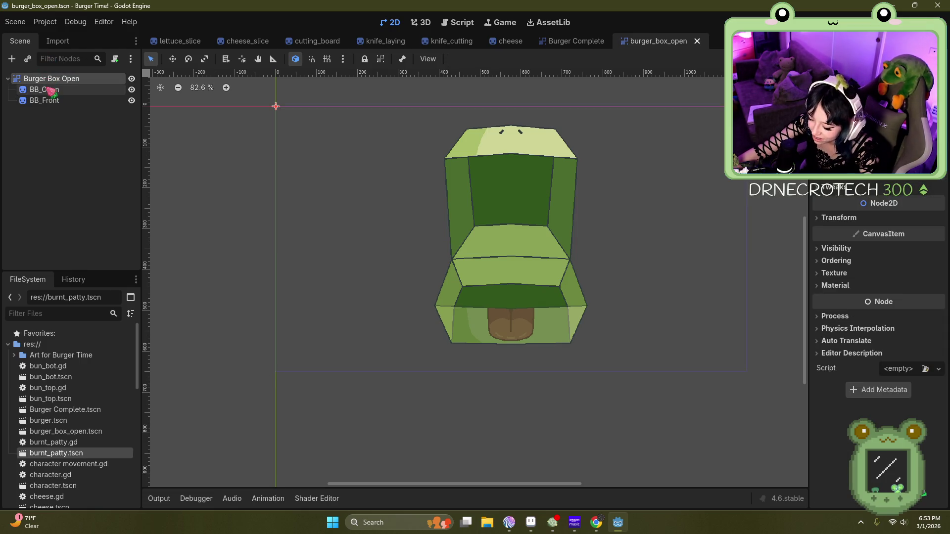
key(Delete)
click(442, 275)
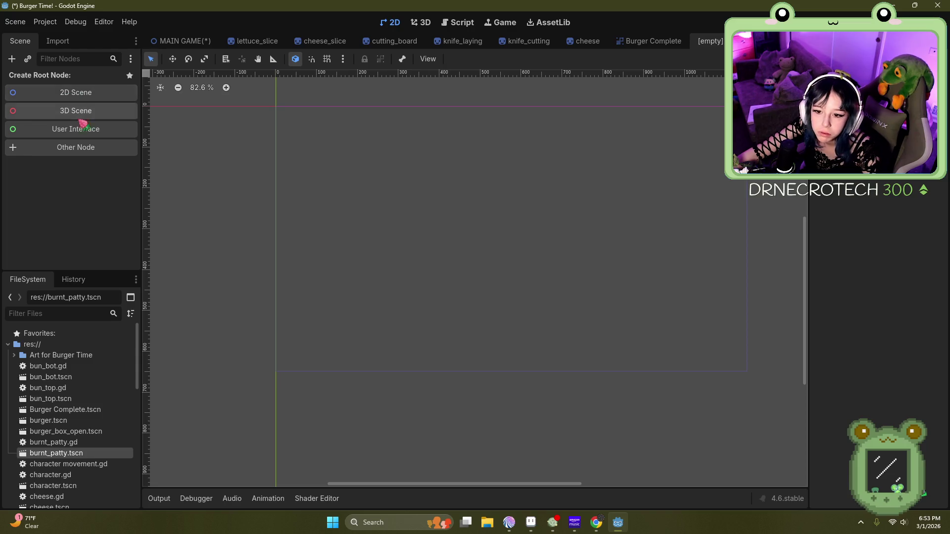
click(76, 147)
text(sprite)
double_click(402, 200)
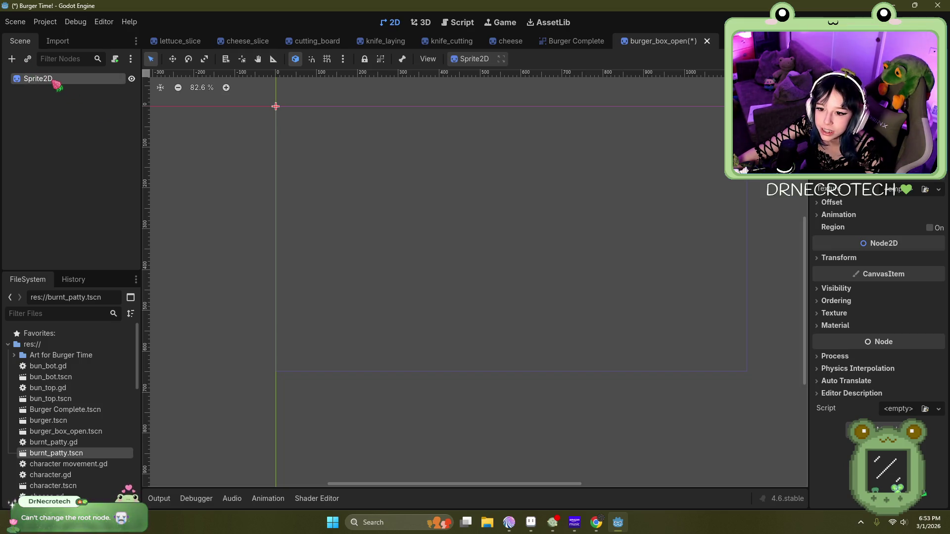
right_click(53, 81)
Step: Add a Sprite2D child, naming the root BB_Open and the child BB_Front
click(88, 89)
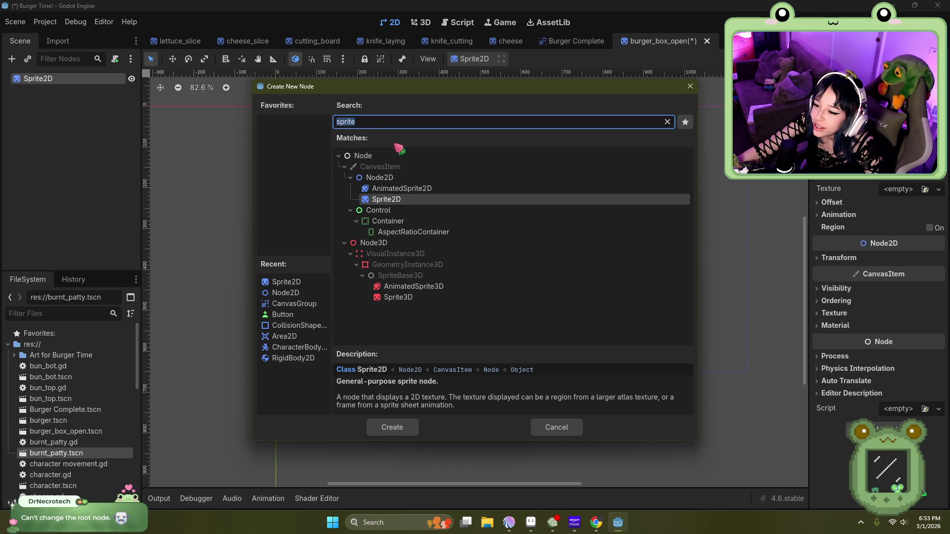
double_click(414, 200)
click(63, 78)
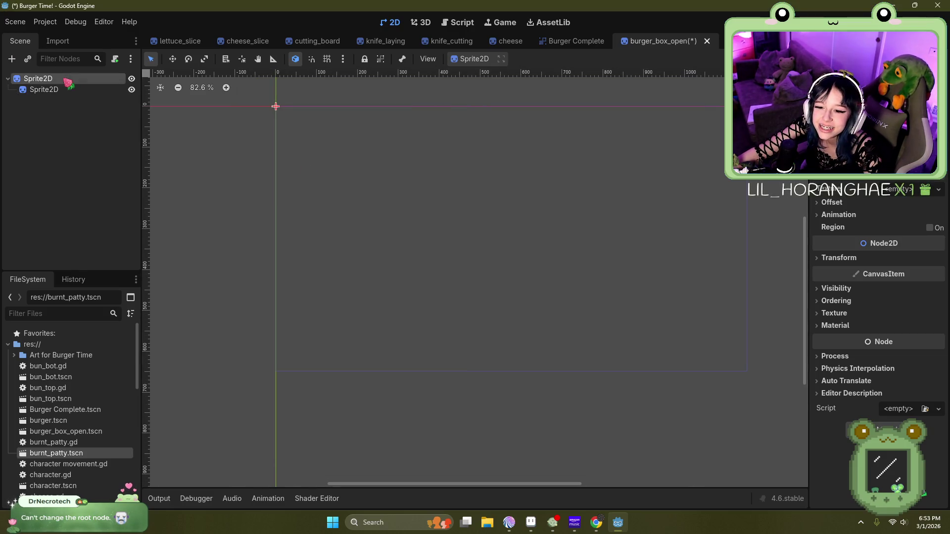
click(63, 78)
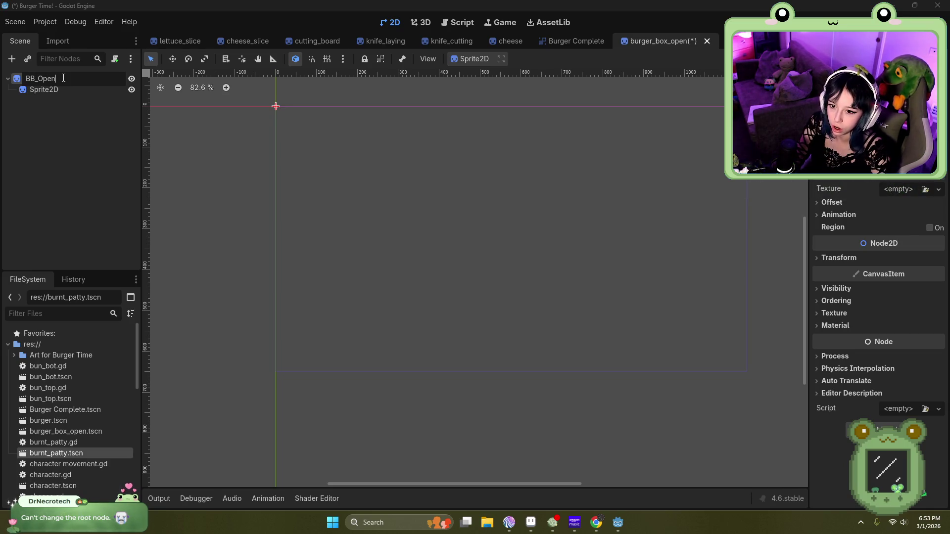
click(71, 91)
click(69, 91)
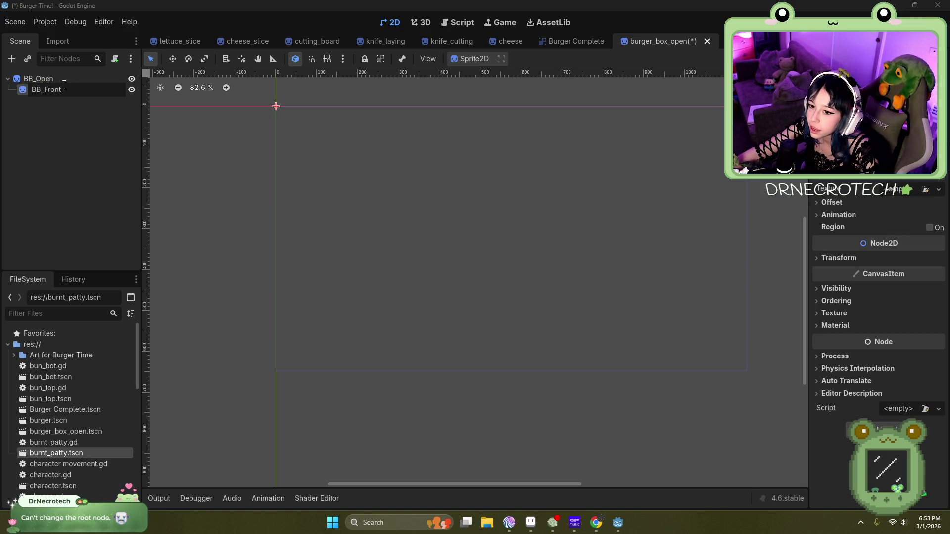
key(Return)
click(74, 80)
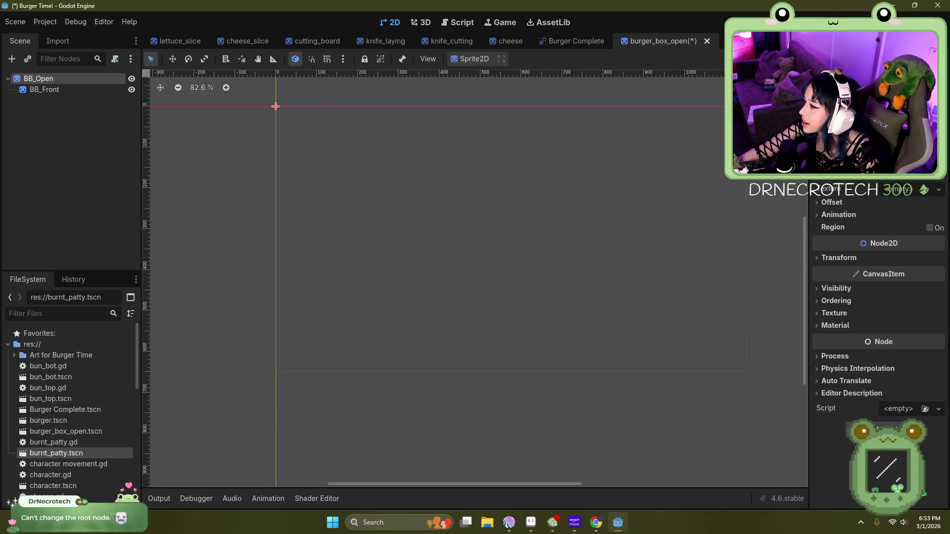
click(898, 189)
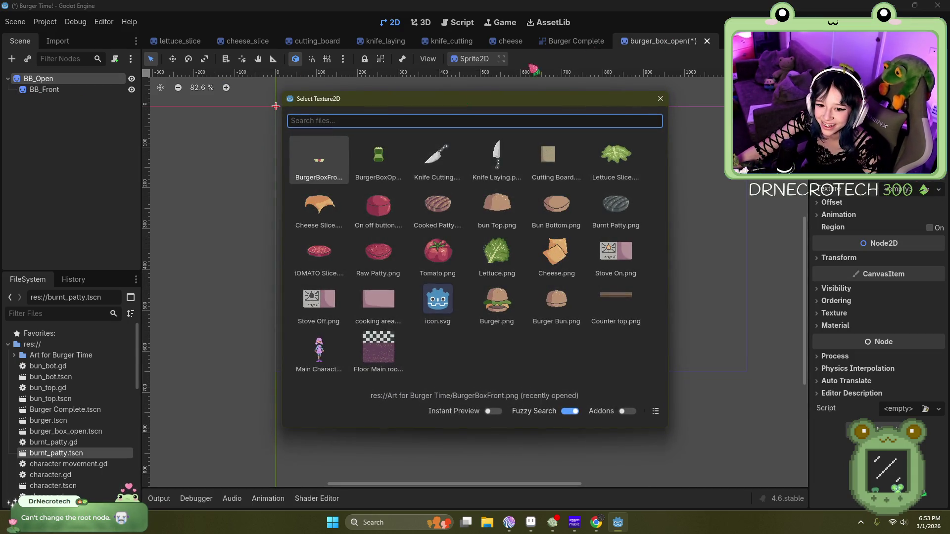
Step: Give BB_Open the green open-box texture and uncheck Centered
click(378, 157)
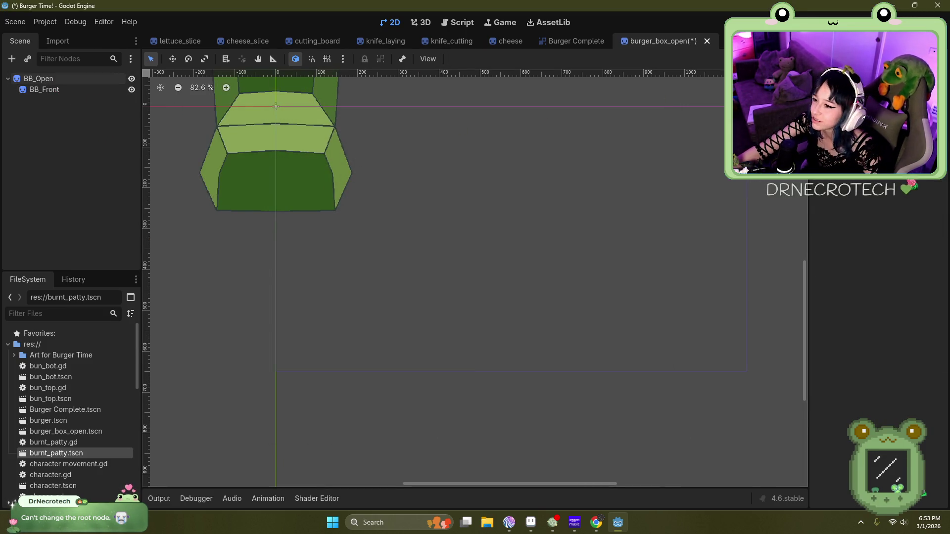
click(60, 79)
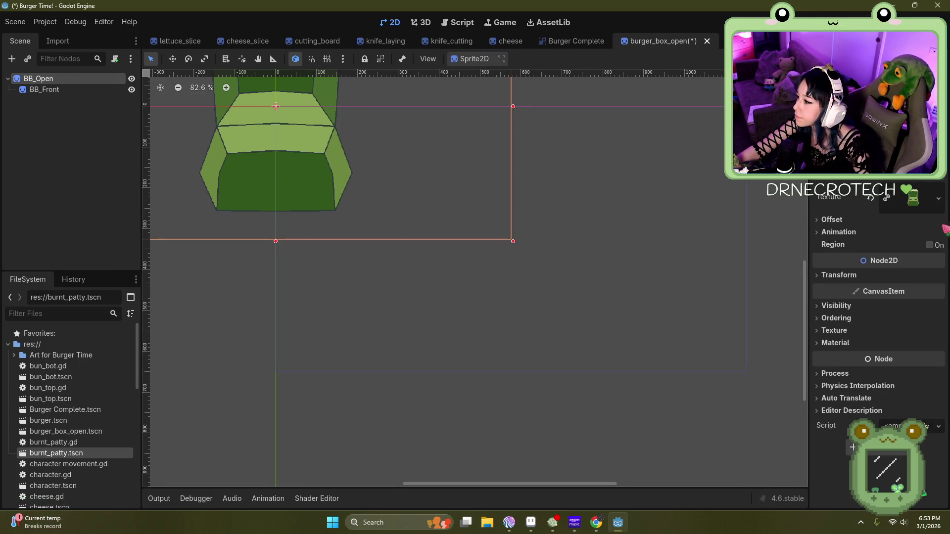
click(840, 221)
click(885, 234)
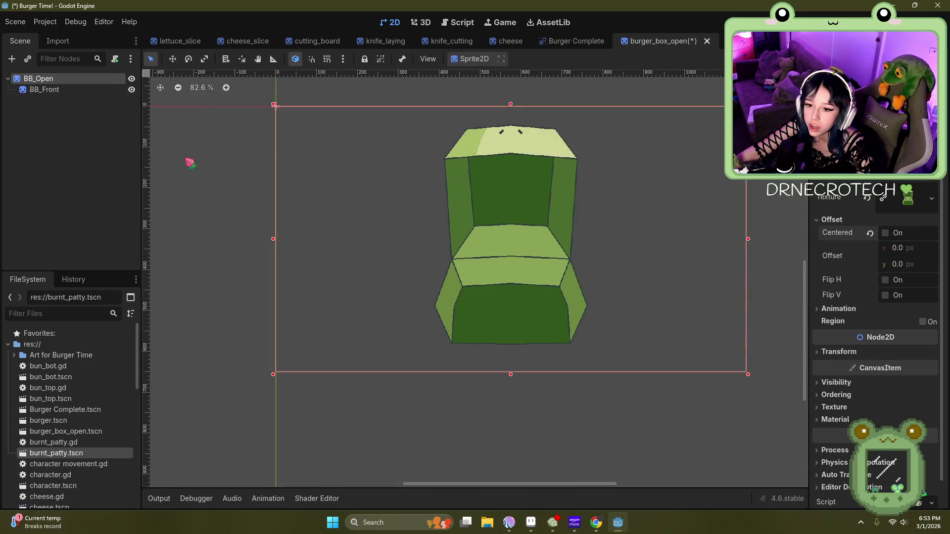
Step: Give BB_Front the burger box front texture and expand its Visibility settings
click(62, 91)
click(927, 202)
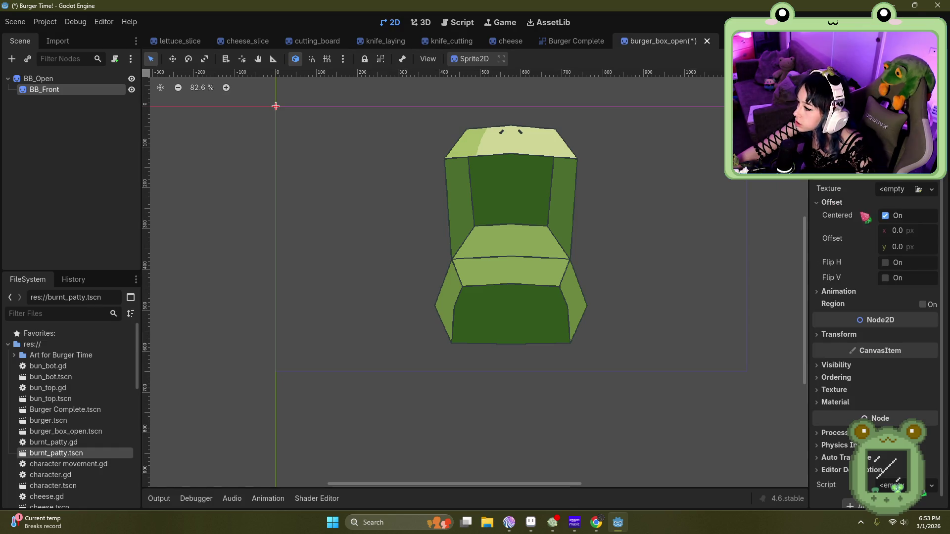
click(918, 189)
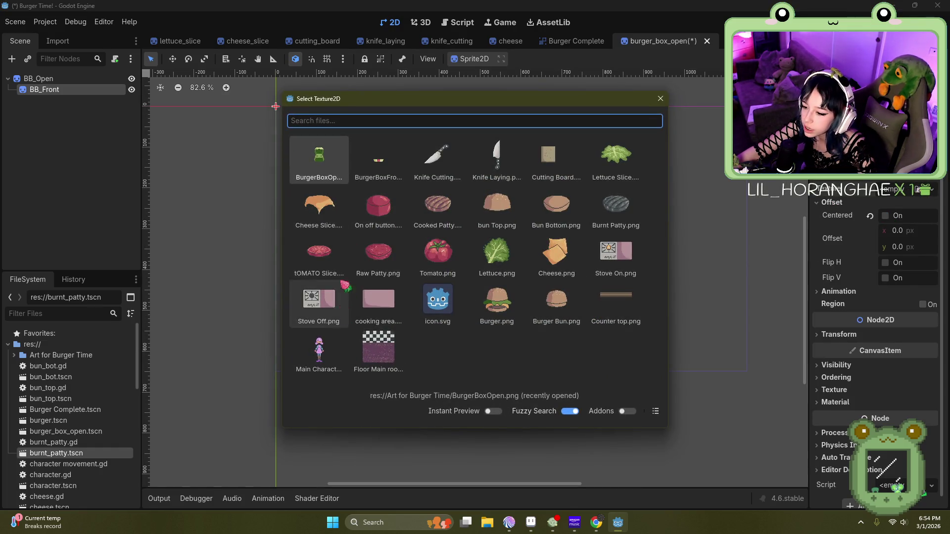
double_click(382, 171)
click(63, 90)
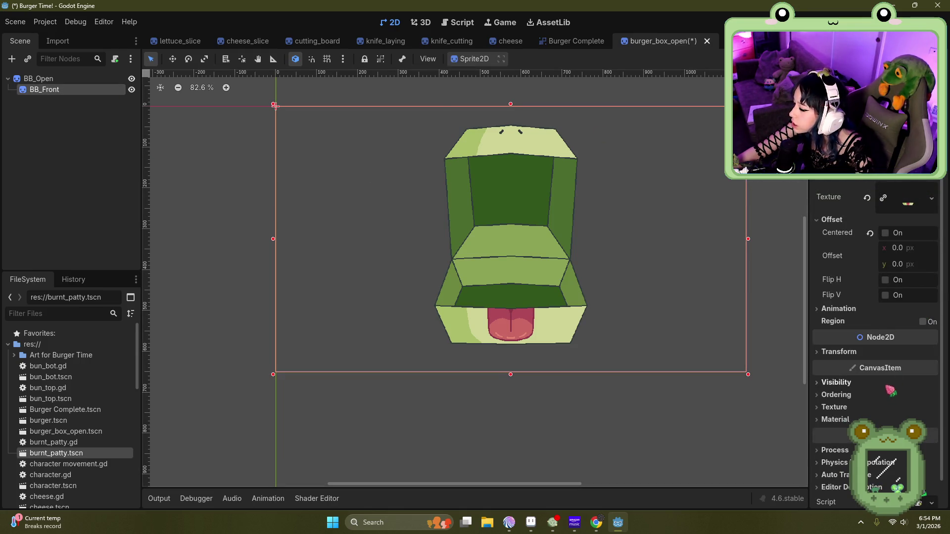
click(836, 381)
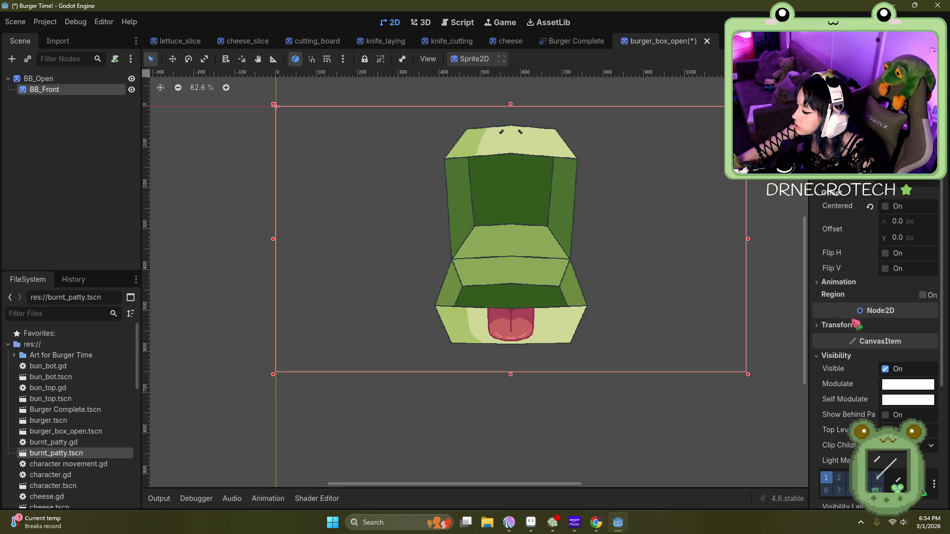
Step: Lower BB_Front's Modulate alpha to about 142 and save all scenes
scroll(855, 322, down, 5)
click(905, 291)
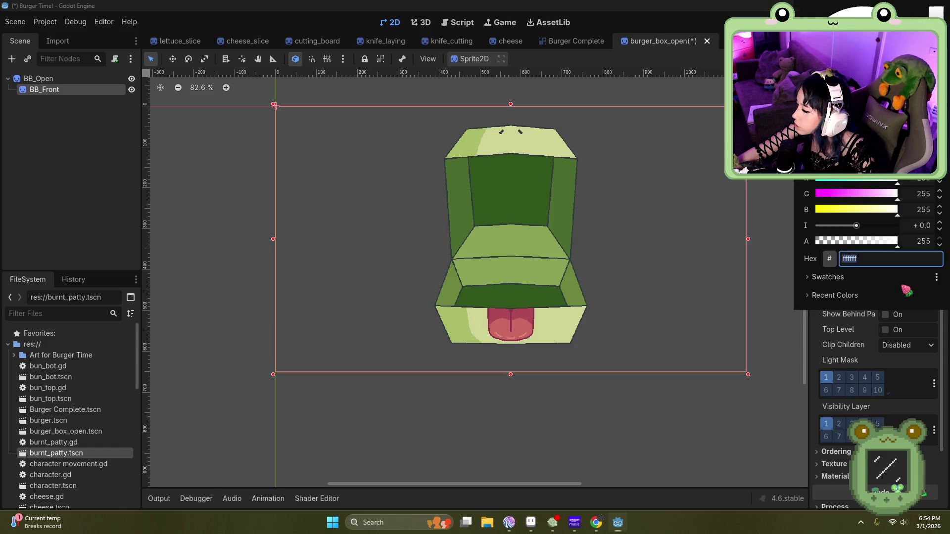
click(865, 241)
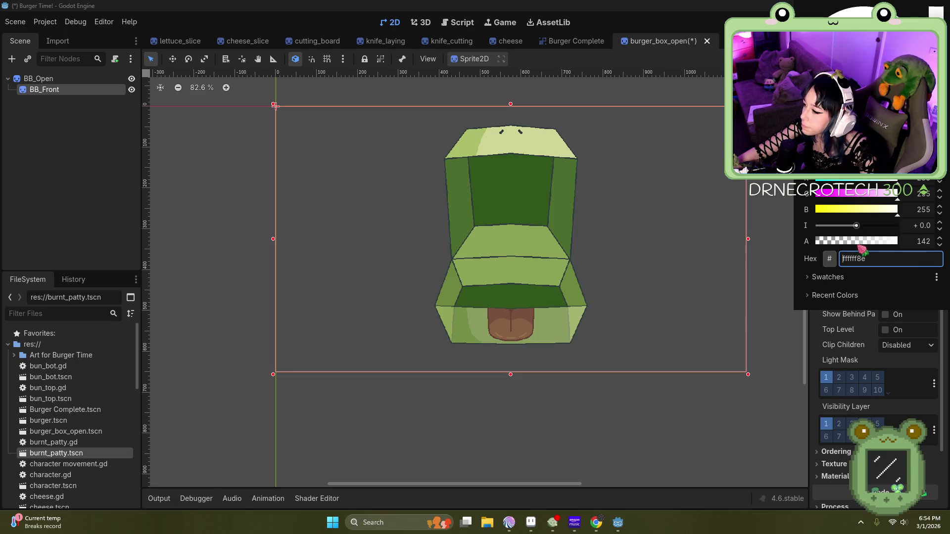
click(16, 22)
click(17, 22)
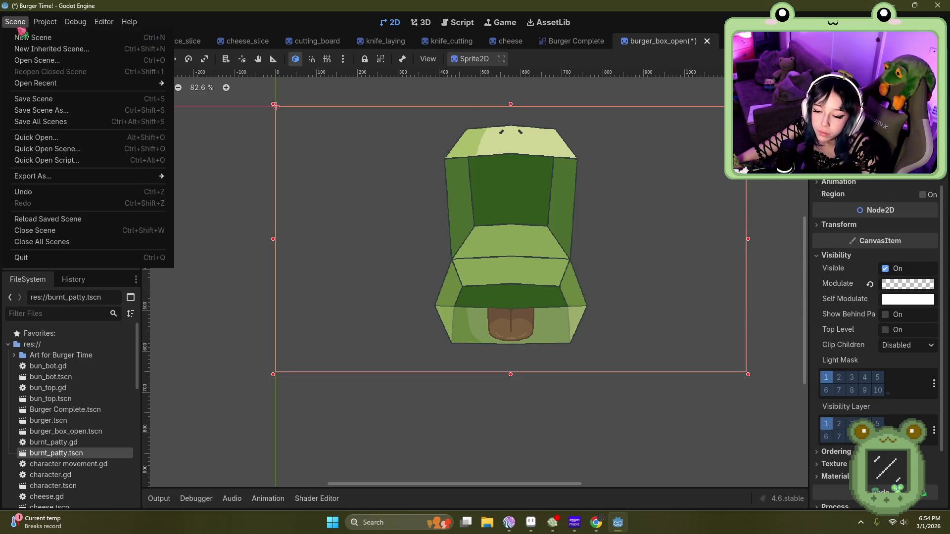
click(52, 122)
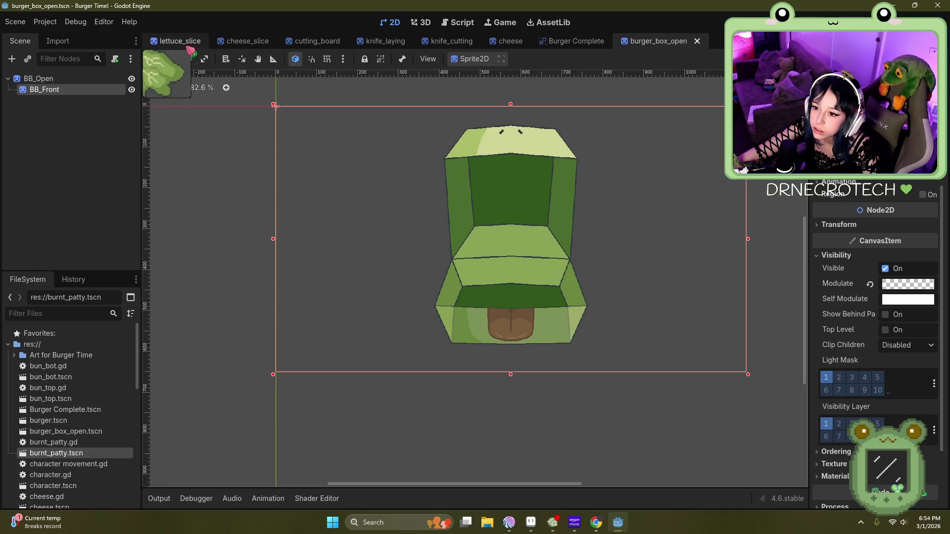
Step: Quick-open the Main.tscn scene, then close it again
click(15, 22)
mouse_move(45, 22)
mouse_move(15, 22)
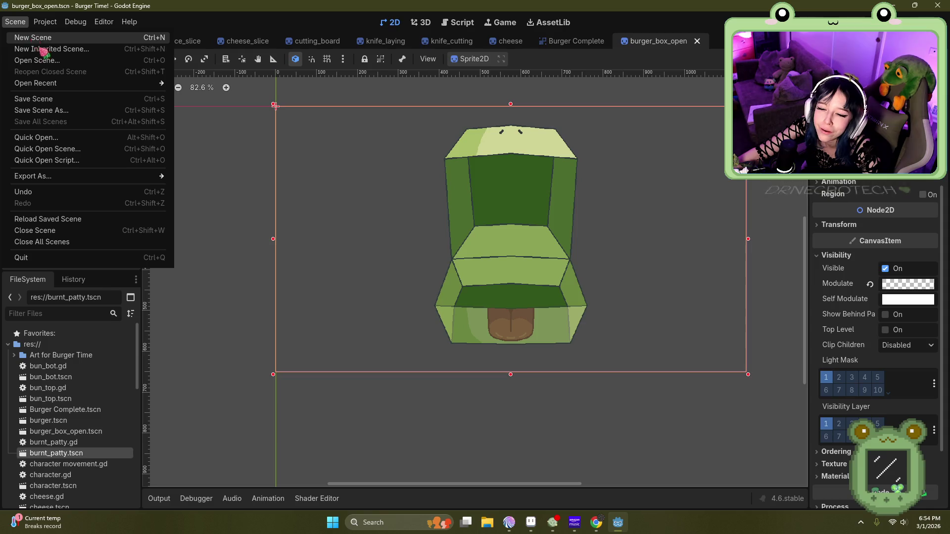
mouse_move(52, 82)
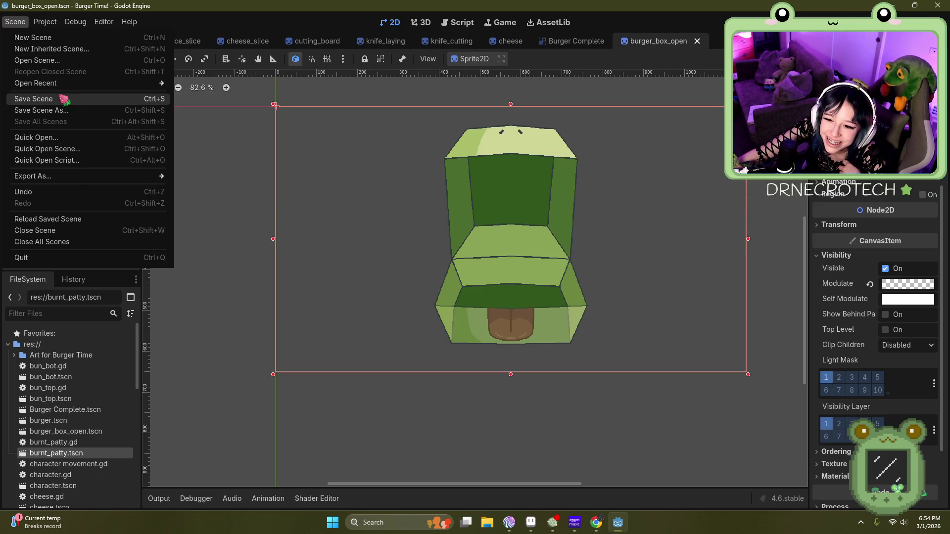
click(57, 141)
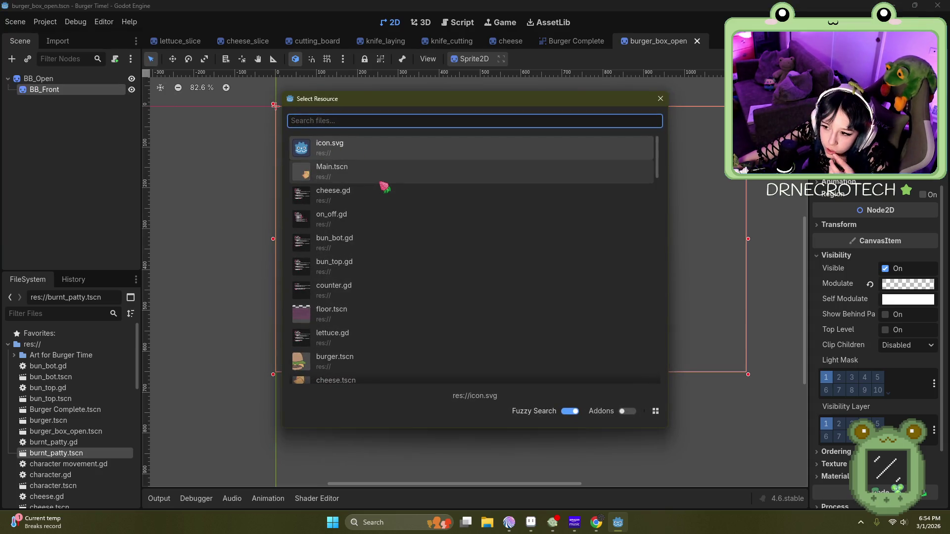
double_click(370, 169)
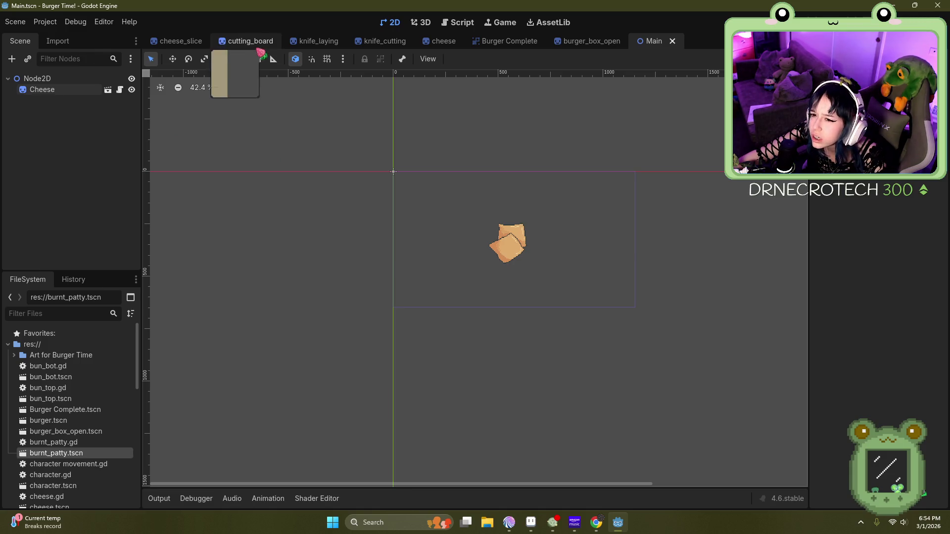
click(675, 43)
Step: Cancel adding a node, then open MAIN GAME.tscn through Open Scene
click(15, 60)
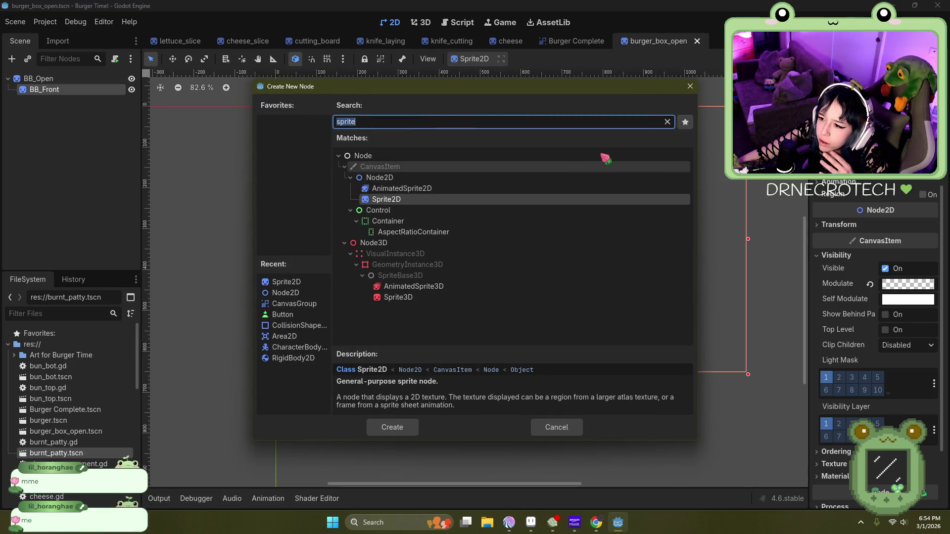
click(690, 86)
click(15, 21)
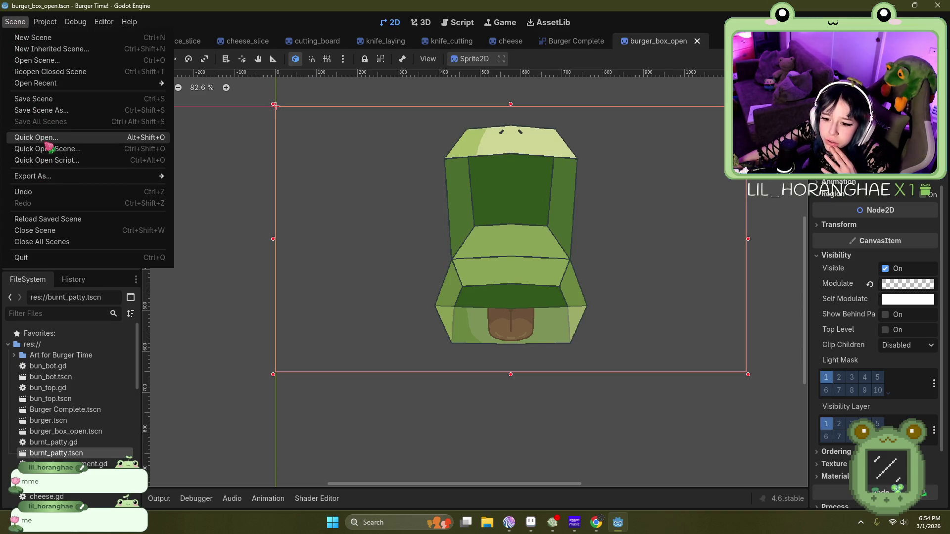
click(46, 61)
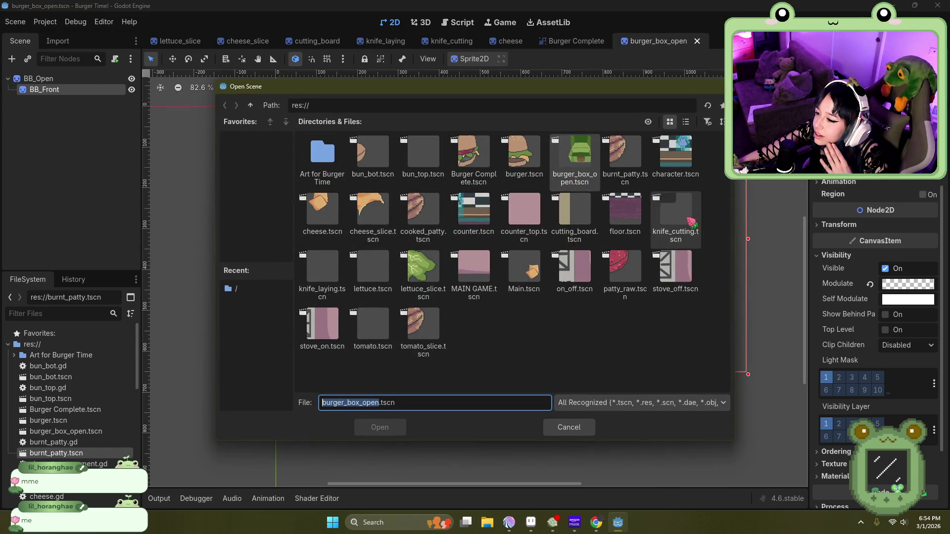
double_click(470, 273)
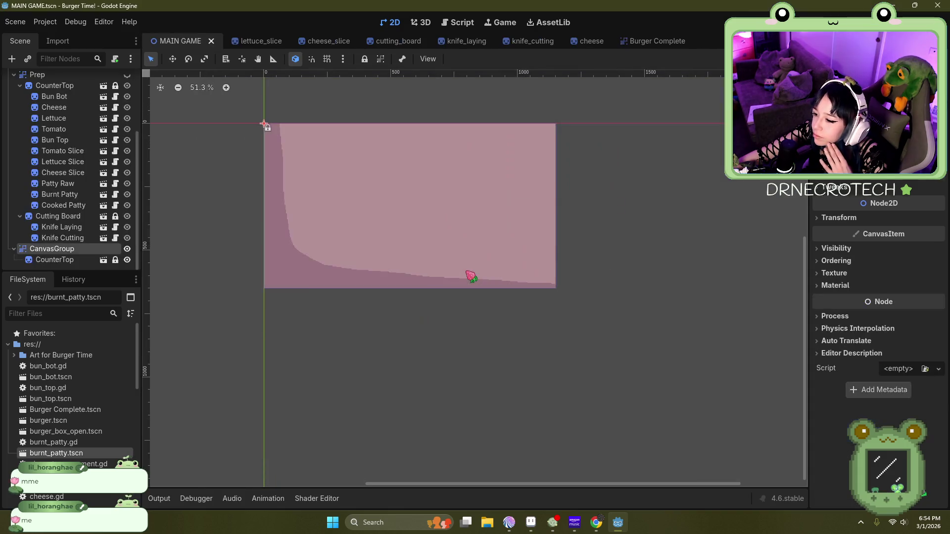
Step: Instance burger_box_open.tscn as BB_Open under CanvasGroup in MAIN GAME
scroll(294, 133, up, 2)
click(69, 260)
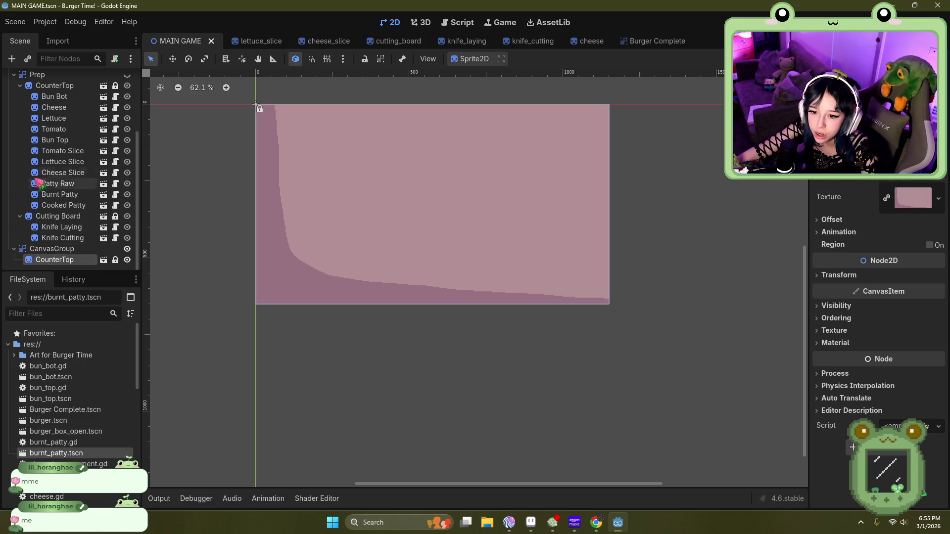
click(54, 249)
click(28, 60)
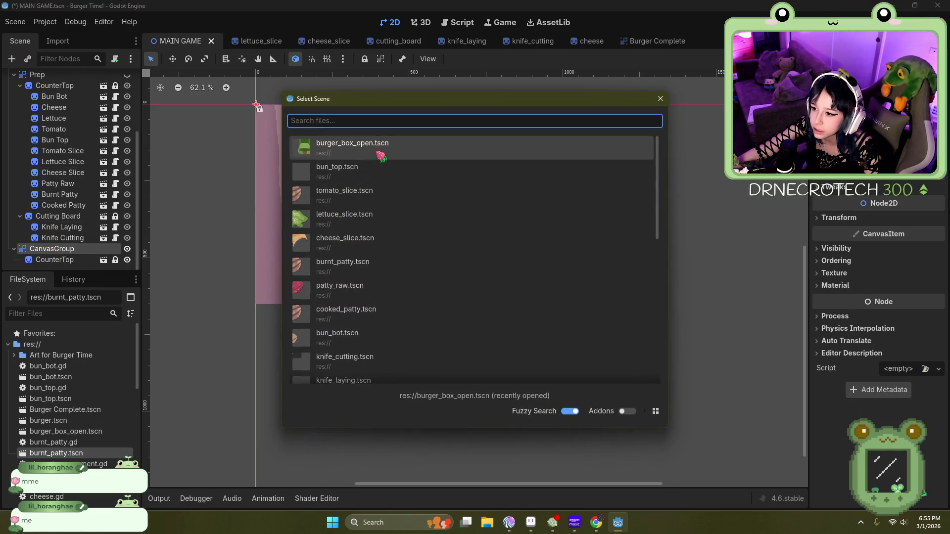
double_click(395, 144)
Step: Instance burger.tscn as Burger under CanvasGroup as well
scroll(399, 338, up, 1)
scroll(417, 140, up, 2)
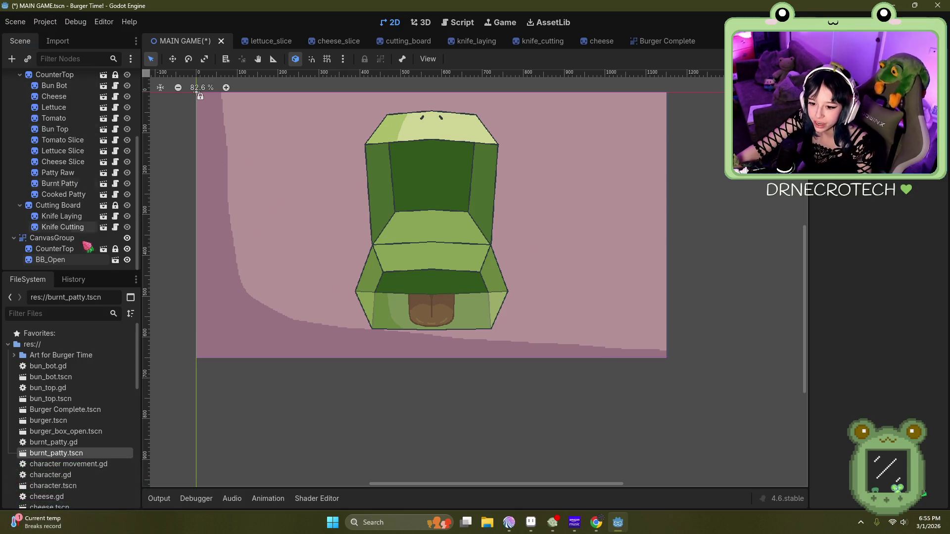
click(52, 238)
click(28, 59)
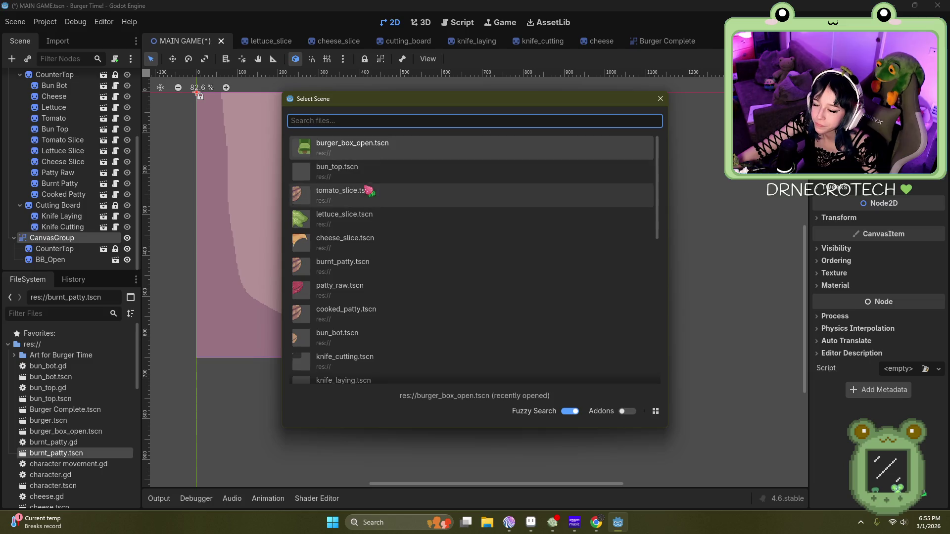
scroll(405, 278, down, 5)
scroll(406, 278, down, 5)
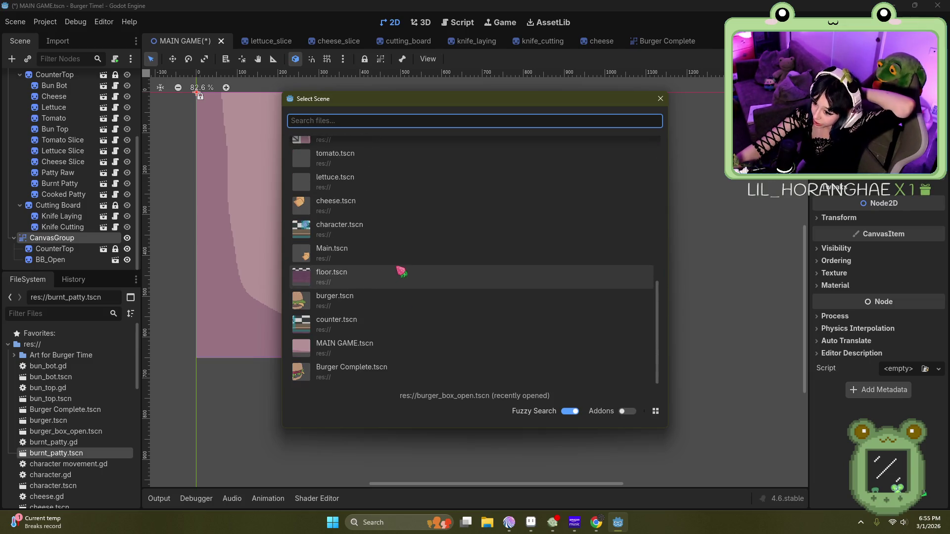
double_click(384, 303)
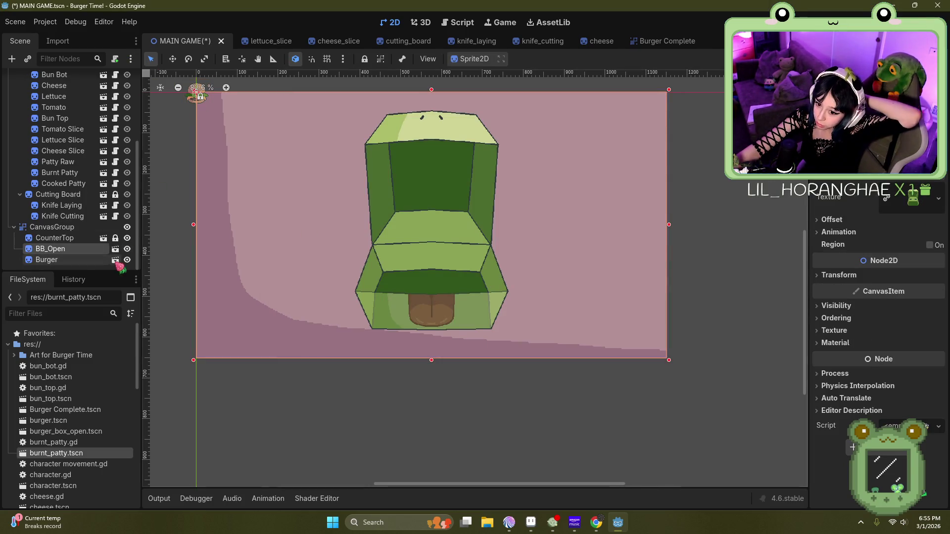
Step: Move the Burger down onto the counter left of the BB_Open box
click(68, 263)
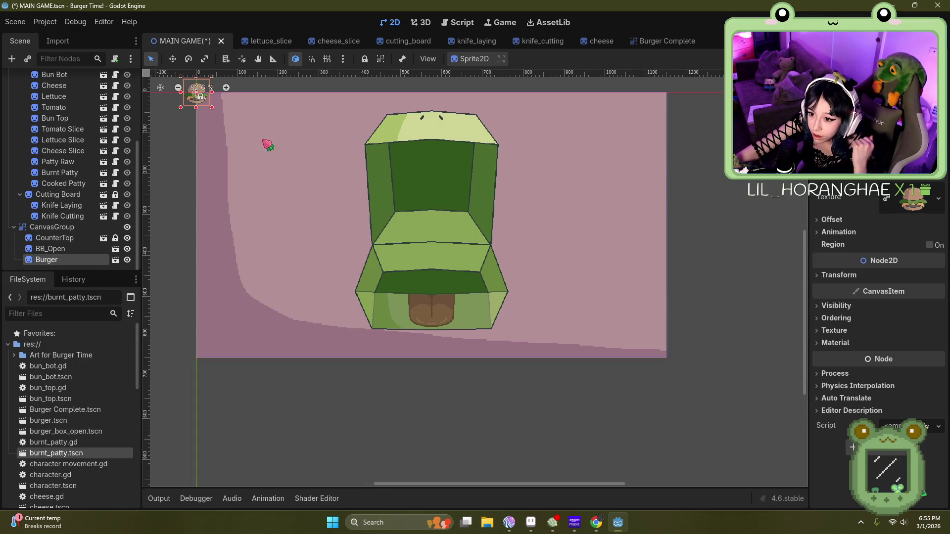
mouse_move(202, 99)
mouse_down()
mouse_move(328, 227)
mouse_move(331, 278)
mouse_up()
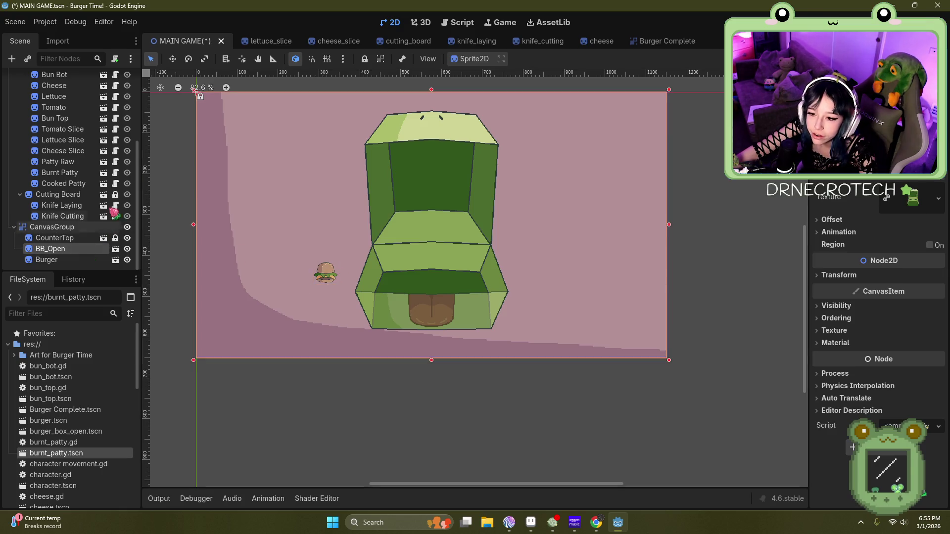
click(208, 104)
click(381, 211)
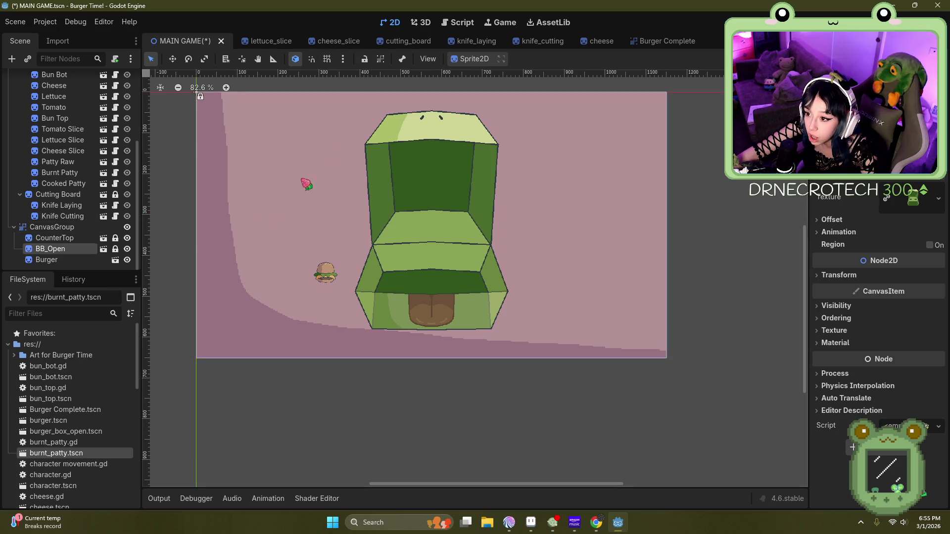
Step: Adjust the Burger's vertical position in its Transform properties
click(83, 262)
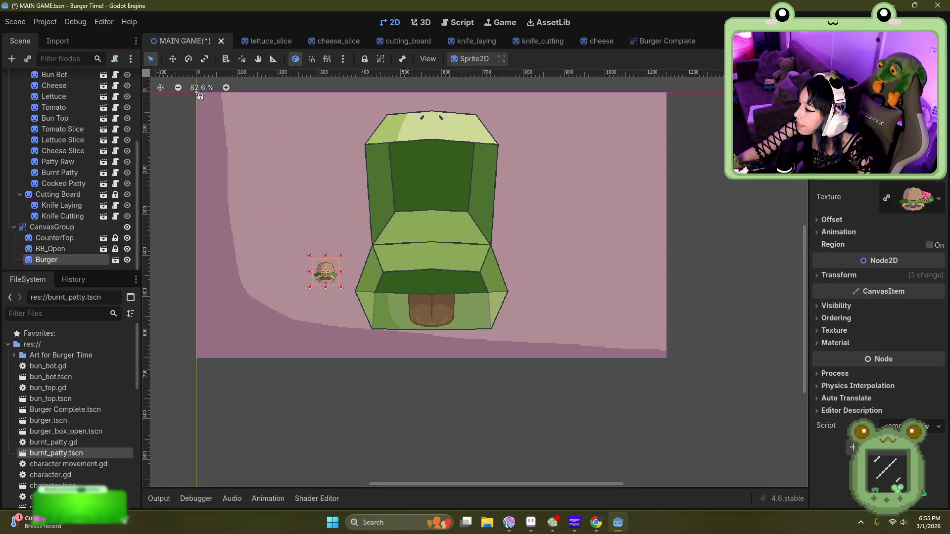
click(838, 276)
click(897, 319)
click(899, 305)
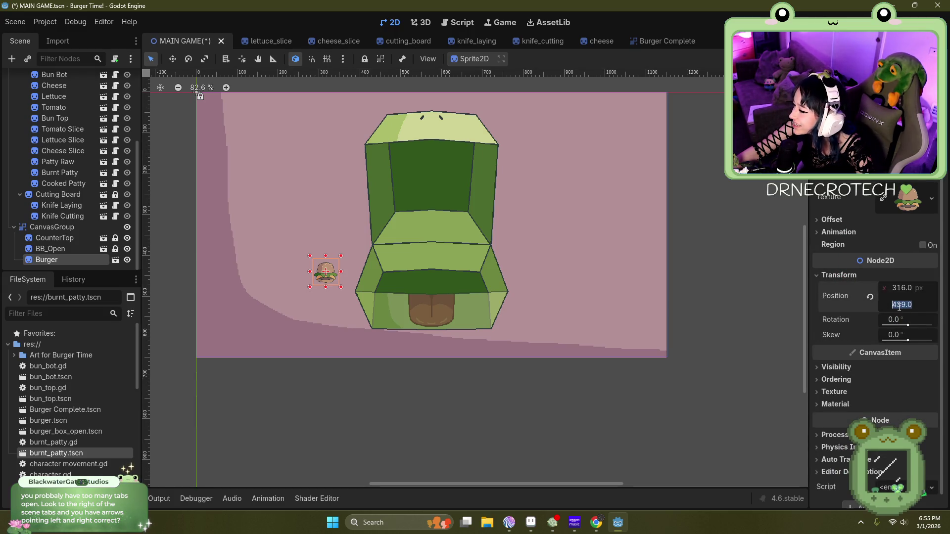
click(822, 276)
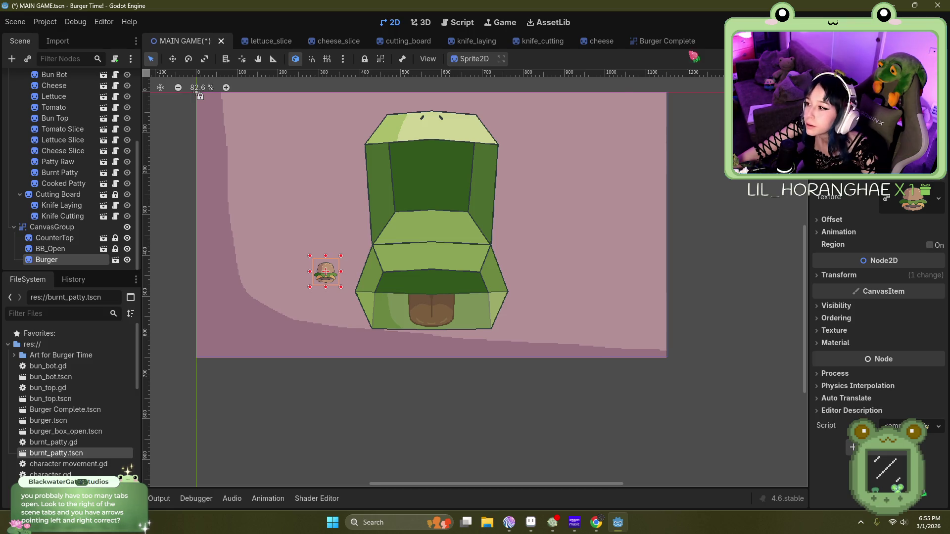
Step: Close the lettuce, cheese, cutting board and knife scene tabs, then enlarge the Burger about 3x onto the box
click(796, 40)
click(788, 40)
click(797, 40)
click(788, 40)
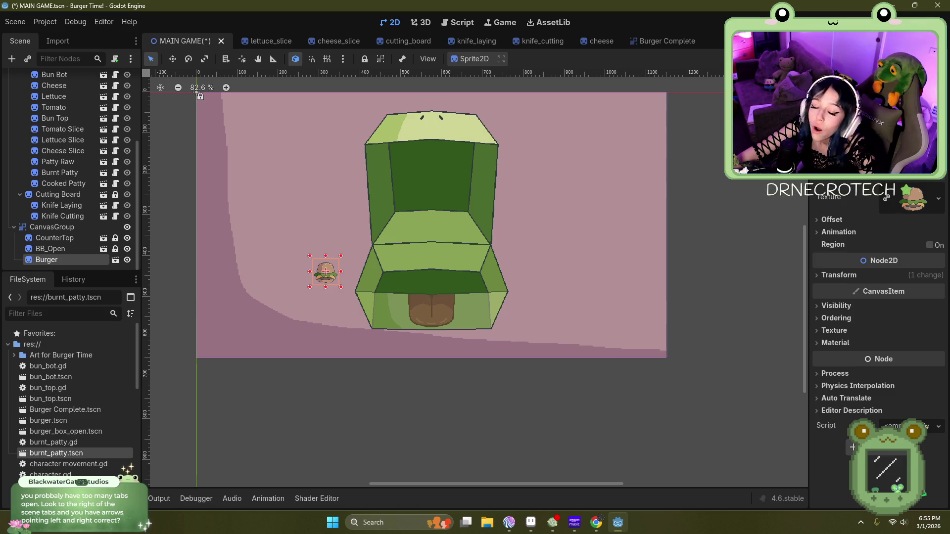
click(297, 44)
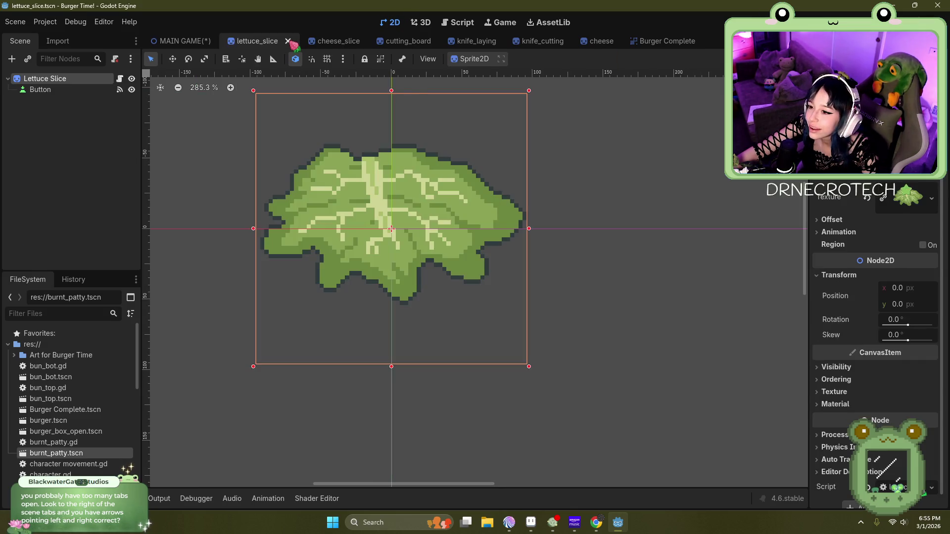
click(295, 43)
click(293, 44)
click(293, 43)
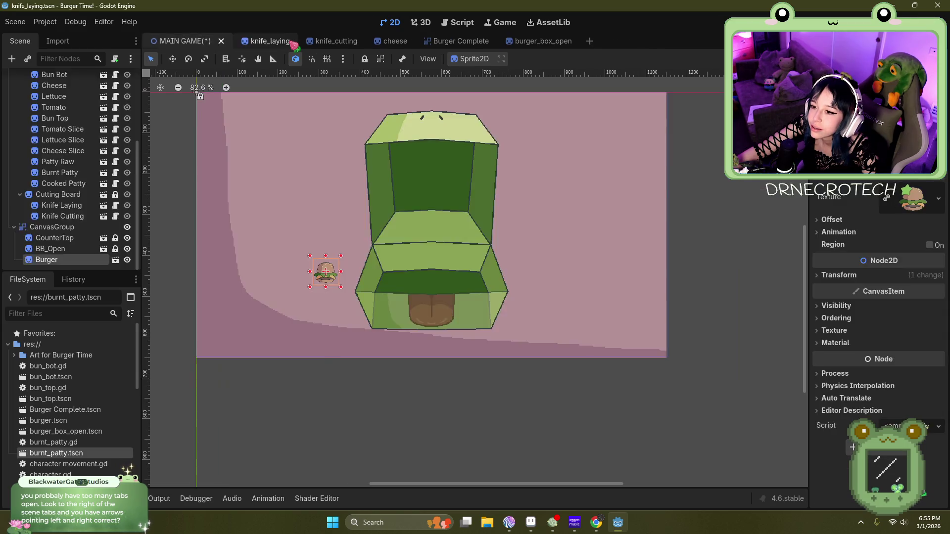
click(291, 42)
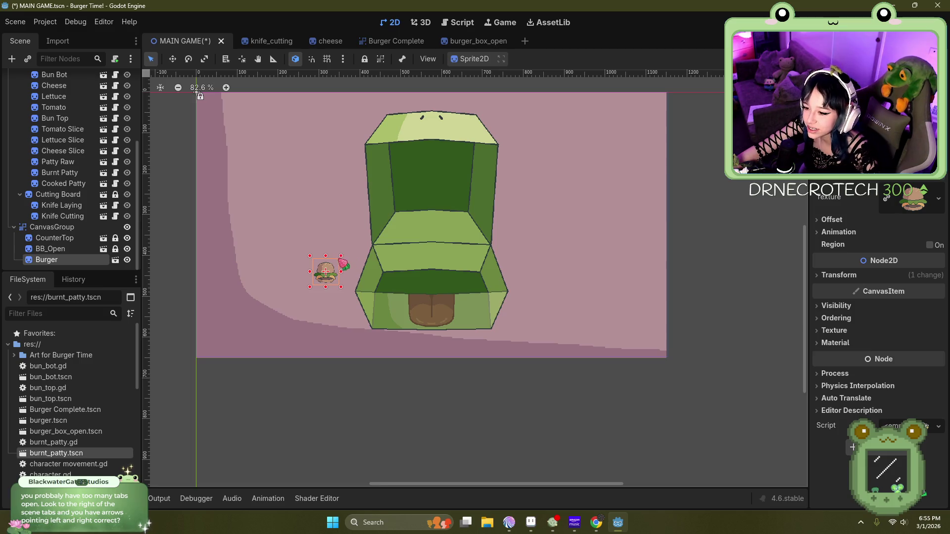
mouse_move(342, 254)
mouse_down()
mouse_move(393, 220)
mouse_move(475, 126)
mouse_move(434, 187)
mouse_move(447, 180)
mouse_up()
mouse_move(396, 204)
mouse_down()
mouse_move(452, 210)
mouse_move(449, 251)
mouse_up()
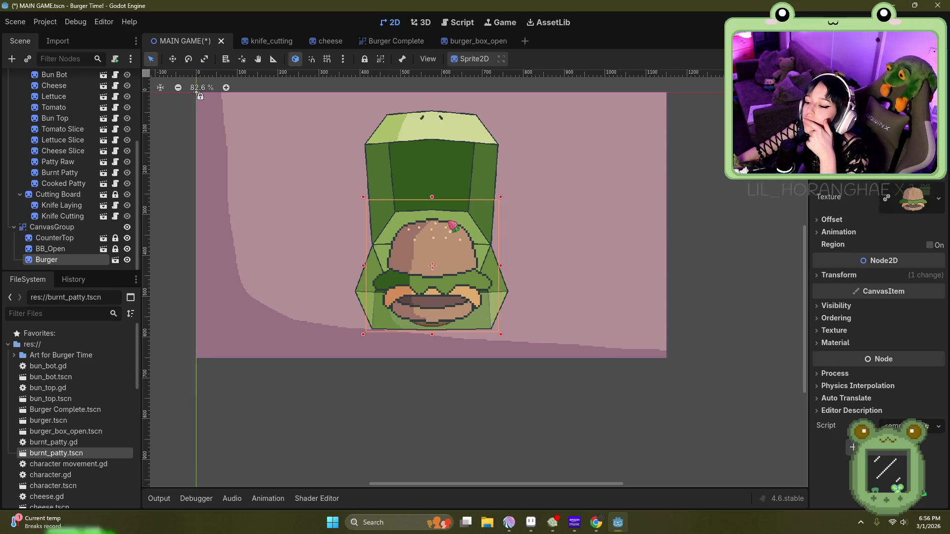
Step: Delete the BB_Front node from burger_box_open and start a new empty scene tab
click(476, 42)
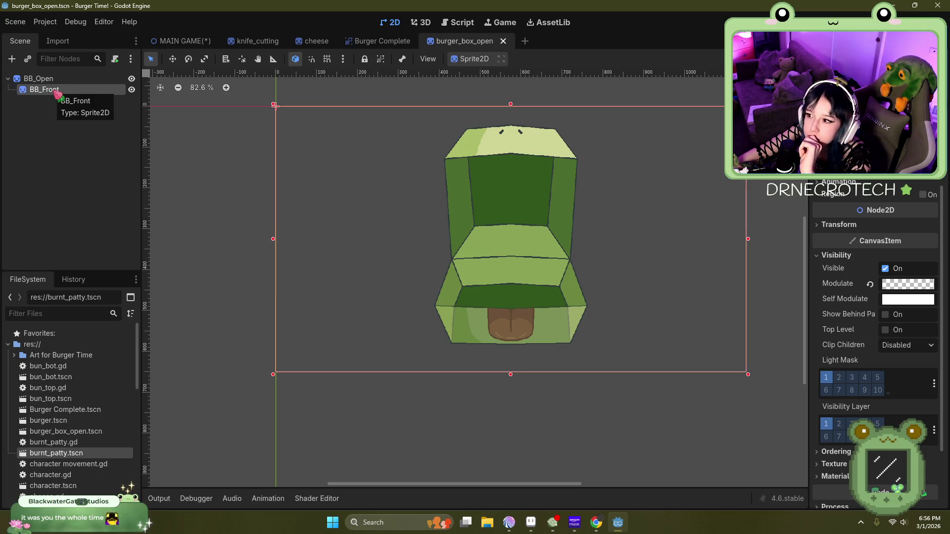
double_click(56, 89)
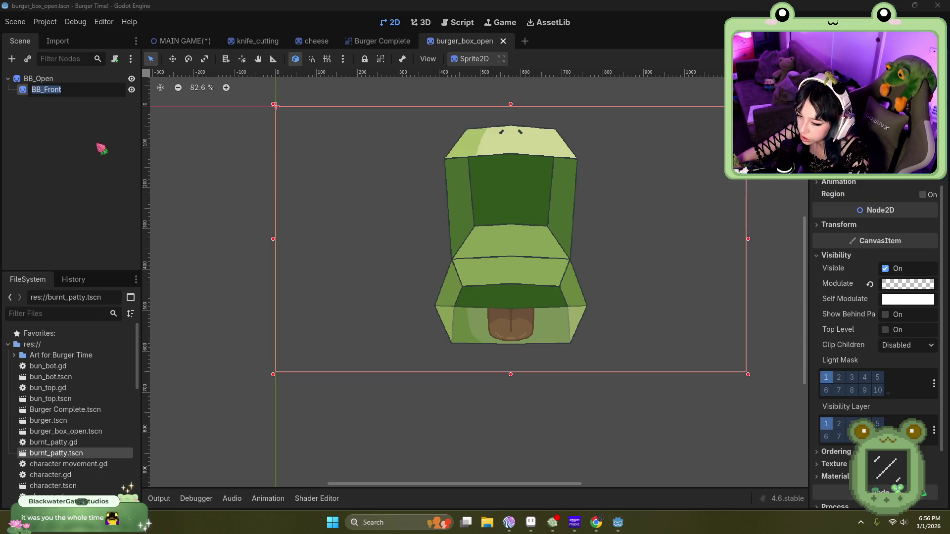
key(Delete)
click(445, 275)
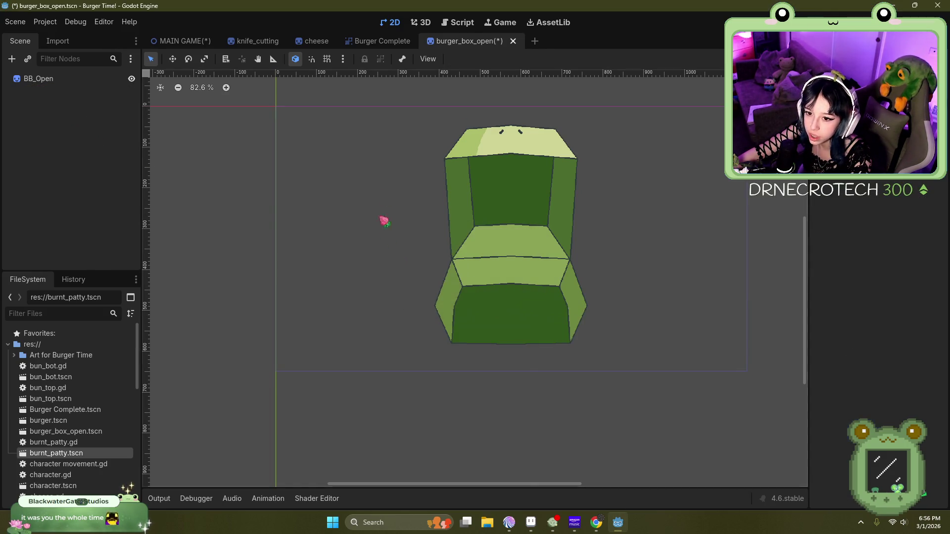
mouse_move(365, 42)
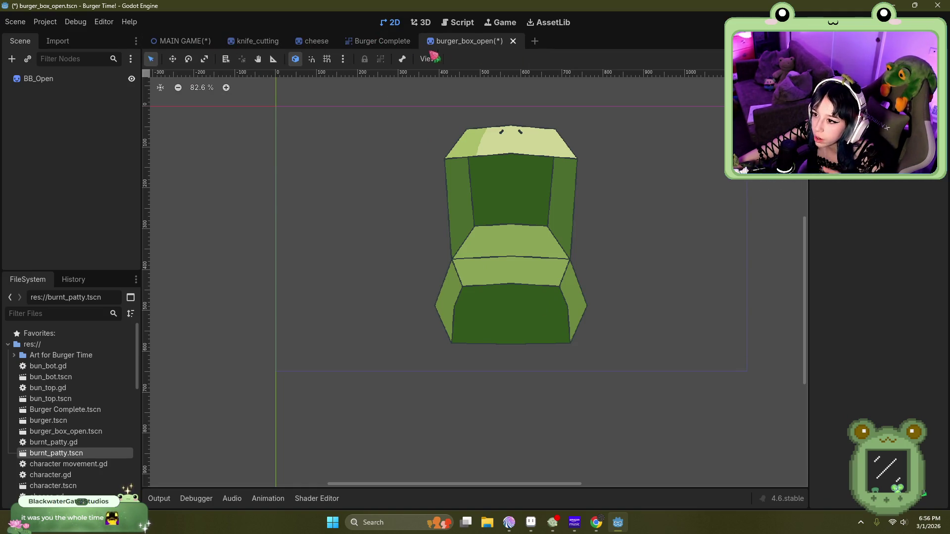
click(536, 44)
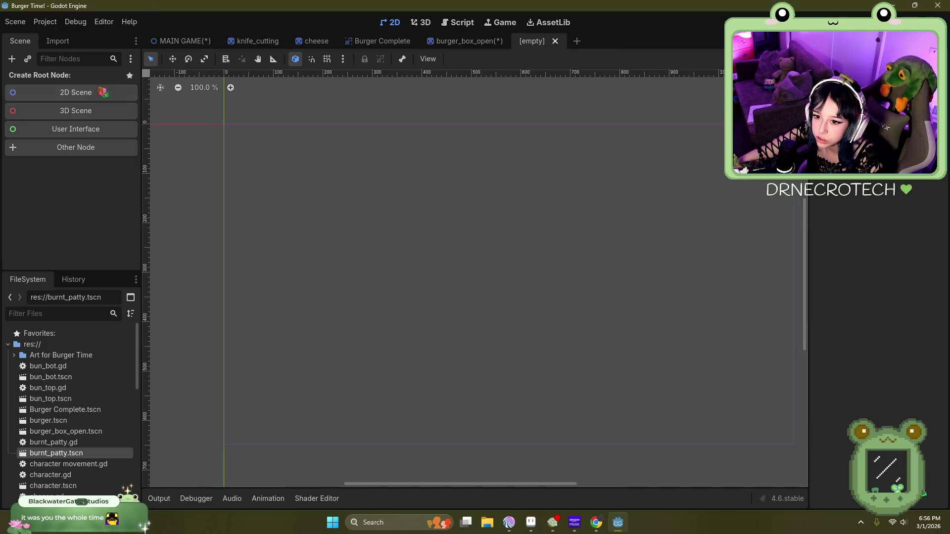
Step: Create a Sprite2D root node named BB_Front
click(79, 147)
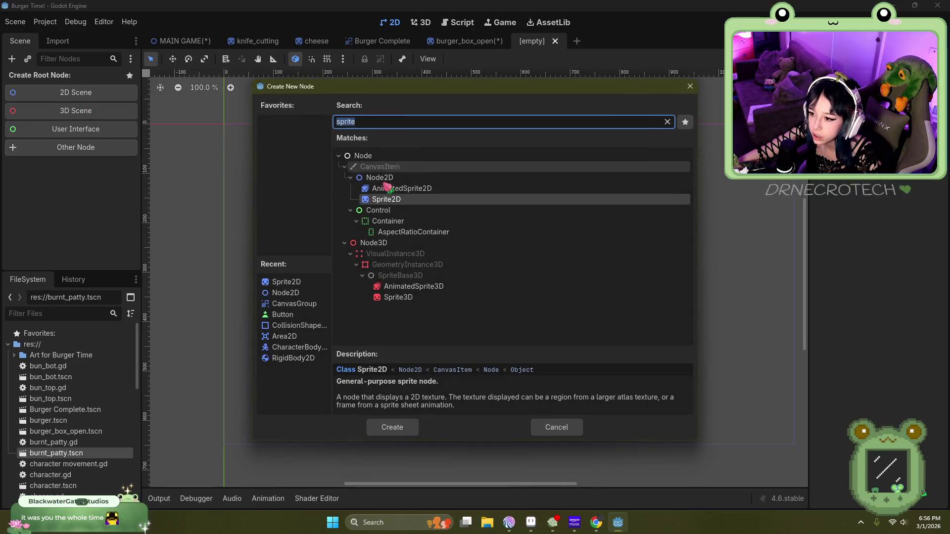
double_click(386, 199)
double_click(67, 79)
text(BB_Front)
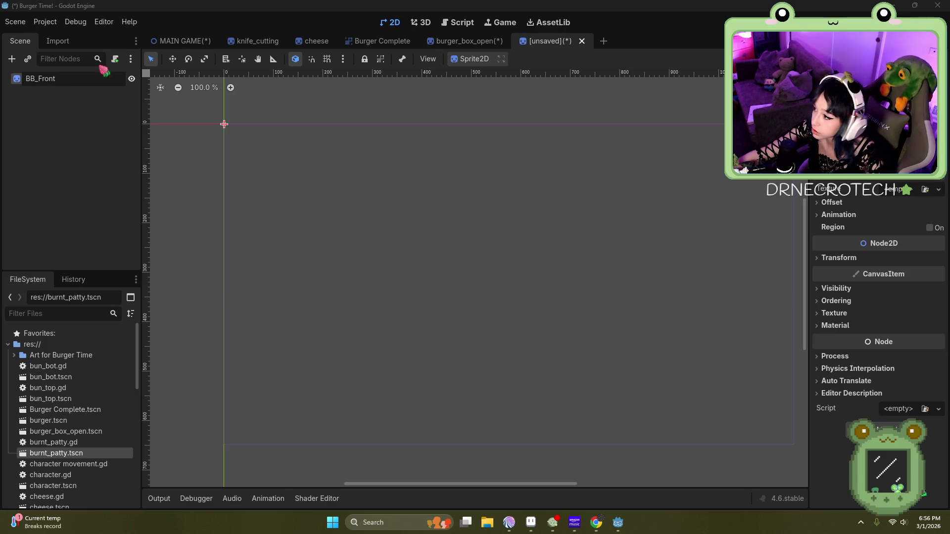
key(Return)
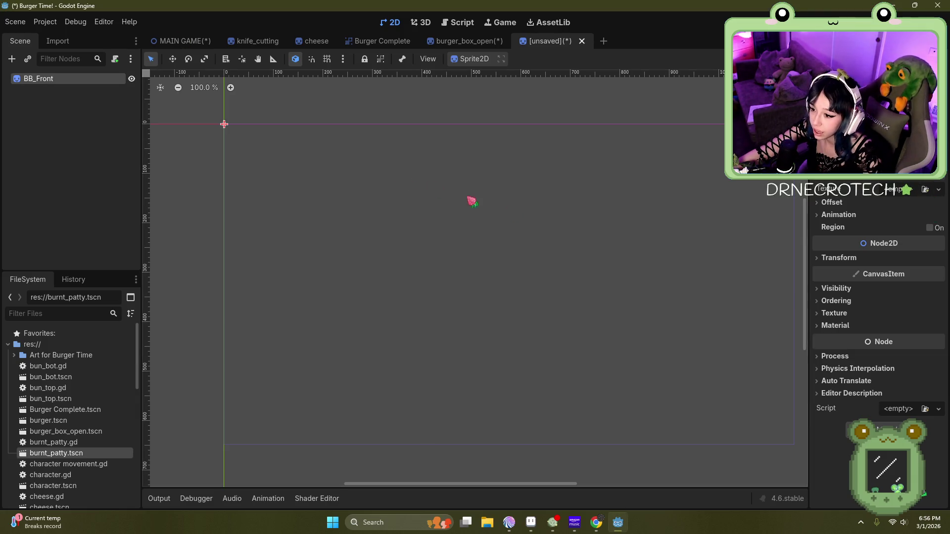
Step: Give BB_Front the BurgerBoxFront texture, uncheck Centered, and lower its Modulate alpha
click(925, 189)
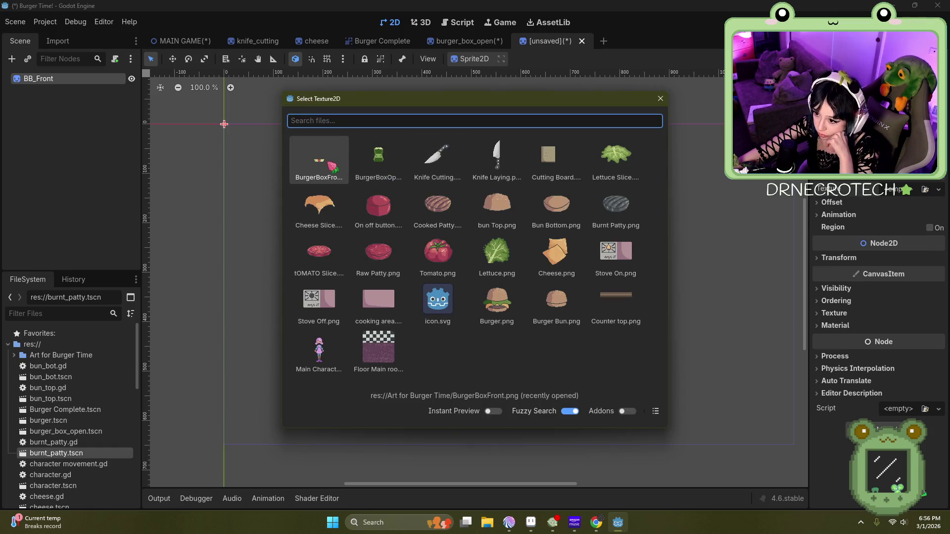
double_click(330, 164)
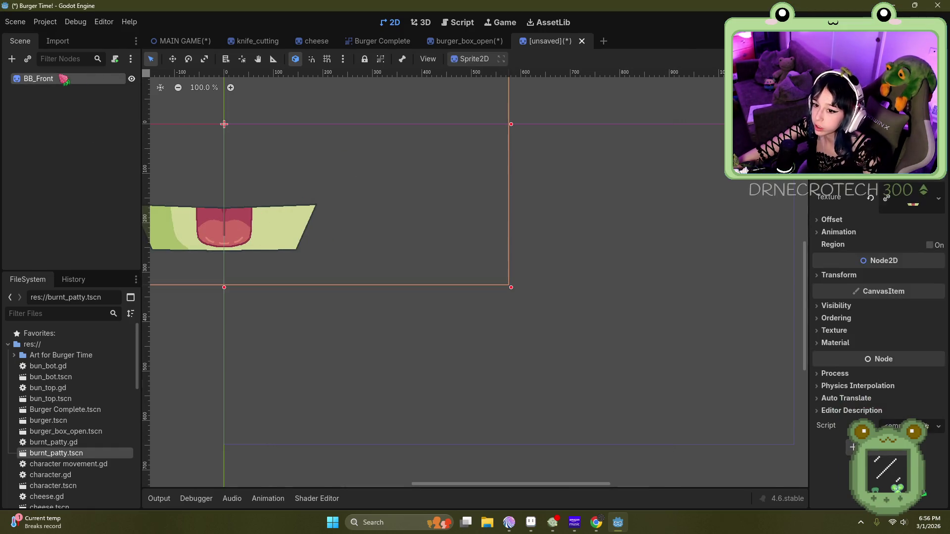
click(830, 220)
click(885, 233)
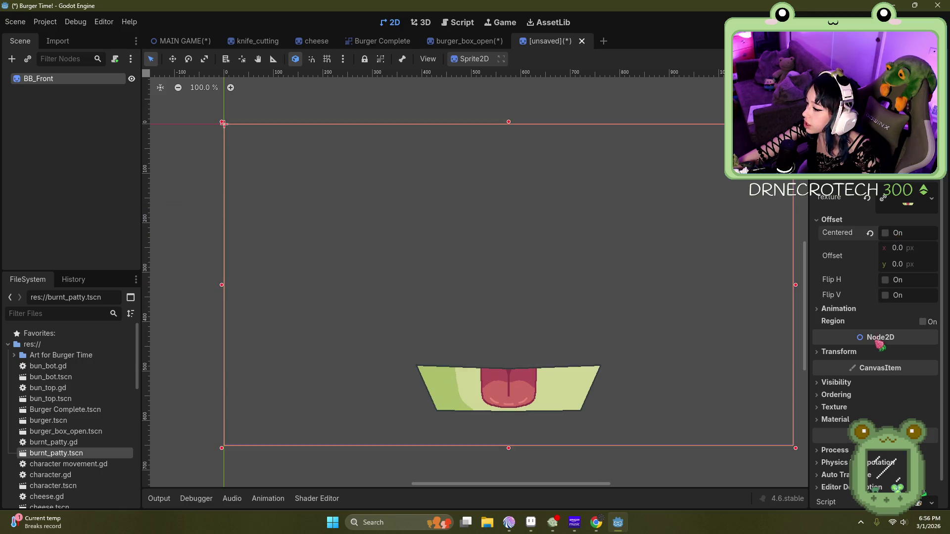
click(836, 382)
click(916, 414)
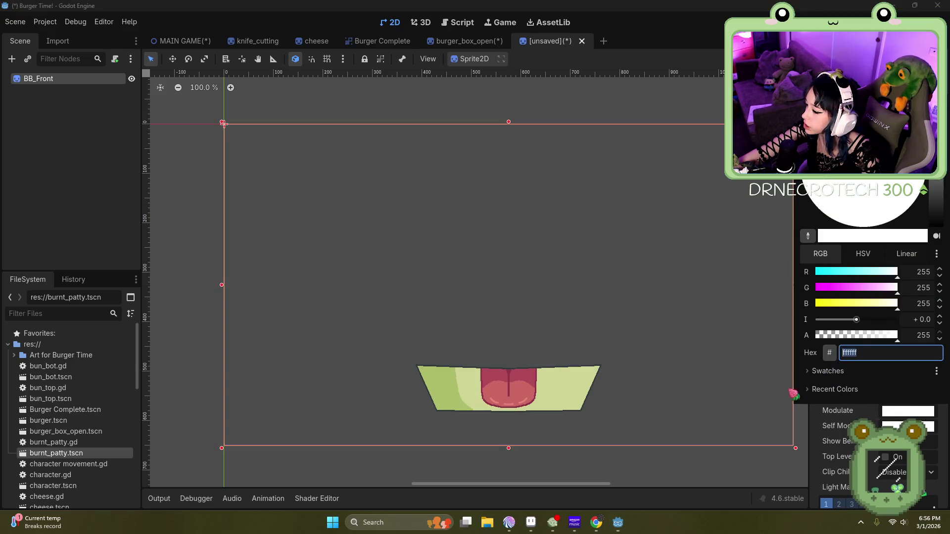
click(860, 339)
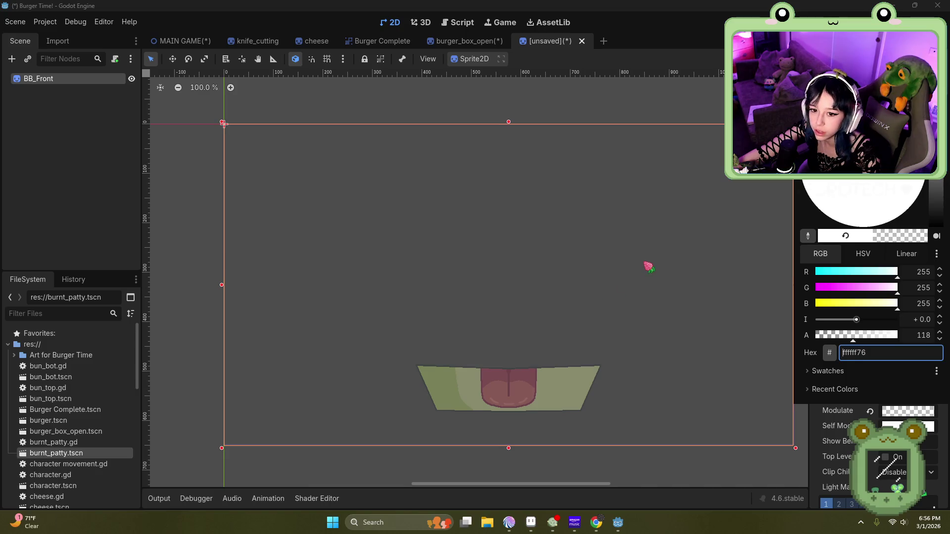
click(648, 267)
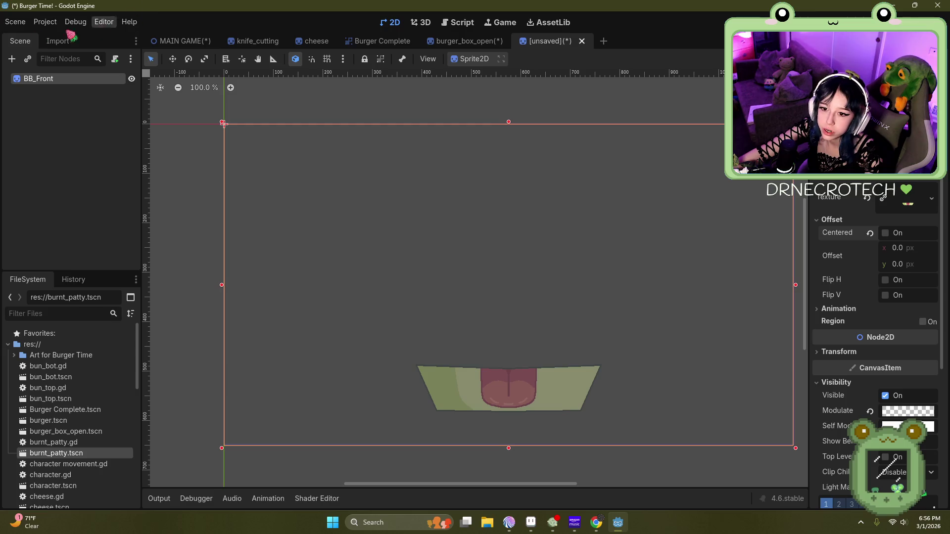
Step: Save the scene as Burger_box_front.tscn
click(15, 22)
click(379, 246)
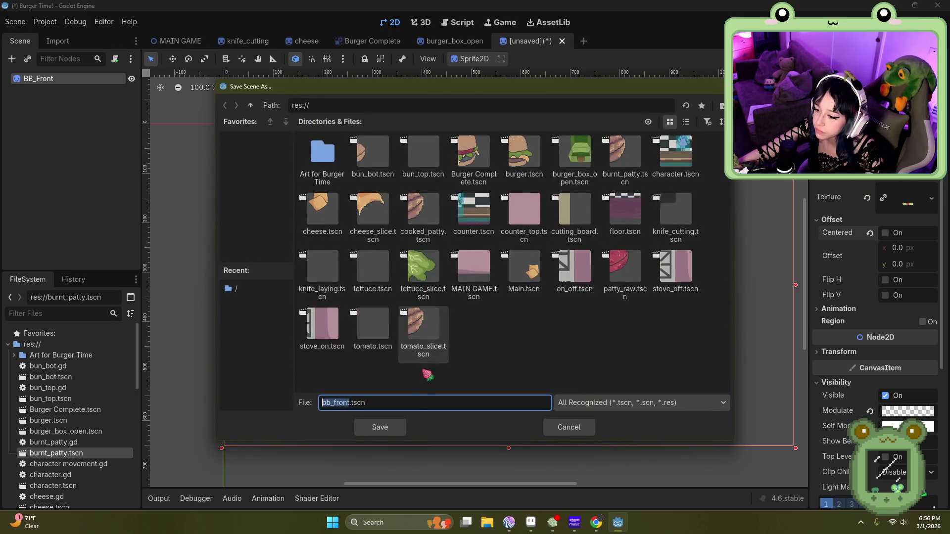
text(Burger_box)
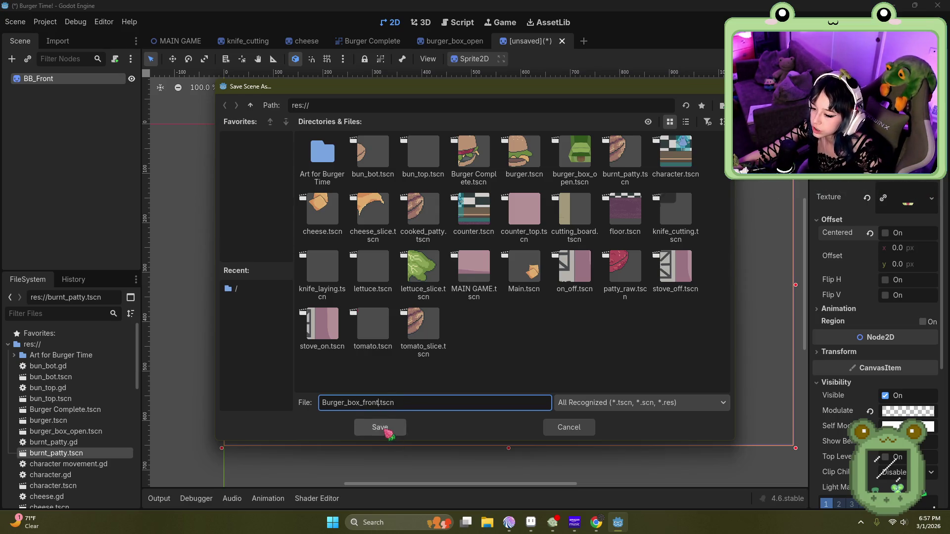
click(386, 428)
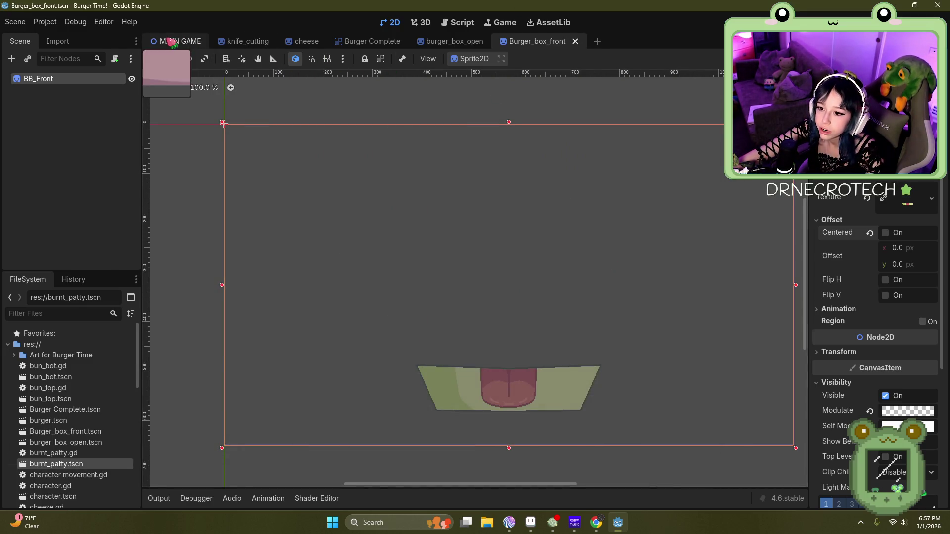
Step: Instance Burger_box_front.tscn under CanvasGroup in MAIN GAME and nudge the Burger slightly upward
click(177, 40)
click(68, 247)
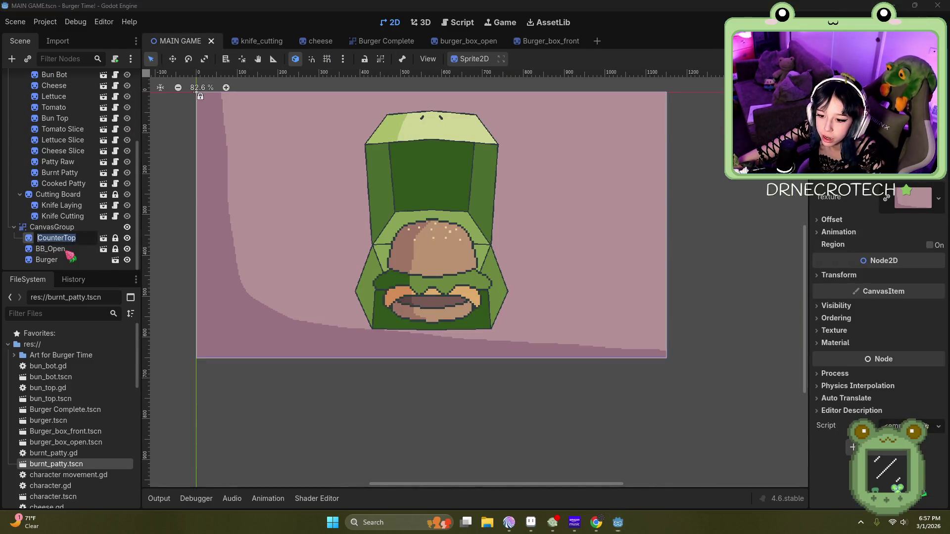
click(72, 250)
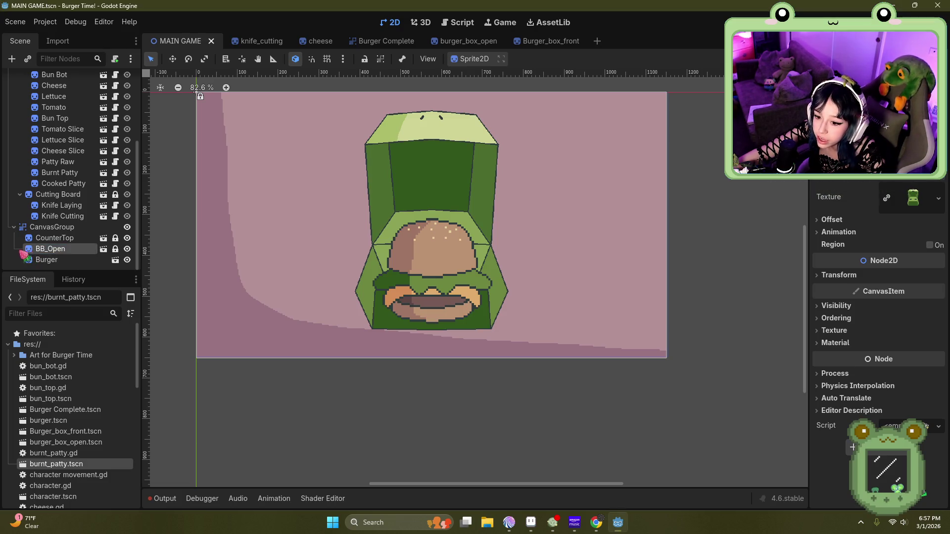
click(70, 252)
click(51, 227)
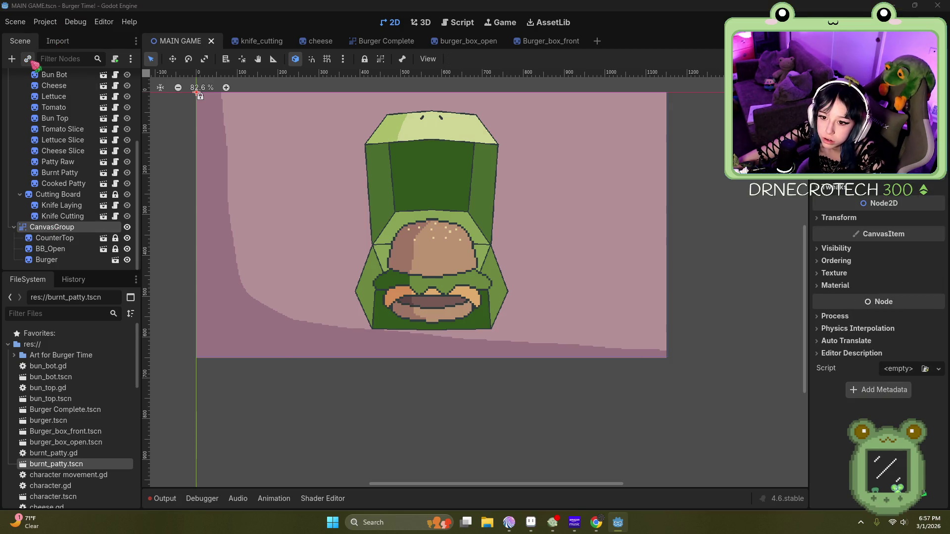
click(30, 60)
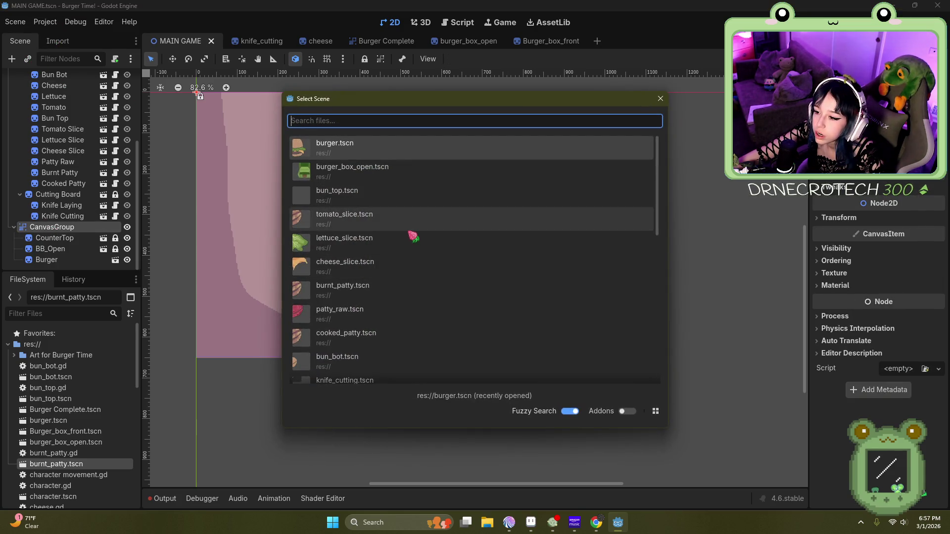
scroll(396, 235, down, 10)
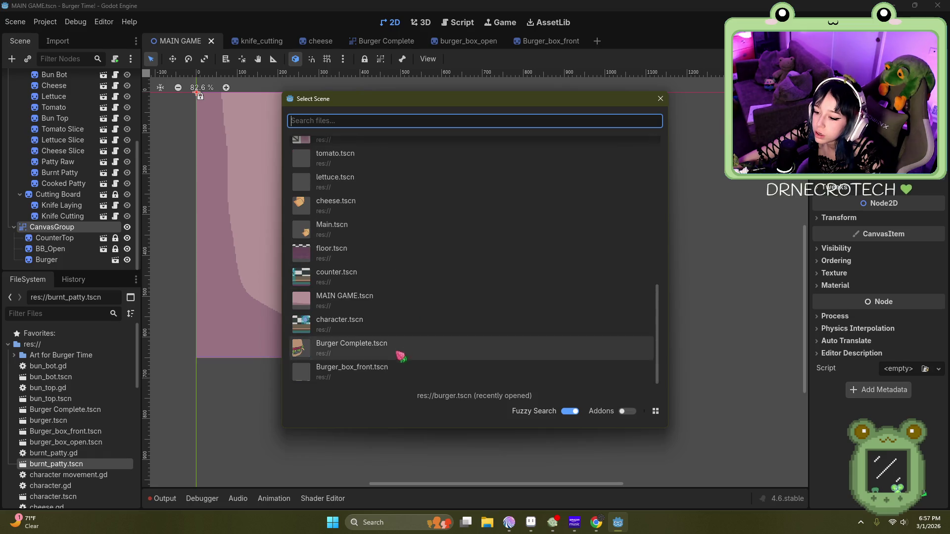
double_click(399, 376)
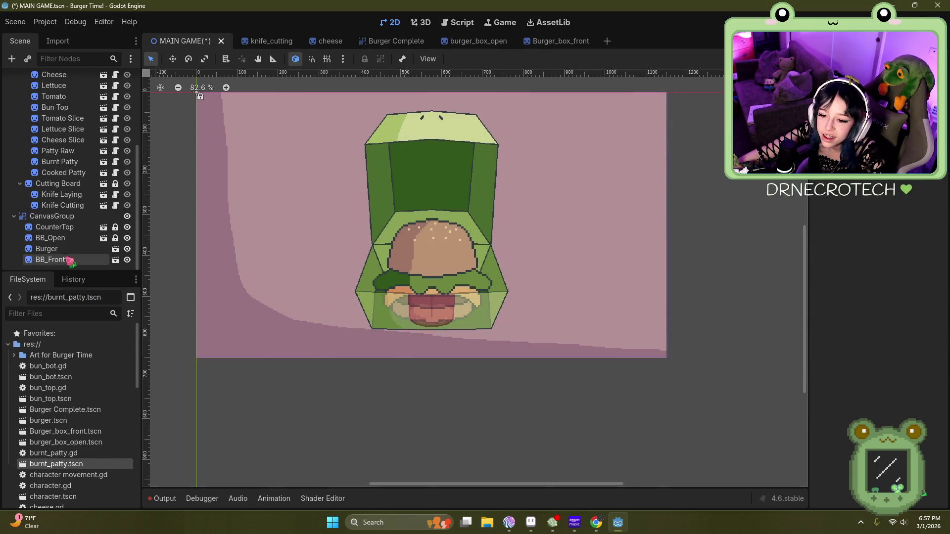
click(46, 249)
mouse_move(451, 251)
mouse_down()
mouse_move(448, 113)
mouse_move(448, 254)
mouse_up()
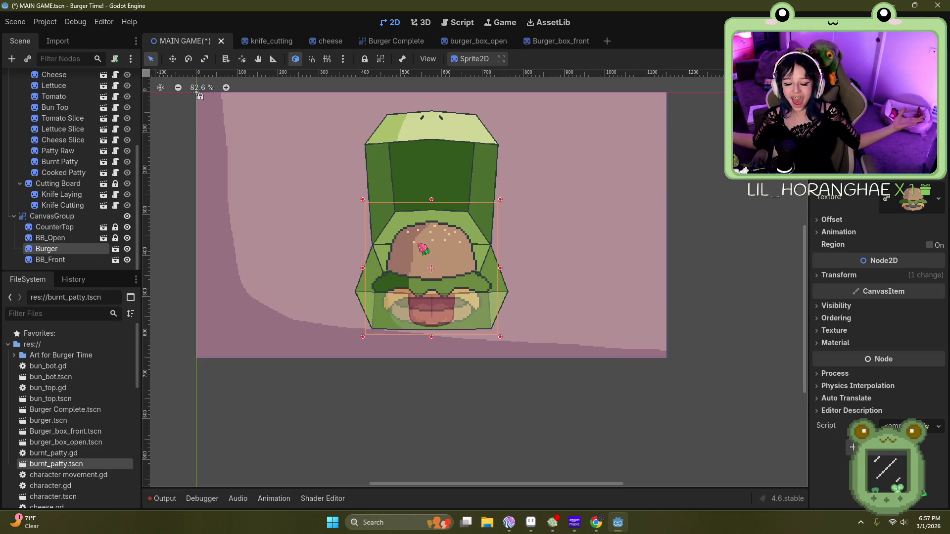
Step: Lower the Burger_box_front Modulate alpha from 118 to 85
click(561, 41)
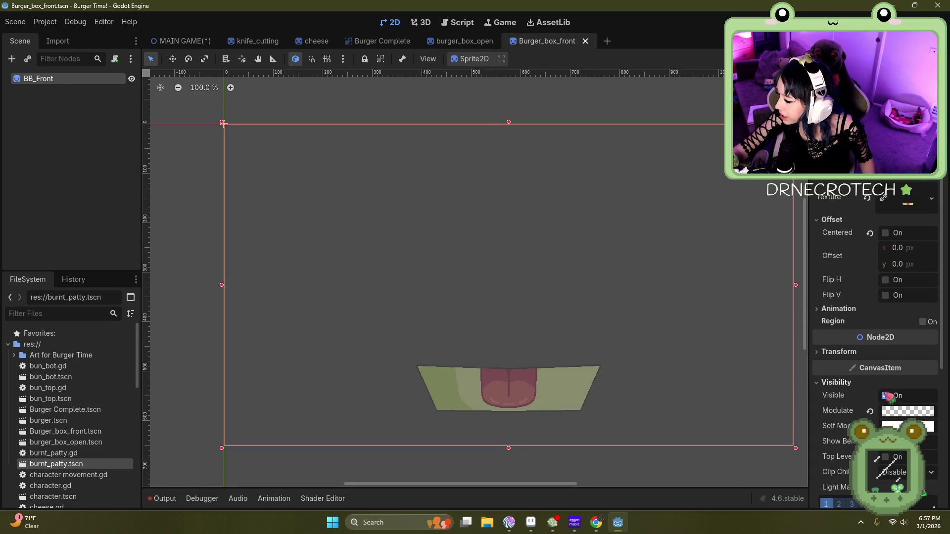
click(905, 411)
drag(858, 344, 846, 341)
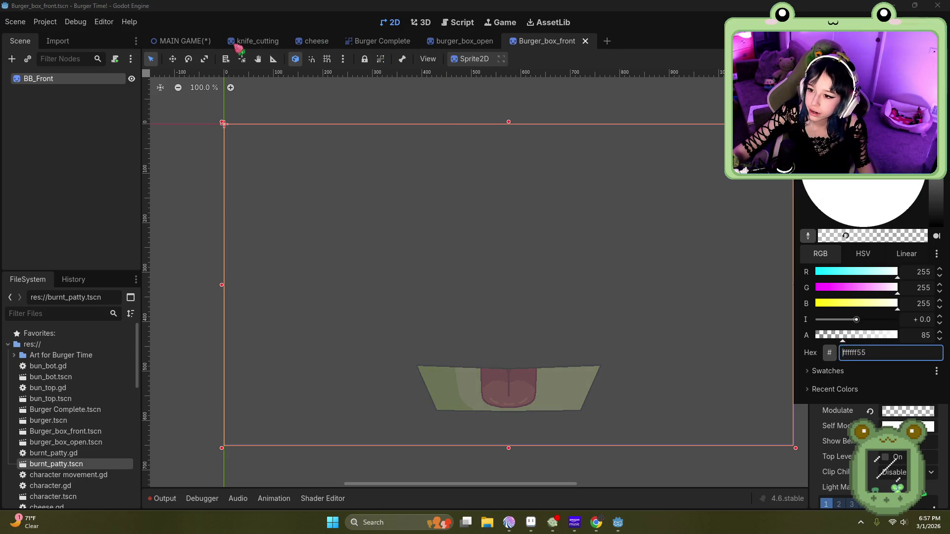
click(193, 42)
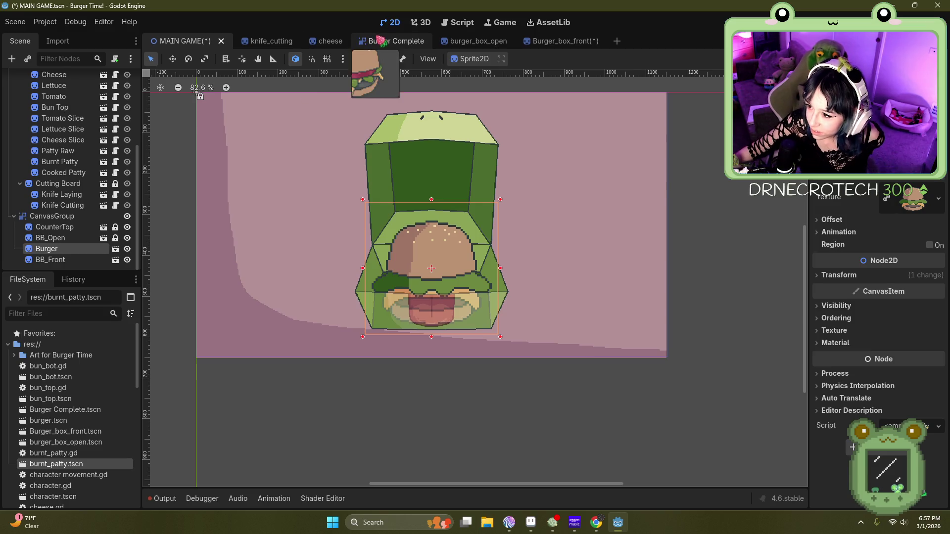
Step: Delete the Burger Complete root node and close its scene tab
click(380, 41)
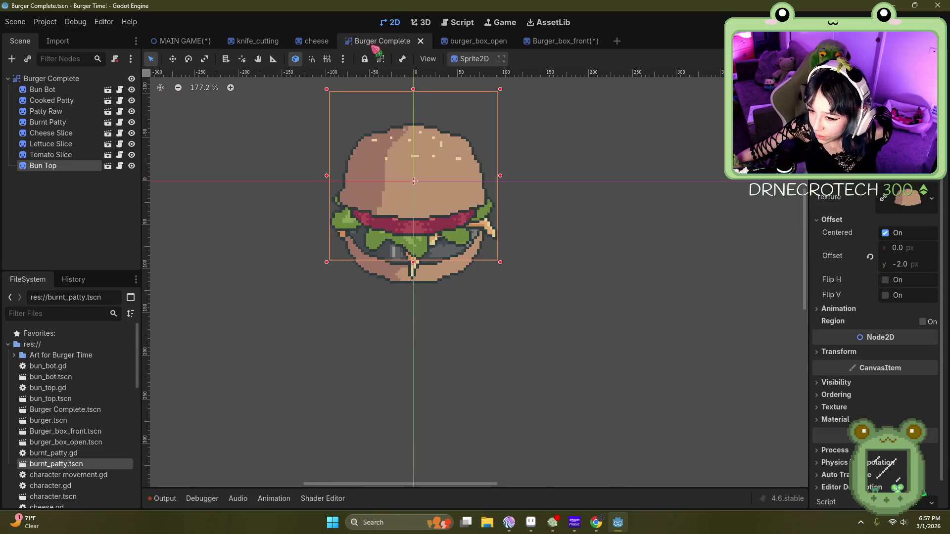
click(47, 78)
key(Delete)
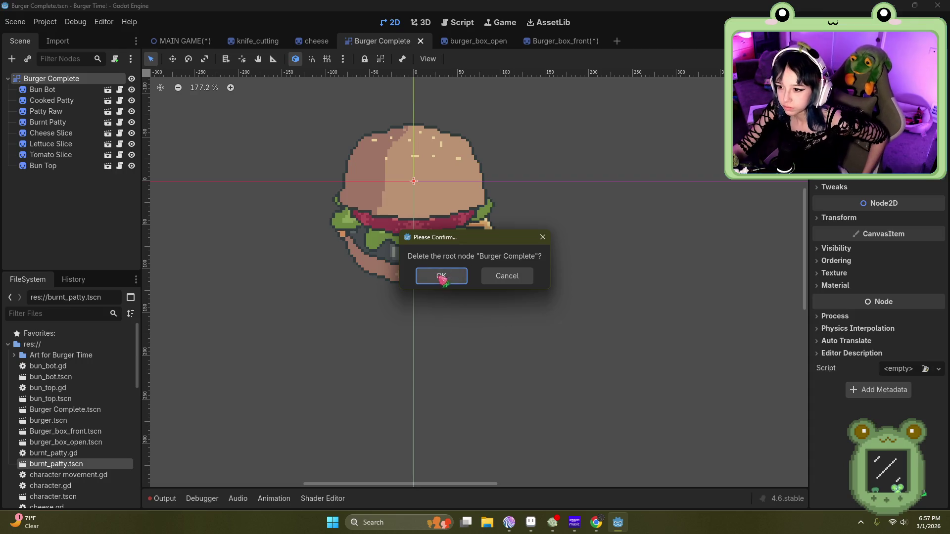
click(431, 276)
middle_click(393, 47)
Step: Nudge the Burger inside the open box in MAIN GAME, then go to burger_box_open
click(199, 41)
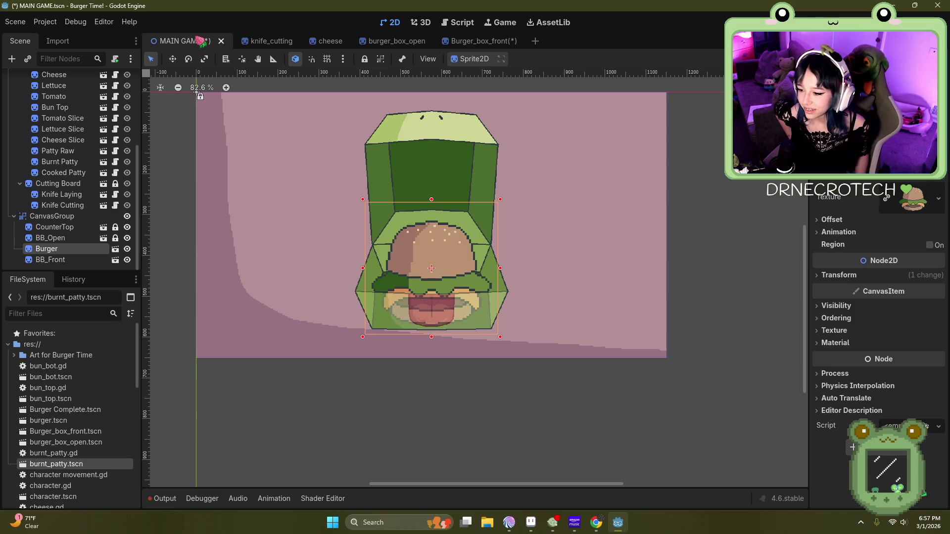
mouse_move(458, 258)
mouse_down()
mouse_move(455, 285)
mouse_move(458, 256)
mouse_move(416, 149)
mouse_move(194, 197)
mouse_up()
click(397, 43)
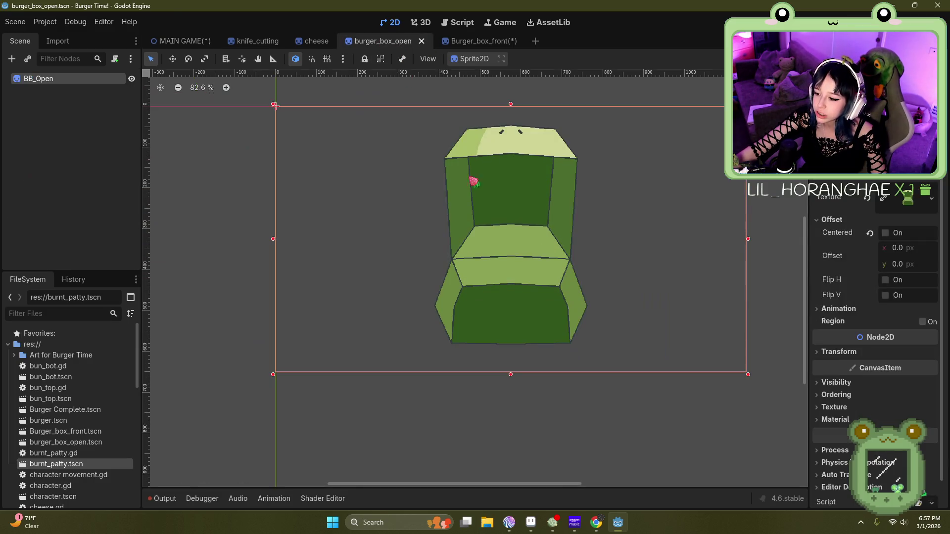
Step: Add a CollisionShape2D child under BB_Open
scroll(285, 247, up, 3)
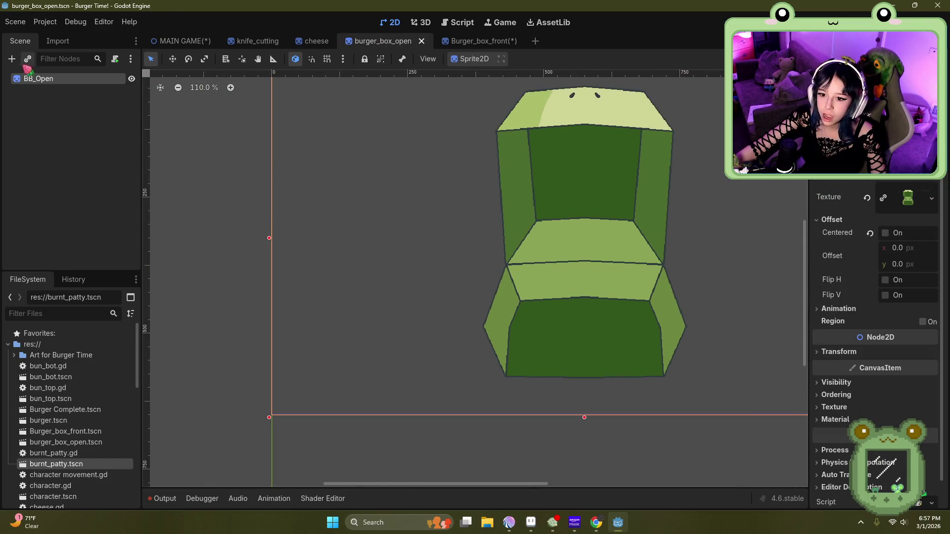
click(28, 59)
click(660, 98)
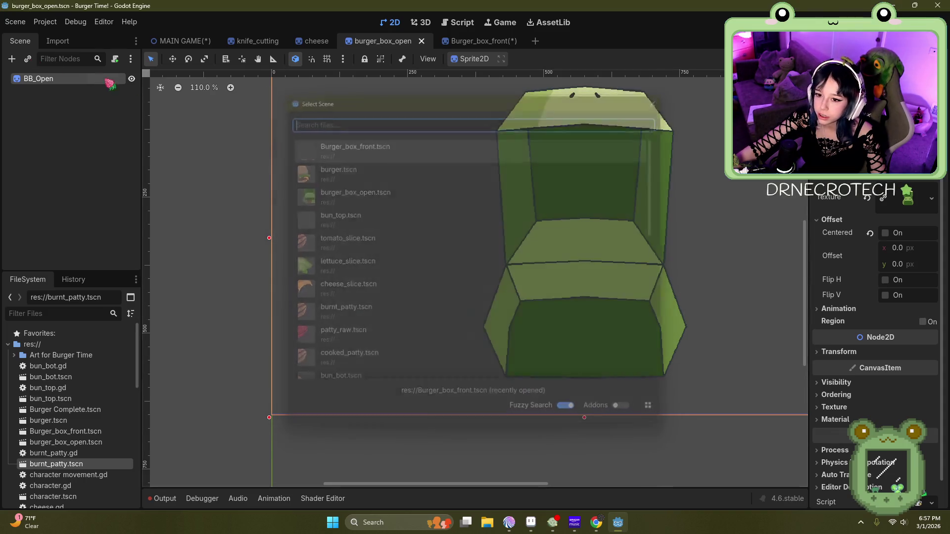
click(11, 59)
text(colli)
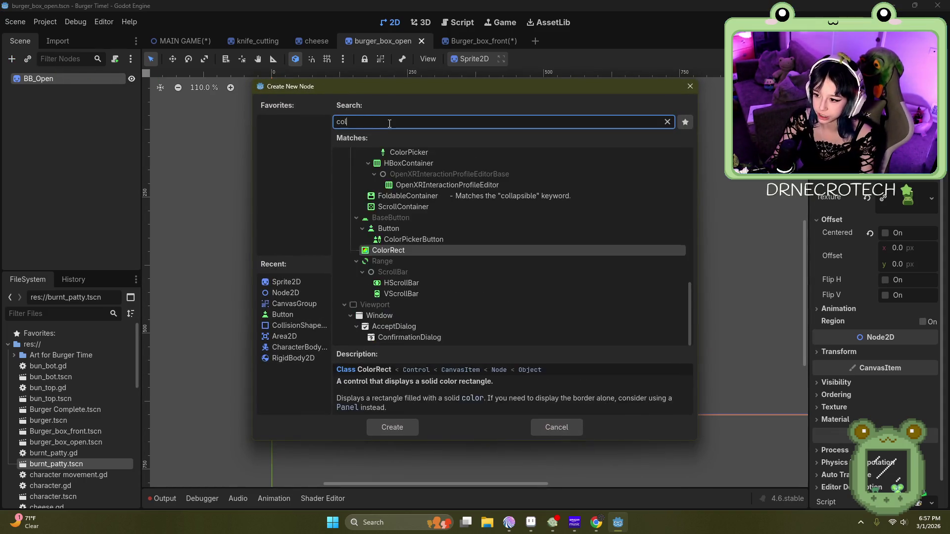
click(440, 201)
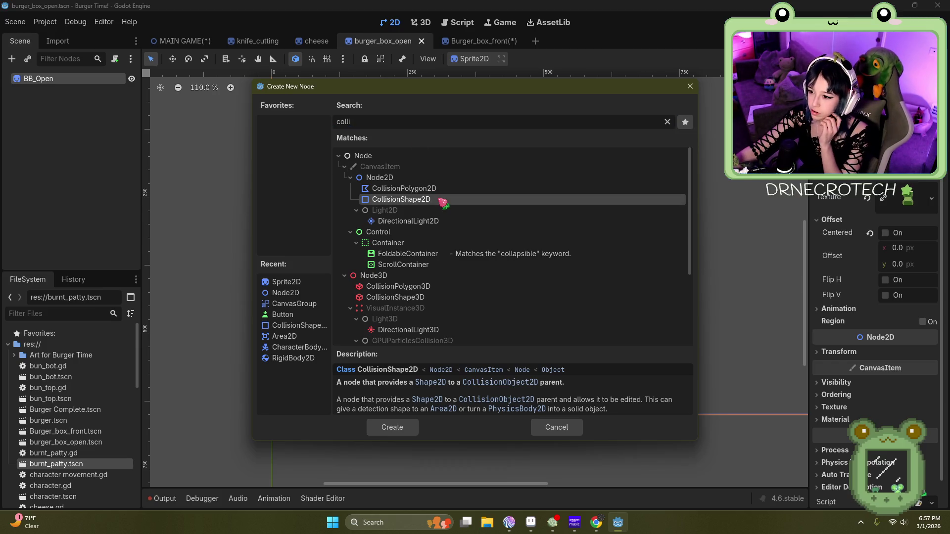
double_click(442, 200)
Step: Browse the Art for Burger Time folder for a physics material, then cancel
scroll(636, 325, up, 2)
scroll(361, 269, down, 3)
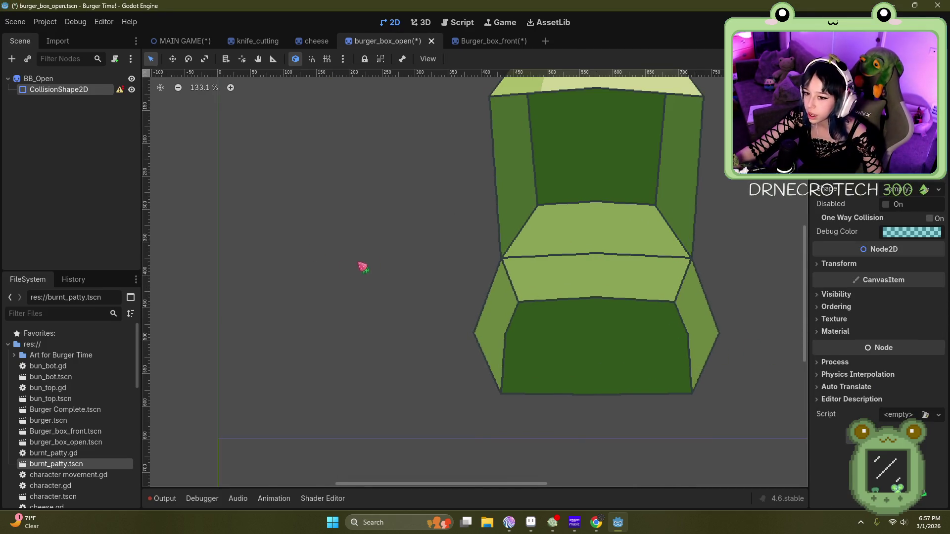
scroll(633, 290, up, 2)
scroll(607, 343, up, 2)
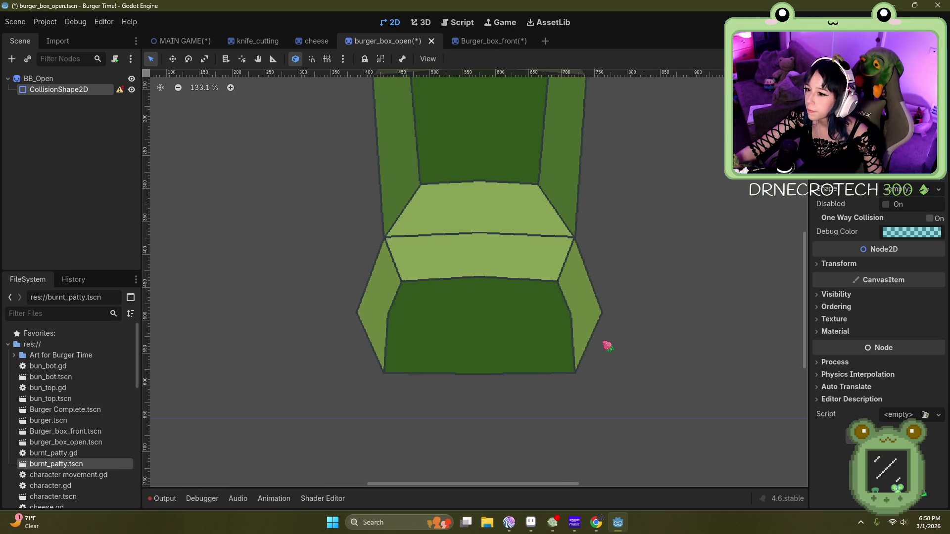
scroll(606, 343, down, 1)
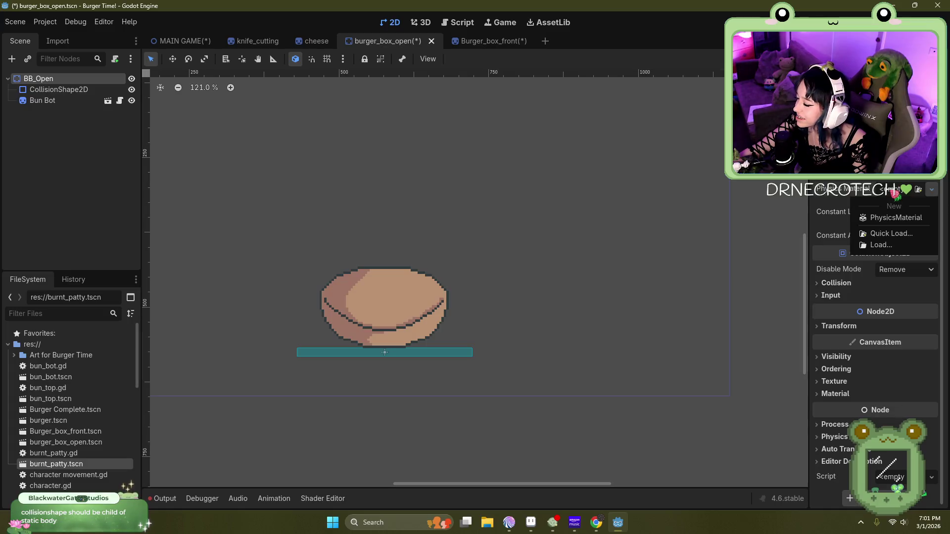
click(890, 242)
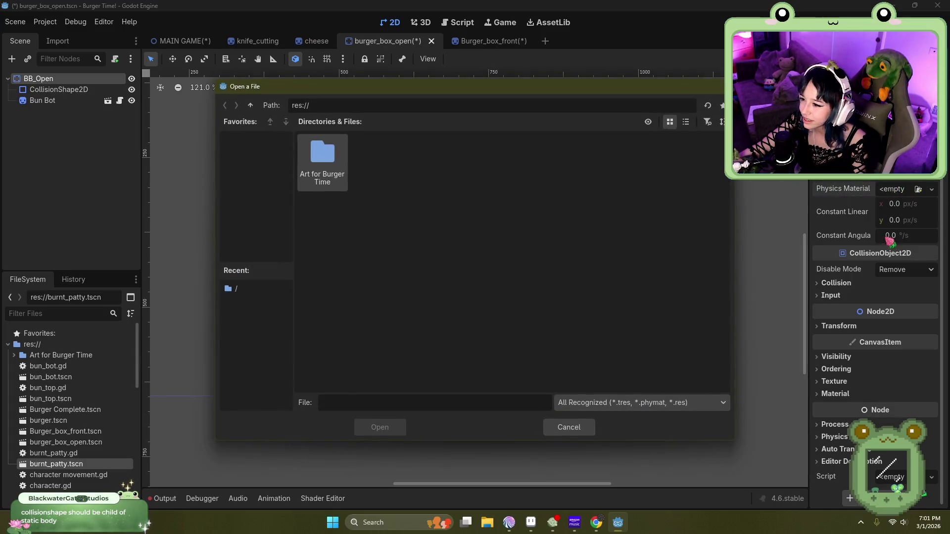
double_click(320, 163)
key(Escape)
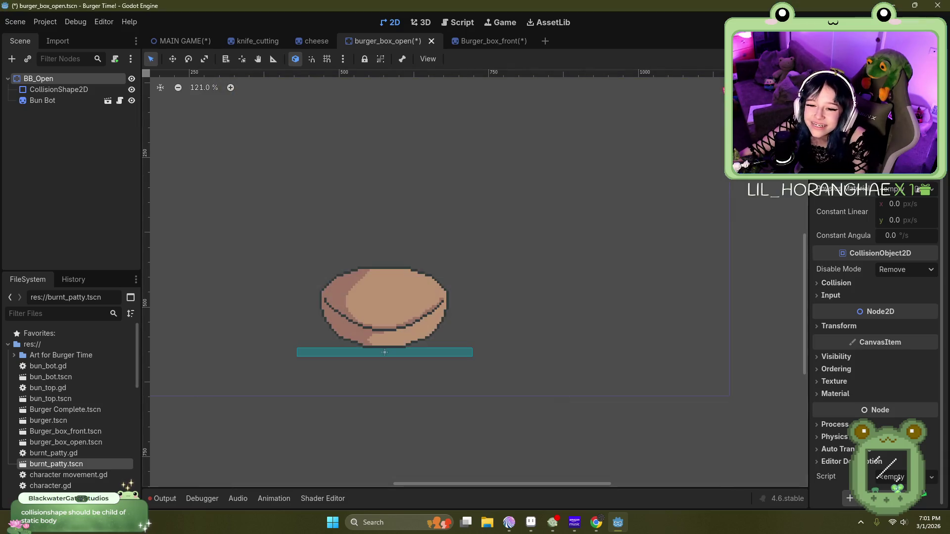
Step: Delete the BB_Open root node, leaving the scene empty
click(336, 218)
click(88, 79)
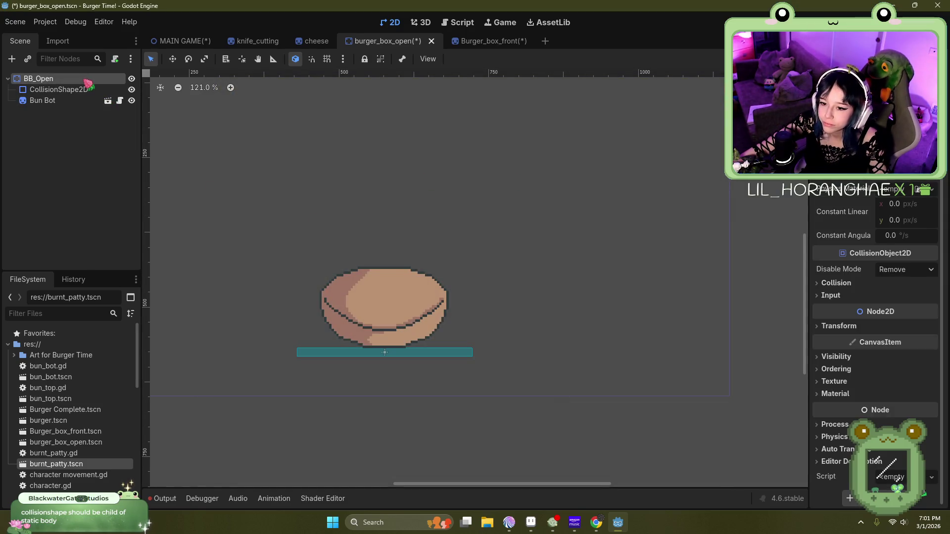
key(Delete)
click(447, 274)
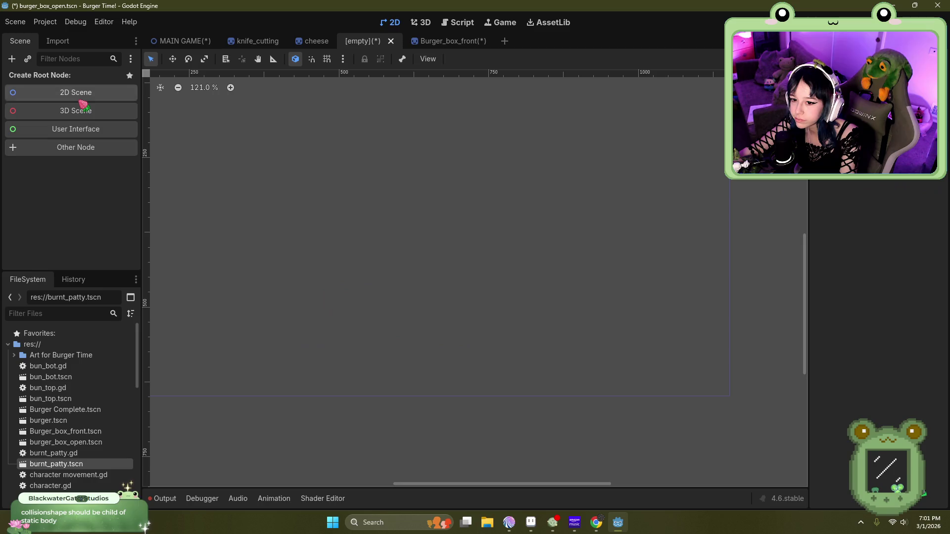
Step: Try a StaticBody2D scene root and its Physics Material picker, then undo back to BB_Open
click(90, 148)
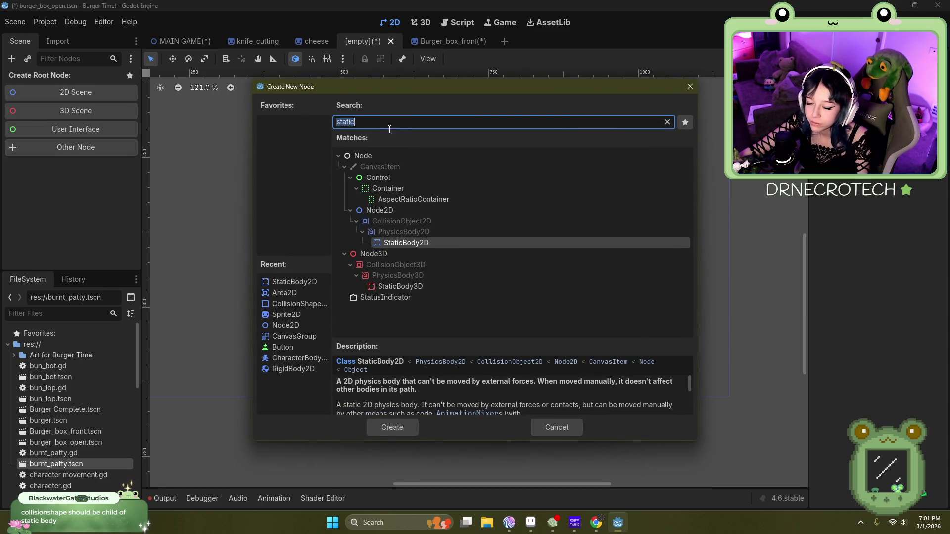
double_click(418, 243)
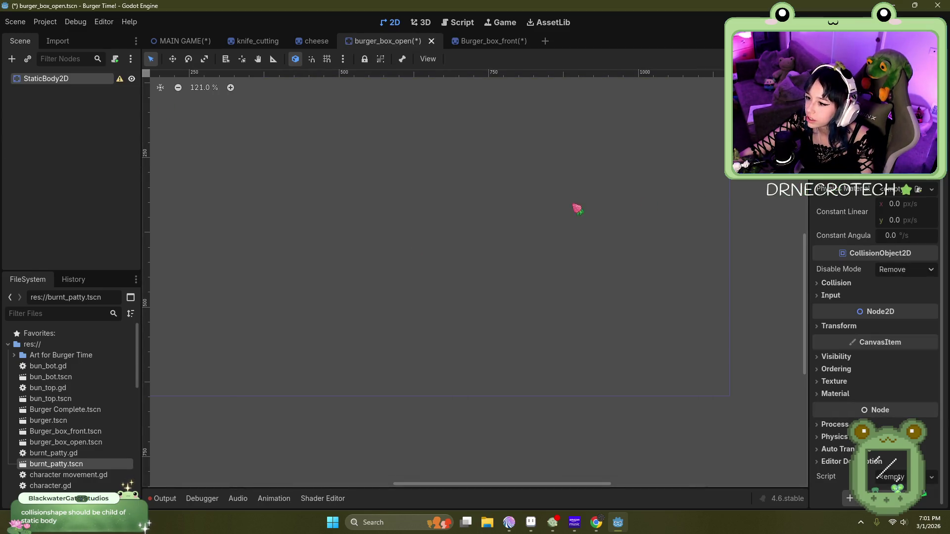
click(918, 189)
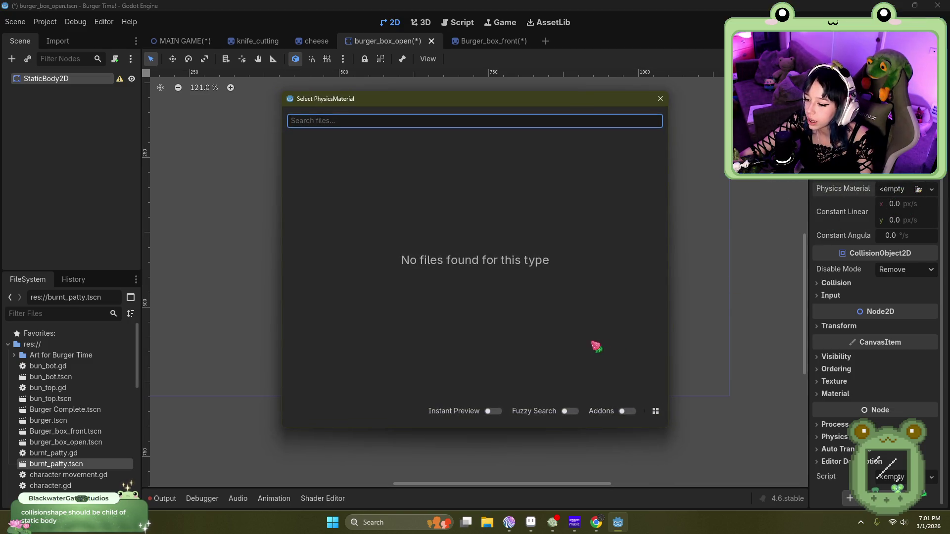
click(660, 99)
click(930, 189)
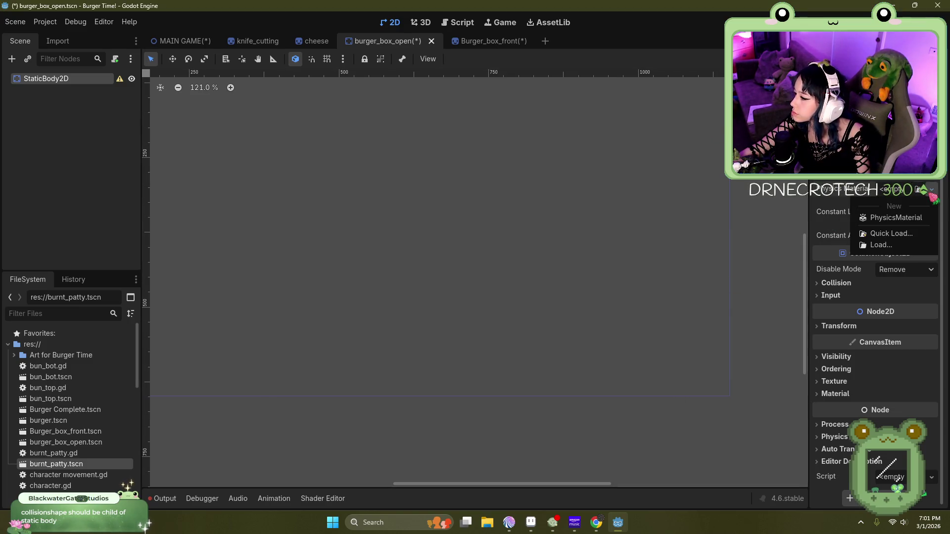
click(931, 190)
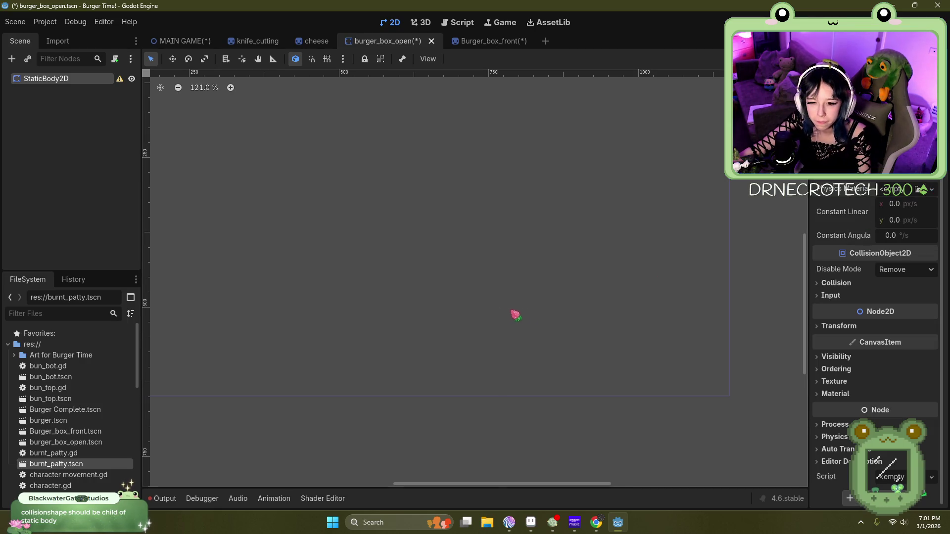
scroll(569, 285, down, 2)
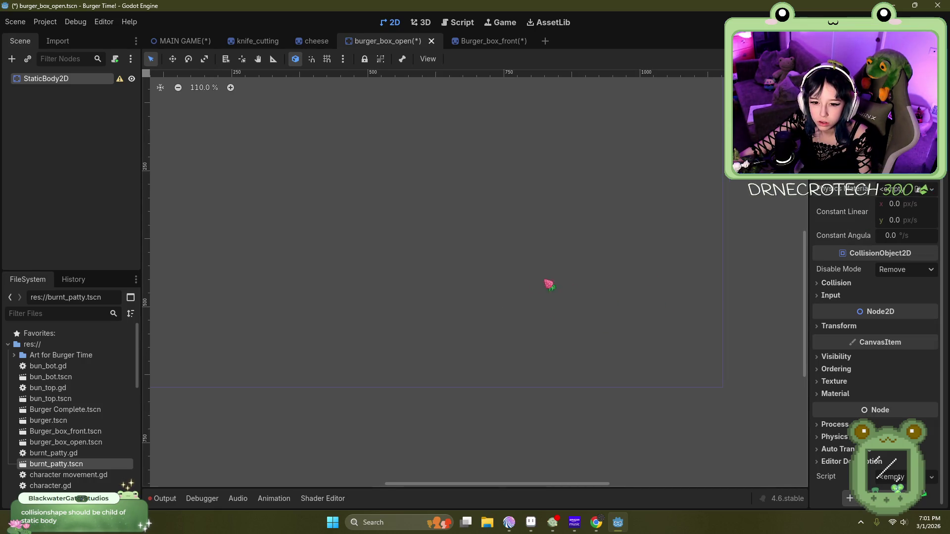
key(ctrl+z)
key(ctrl+z)
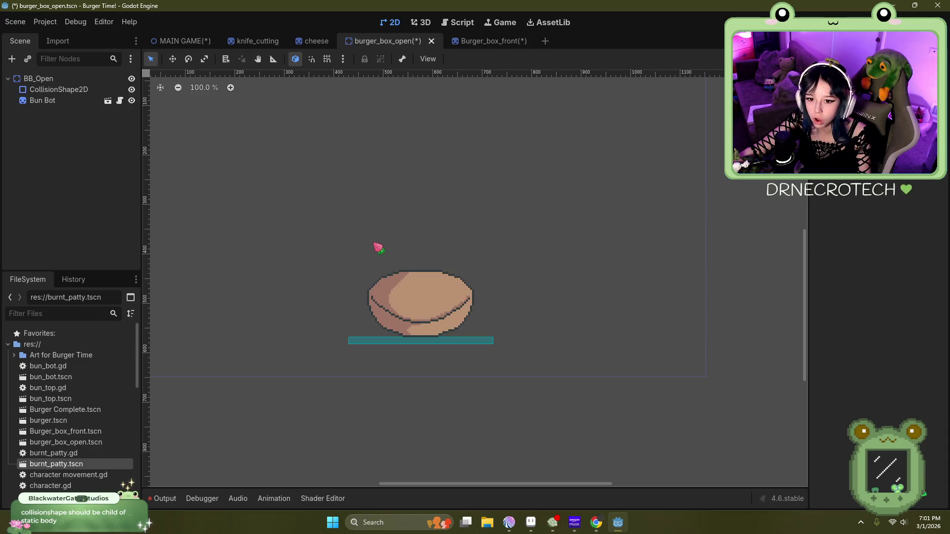
Step: Undo once more, then add a StaticBody2D child to BB_Open
key(ctrl+z)
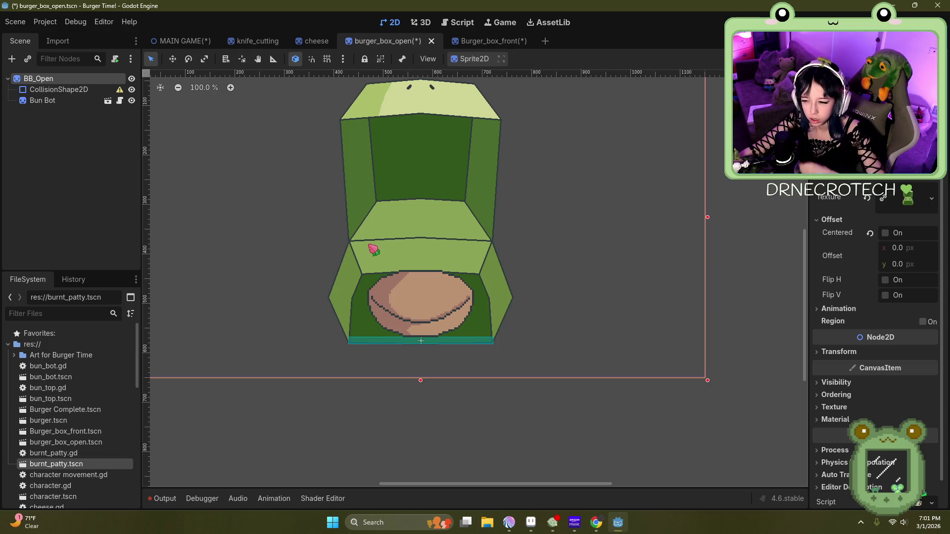
click(74, 89)
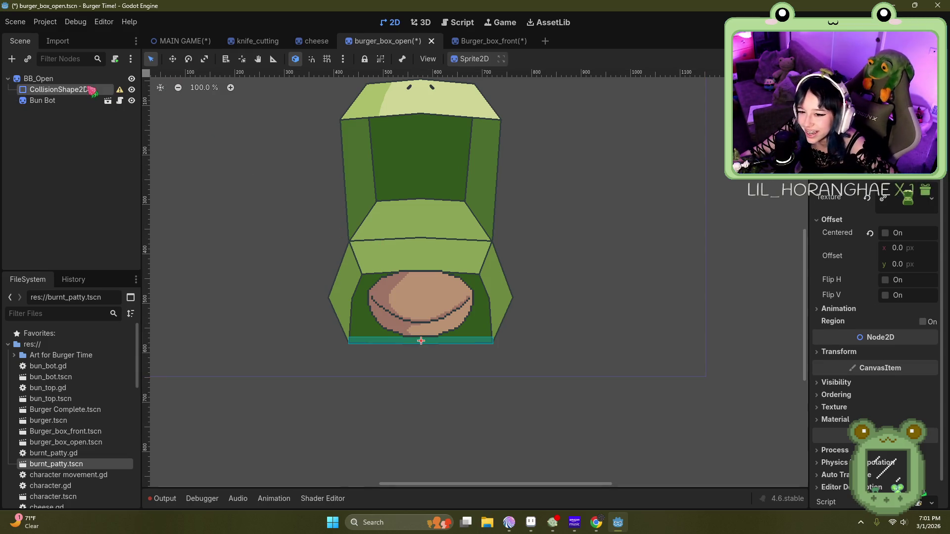
click(78, 80)
right_click(79, 82)
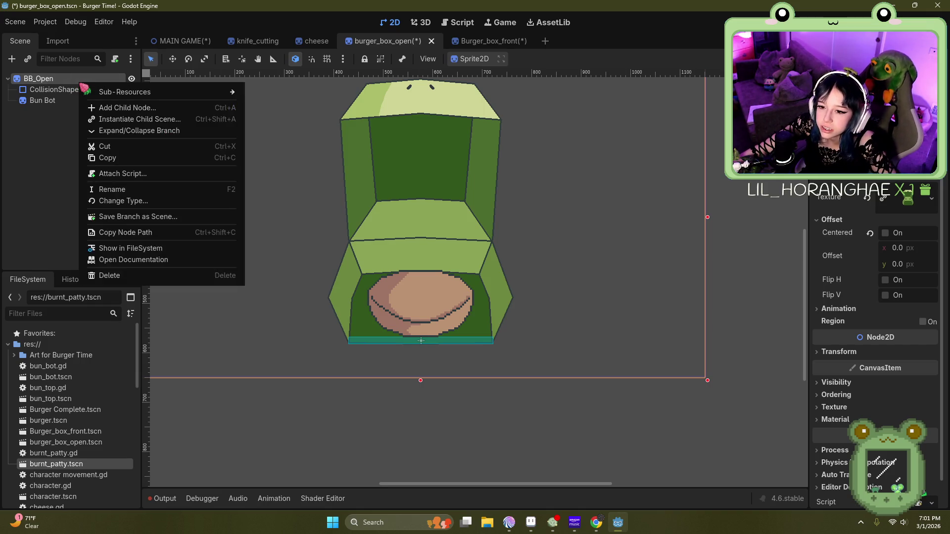
click(127, 113)
text(static)
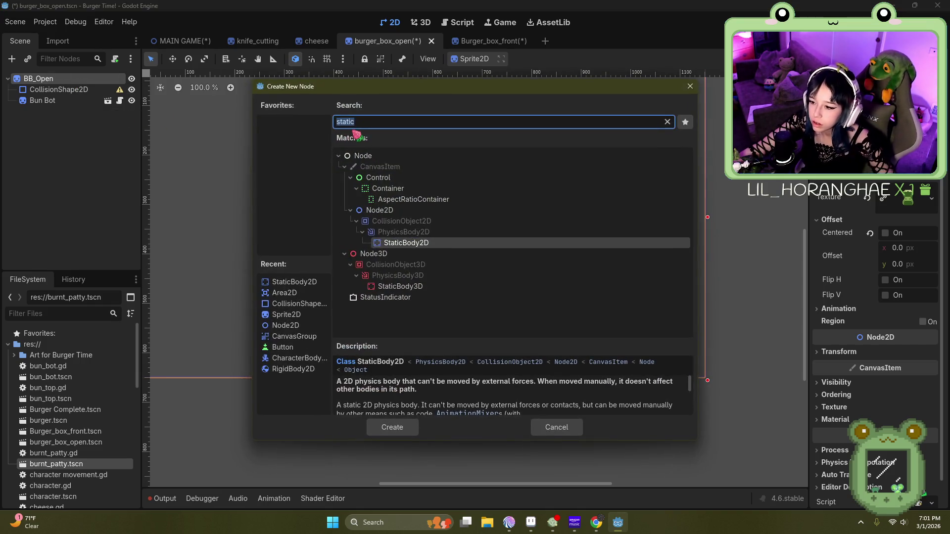
key(Return)
Step: Move CollisionShape2D inside the StaticBody2D in the Scene dock
mouse_move(74, 90)
mouse_down()
mouse_move(84, 94)
mouse_move(81, 121)
mouse_move(86, 96)
mouse_move(74, 114)
mouse_move(63, 86)
mouse_move(37, 81)
mouse_move(64, 100)
mouse_move(68, 119)
mouse_up()
drag(42, 90, 51, 97)
click(62, 111)
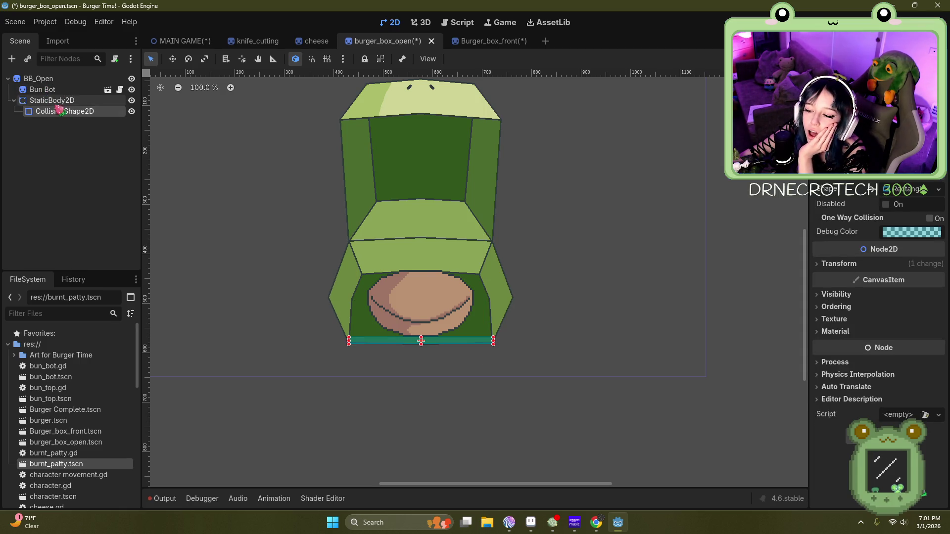
Step: Assign a New PhysicsMaterial (friction 1.0, bounce 0.0) to the StaticBody2D, then select its CollisionShape2D
click(58, 101)
double_click(55, 101)
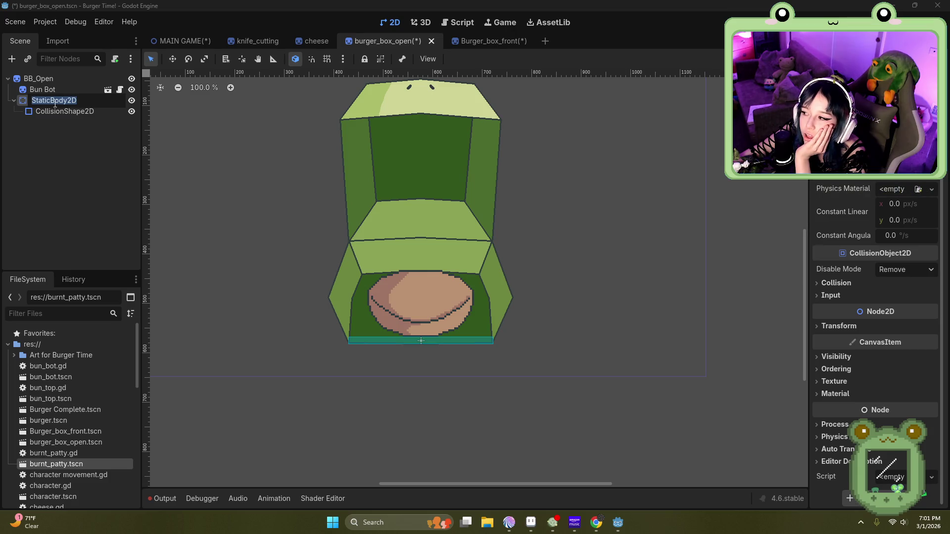
click(896, 191)
click(919, 190)
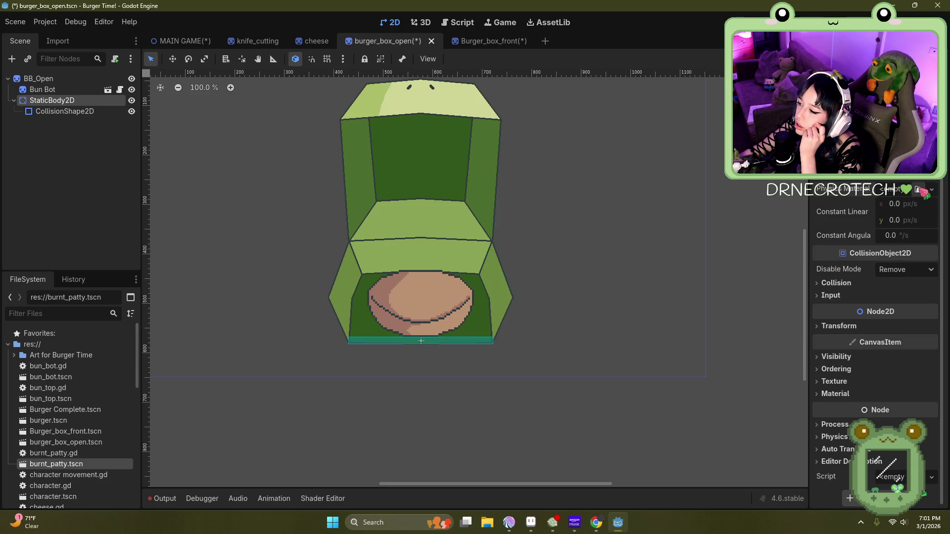
click(919, 190)
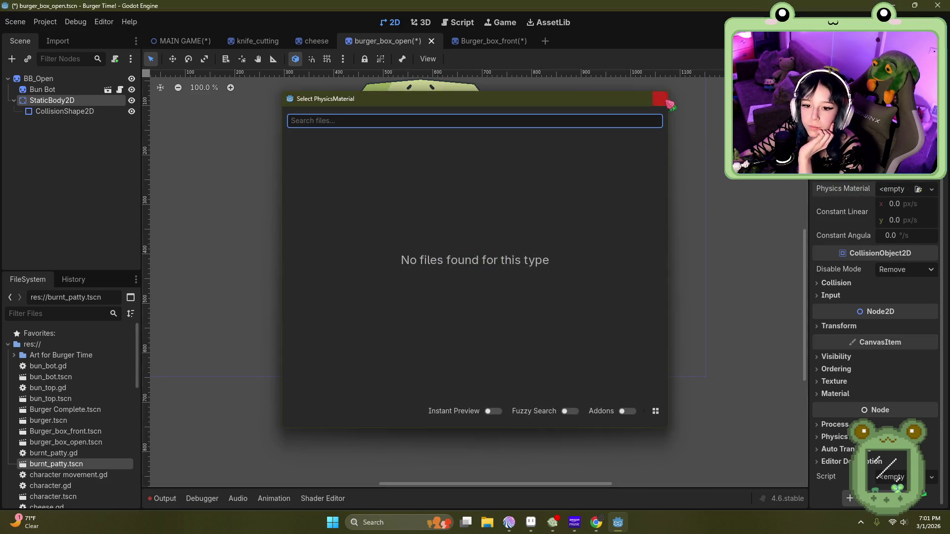
click(660, 99)
click(902, 194)
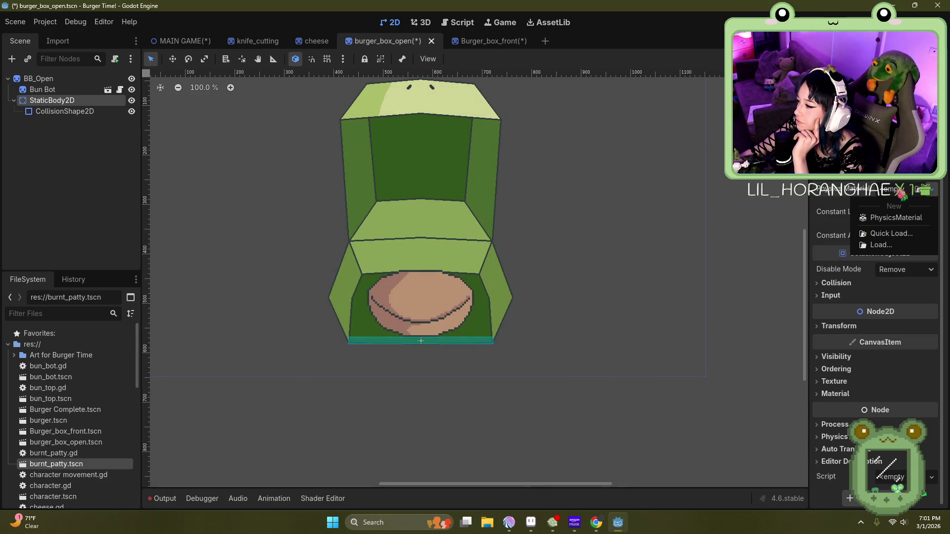
click(901, 218)
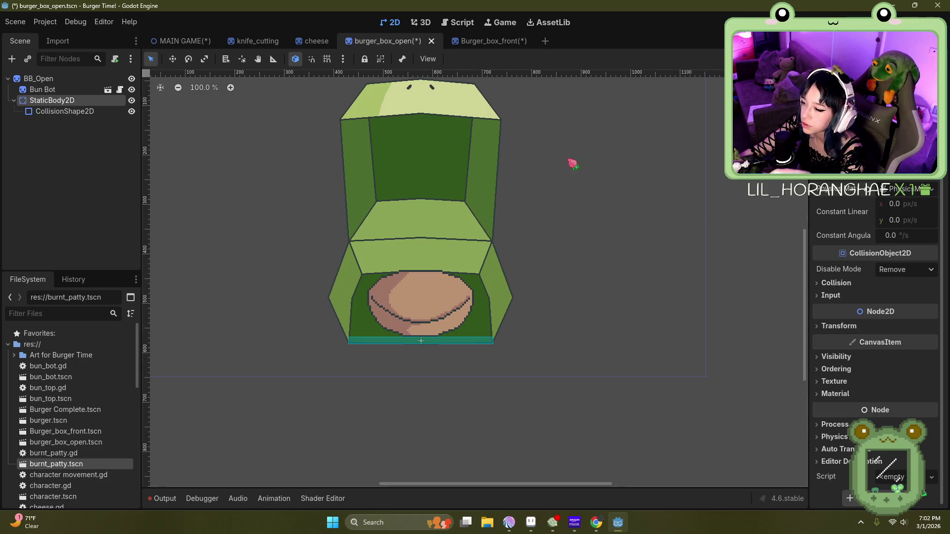
click(893, 191)
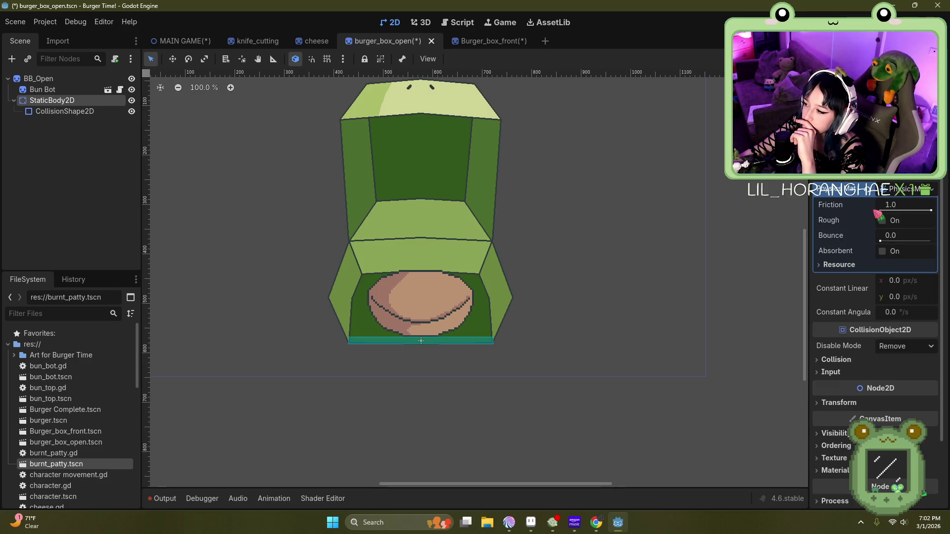
click(909, 193)
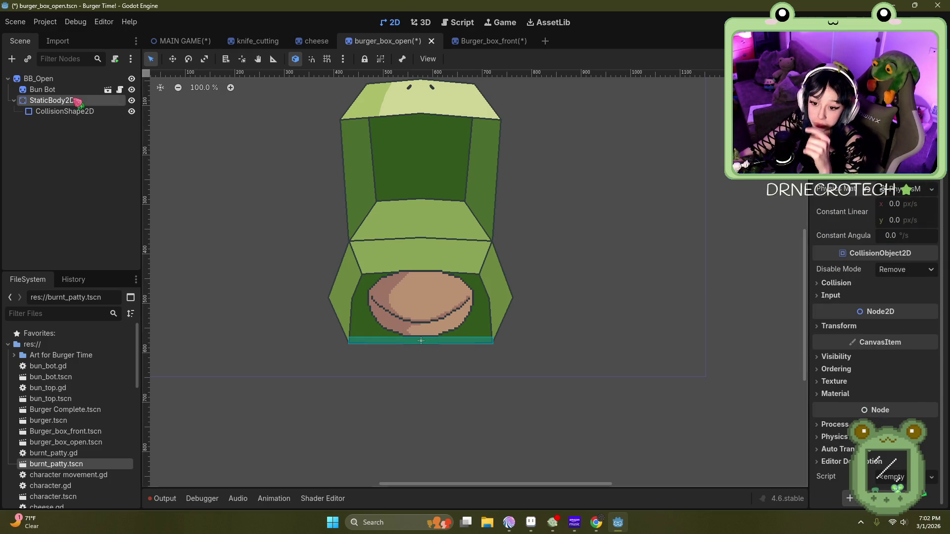
click(89, 112)
scroll(404, 361, up, 3)
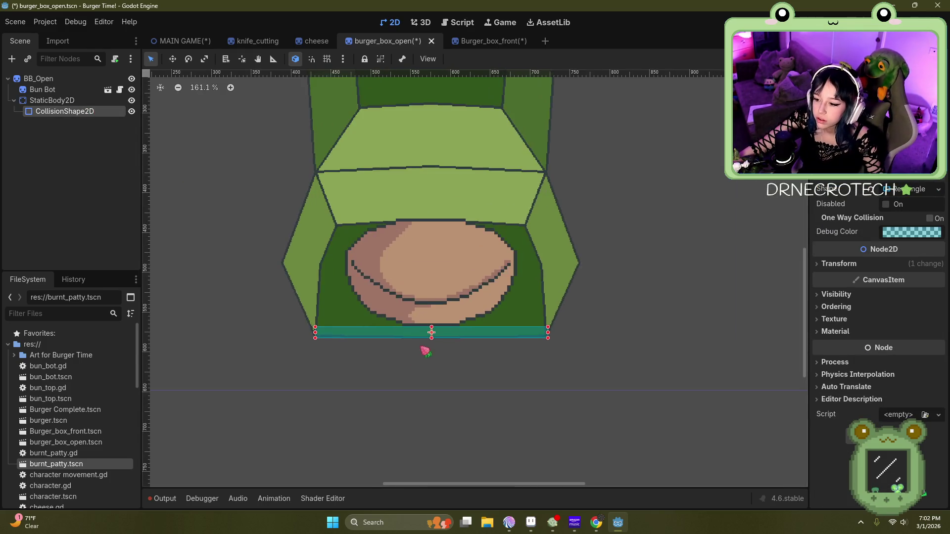
Step: Clear the StaticBody2D's physics material
scroll(424, 351, up, 2)
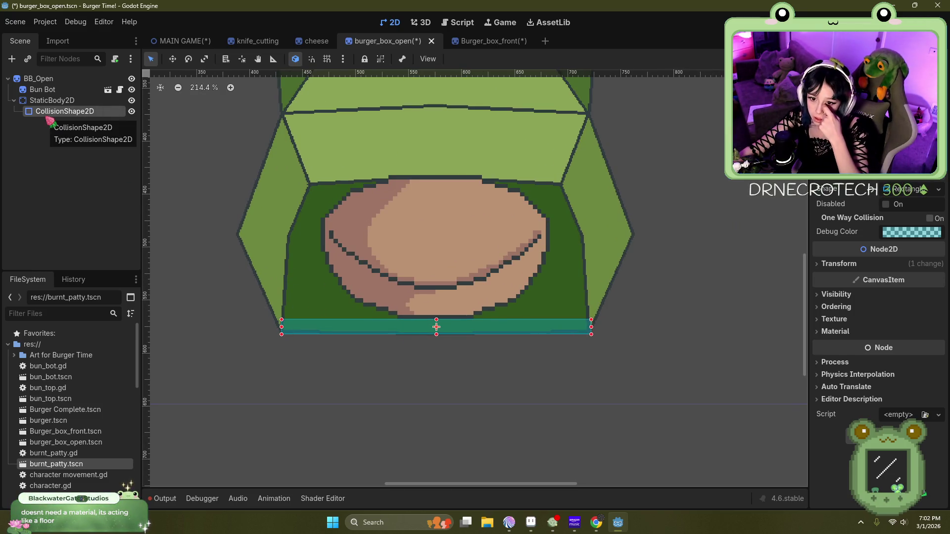
click(67, 102)
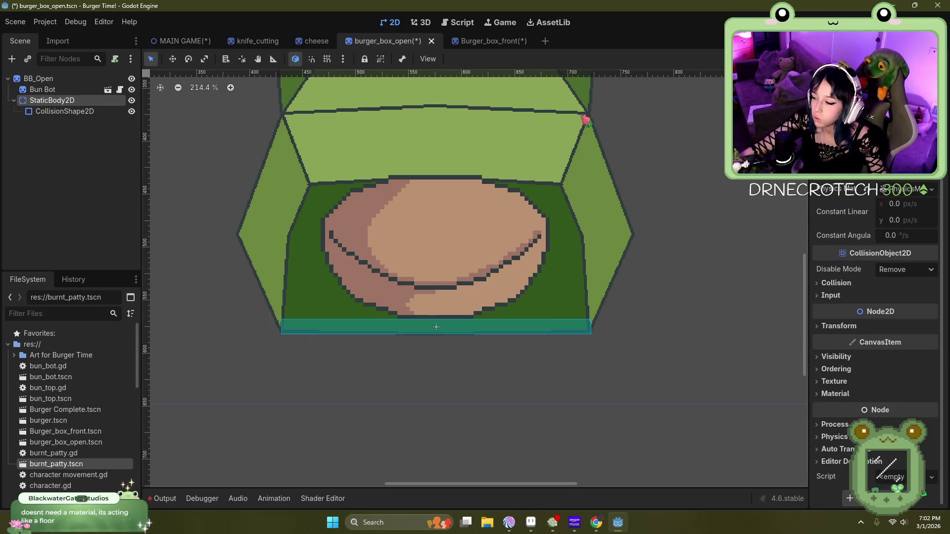
click(895, 190)
click(931, 189)
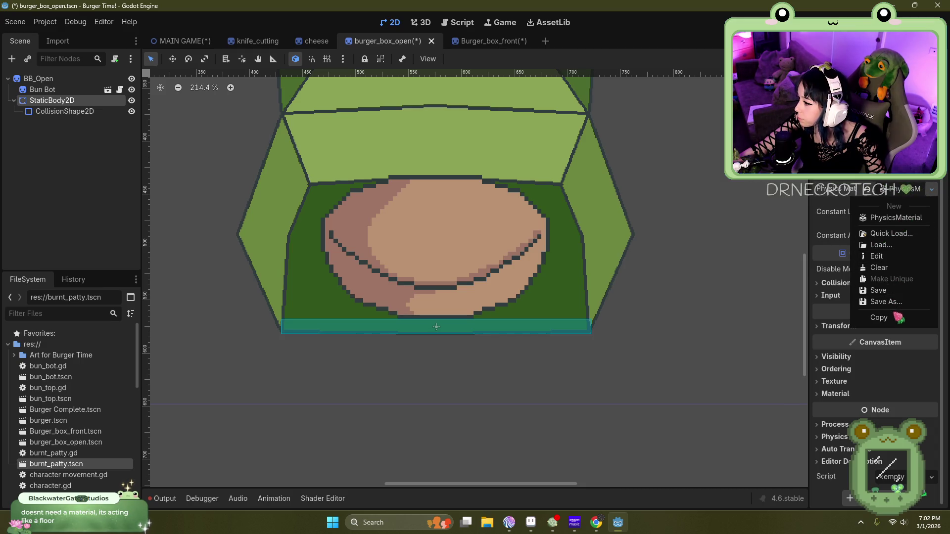
click(881, 268)
Step: Rename the CollisionShape2D to 'Box Bottom' and open the bun_bot scene
click(65, 114)
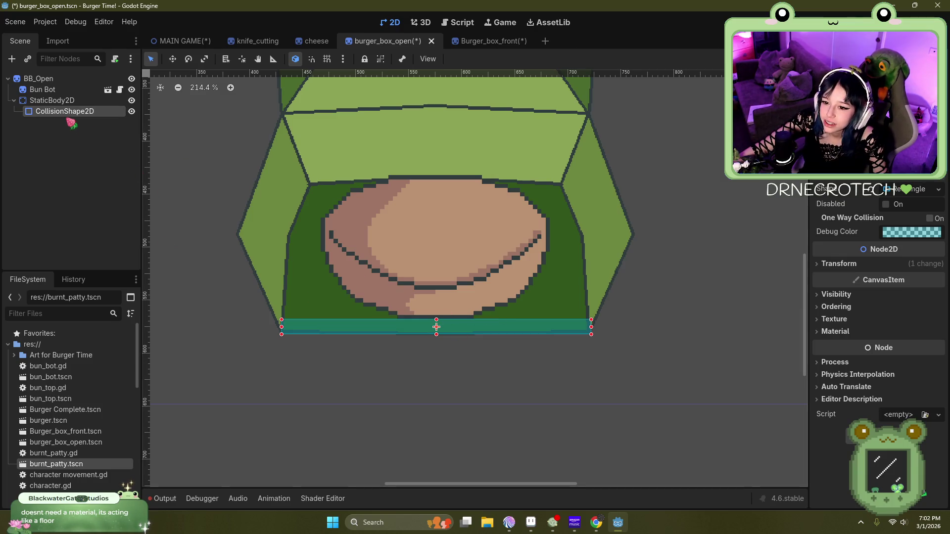
double_click(70, 112)
text(Box Bottom)
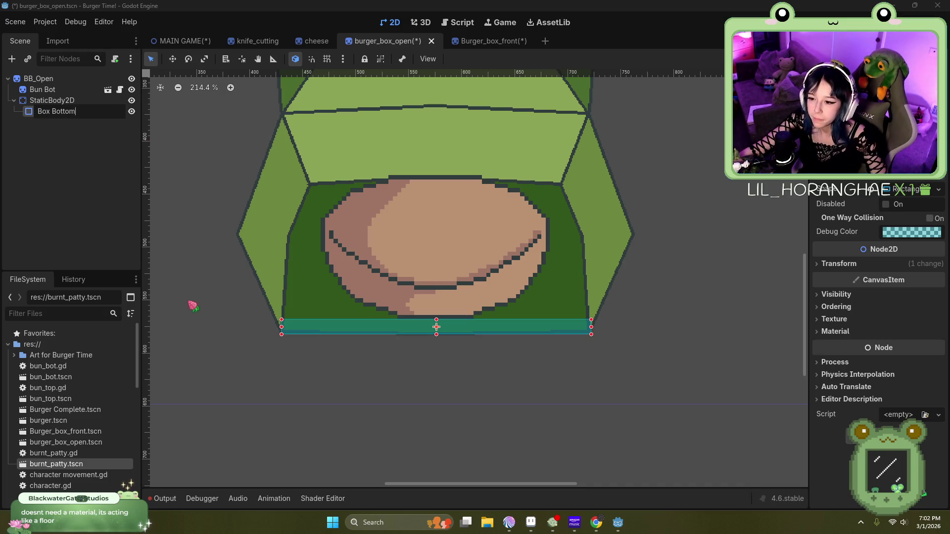
key(Return)
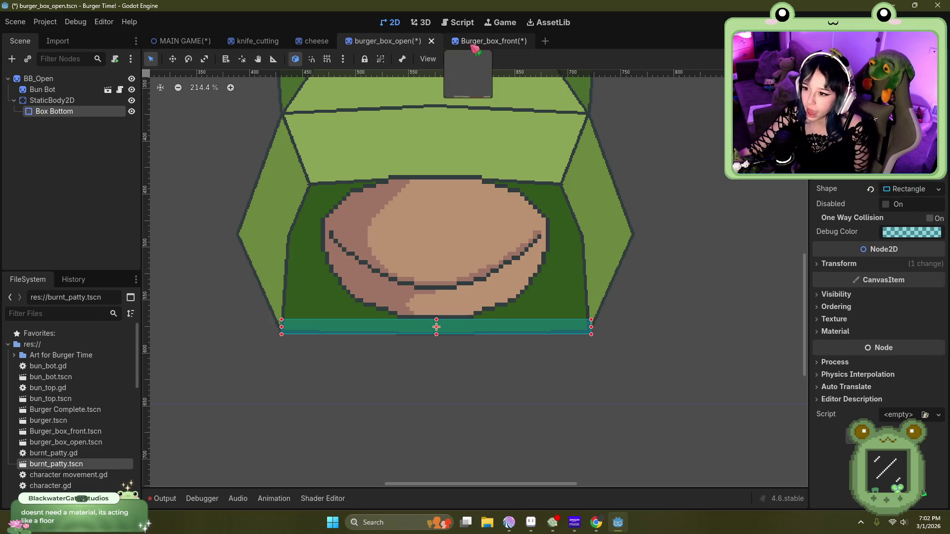
double_click(430, 239)
Step: Review the box and bun scenes, then drag the Burger sprite into MAIN GAME's open frog box
scroll(365, 260, up, 4)
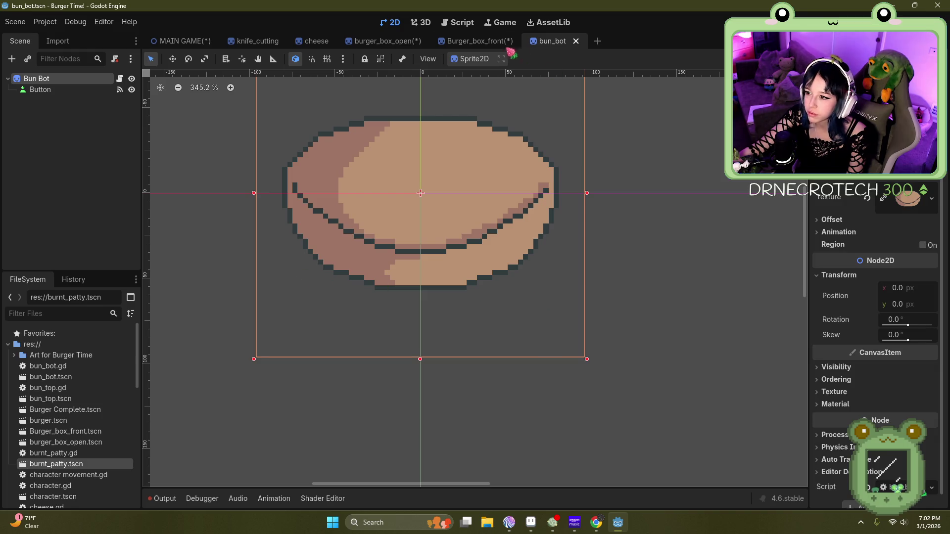
click(457, 44)
click(369, 44)
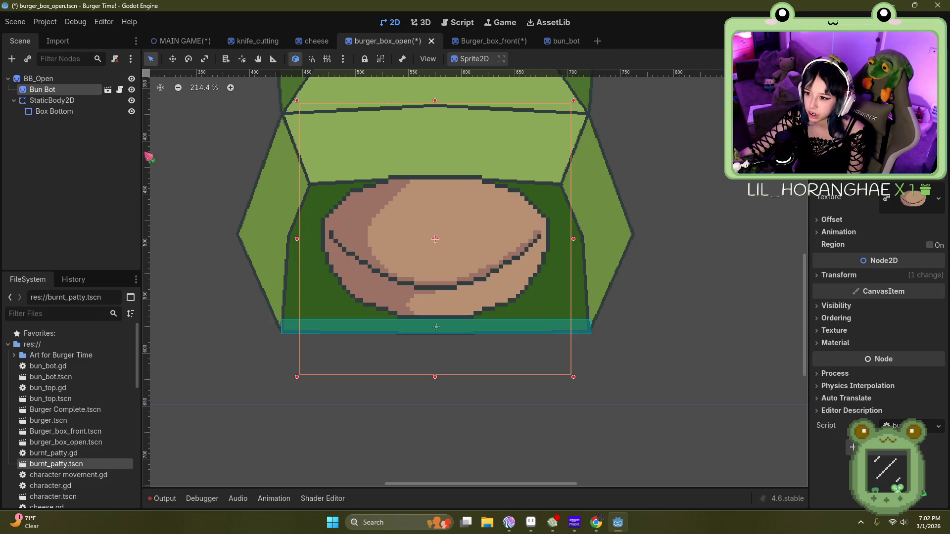
click(562, 42)
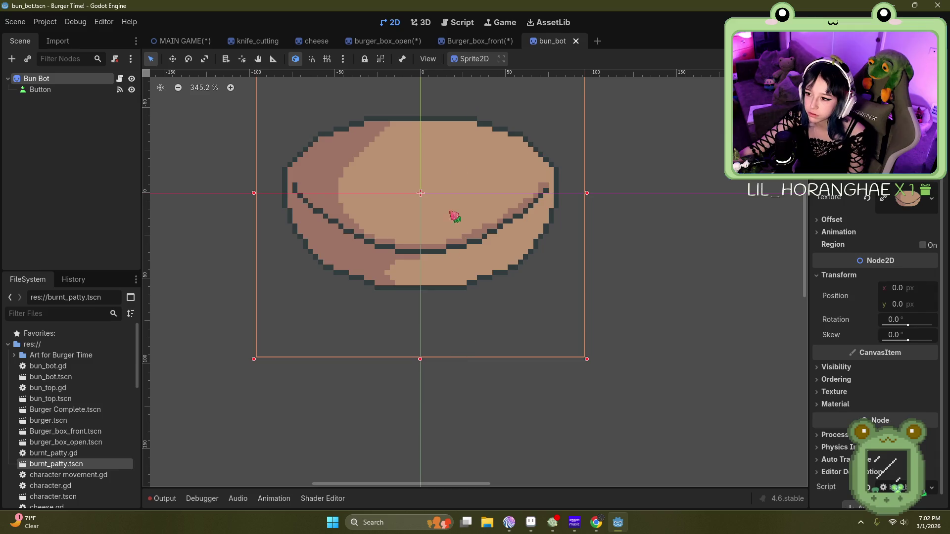
click(381, 41)
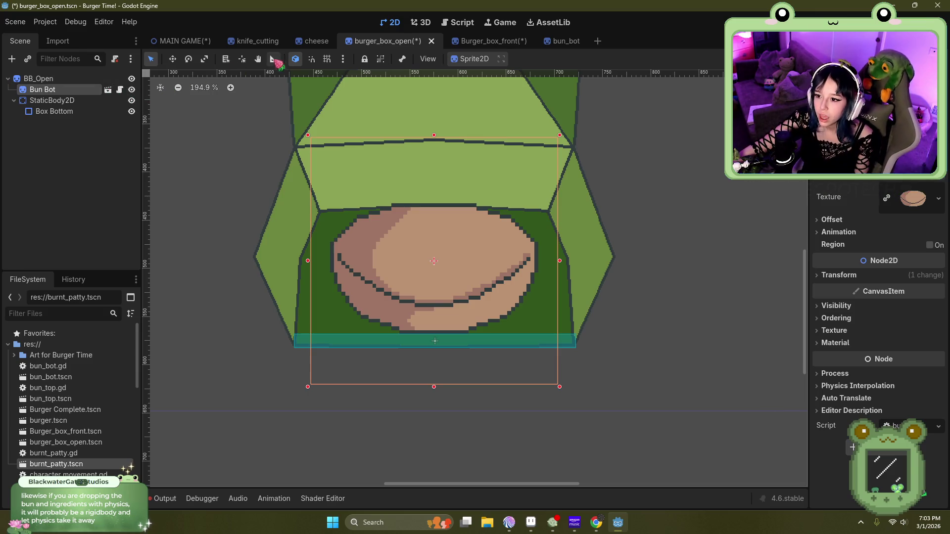
click(196, 44)
mouse_move(172, 211)
mouse_down()
mouse_move(445, 236)
mouse_move(428, 248)
mouse_move(431, 261)
mouse_up()
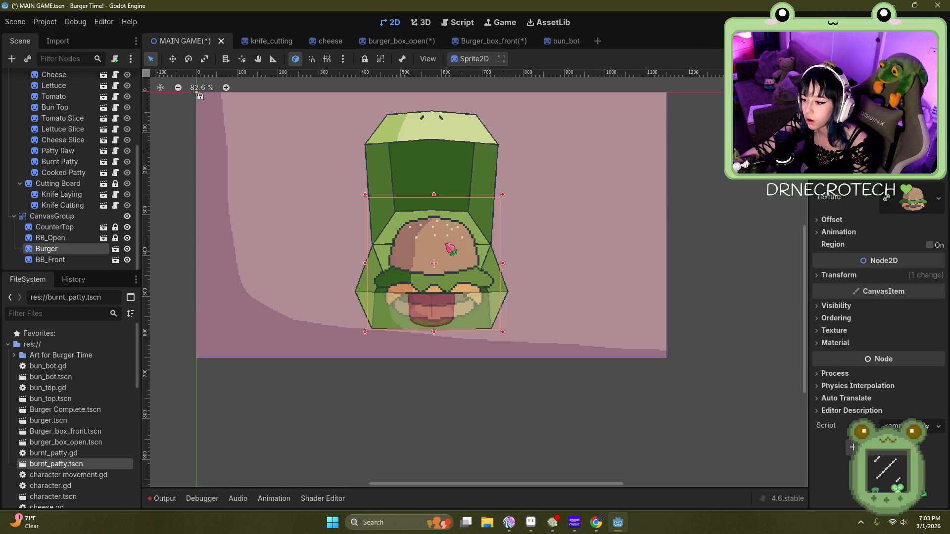
Step: Drag the Burger sprite out to the box's right and bring up the Burger_box_front scene
mouse_move(485, 248)
mouse_down()
mouse_move(563, 179)
mouse_move(685, 235)
mouse_up()
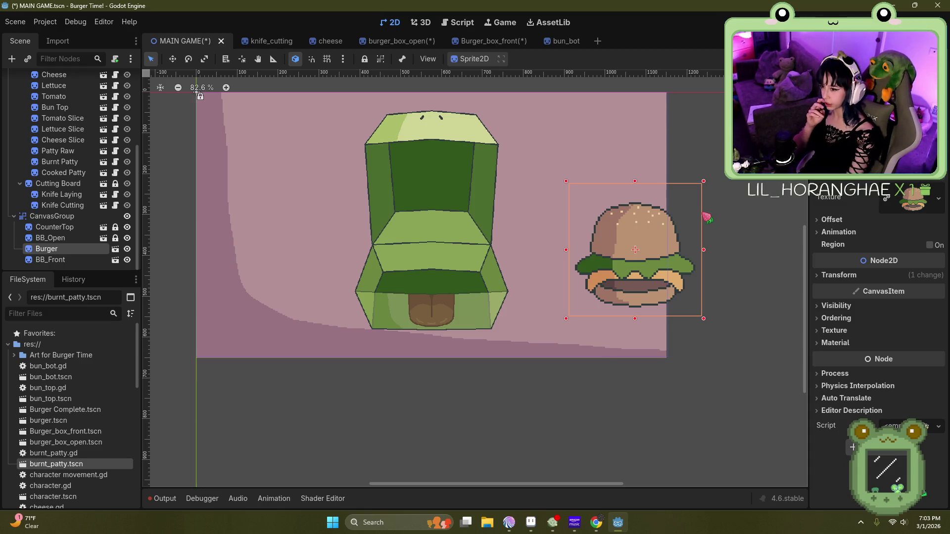
click(561, 41)
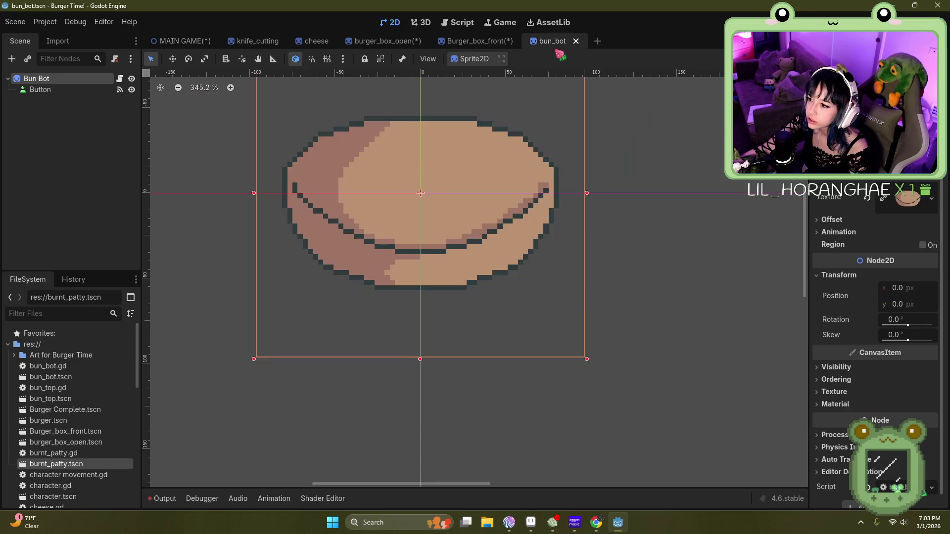
scroll(441, 174, down, 2)
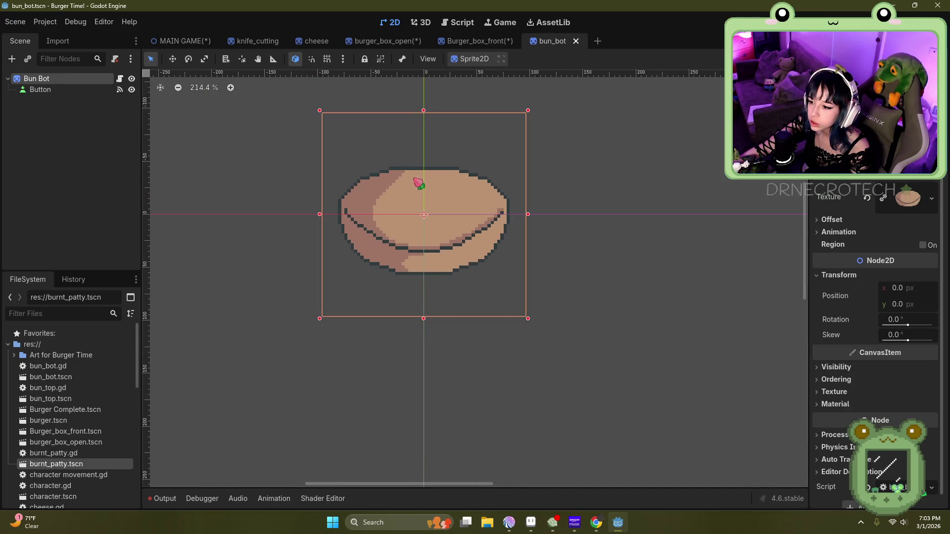
click(477, 41)
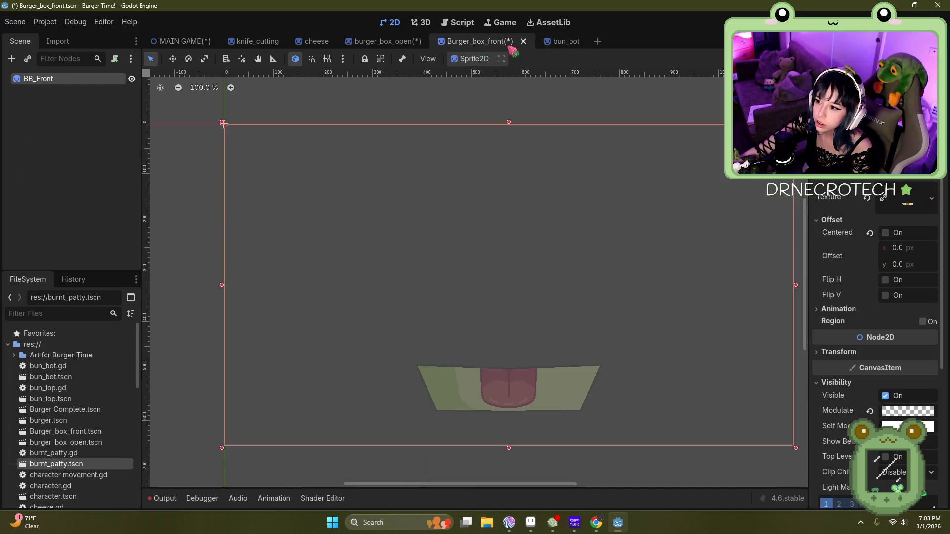
Step: Return to burger_box_open and select its StaticBody2D holding Box Bottom
click(387, 42)
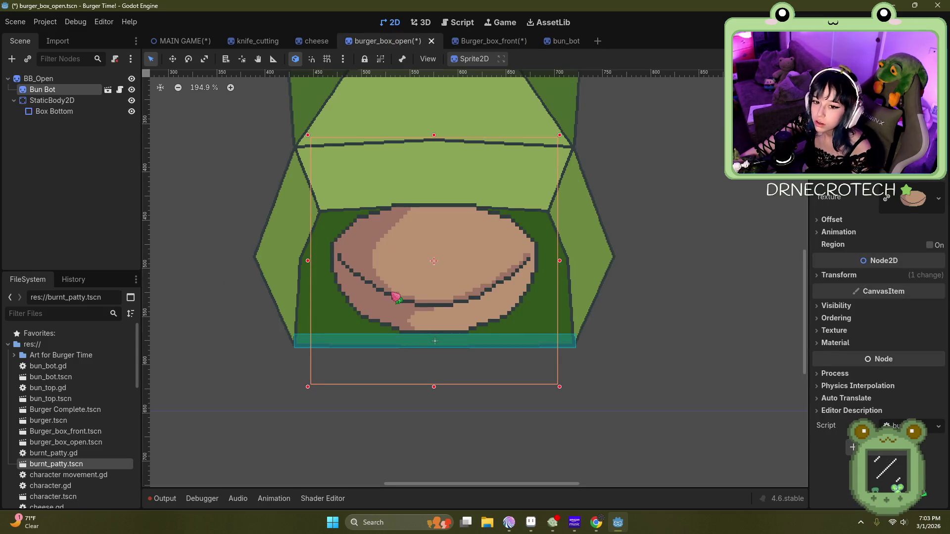
click(487, 44)
mouse_move(381, 47)
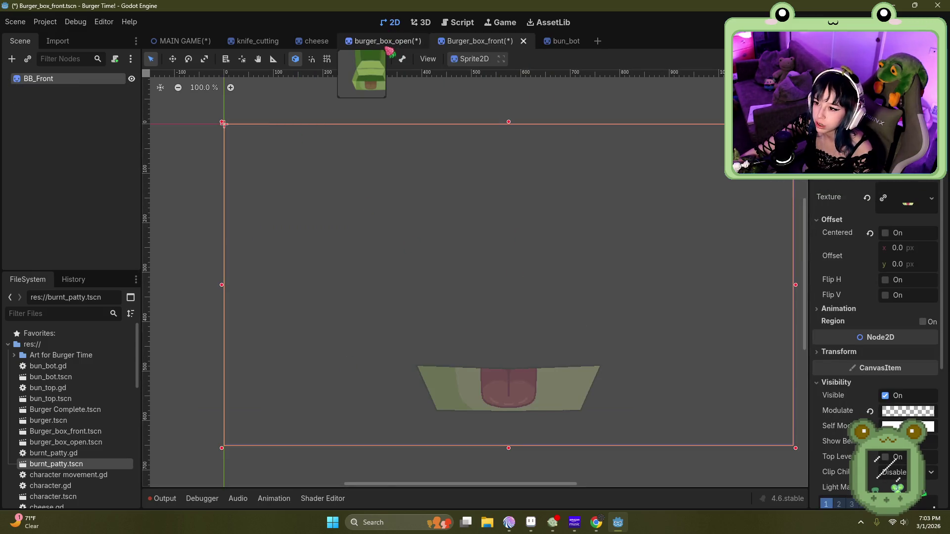
click(378, 46)
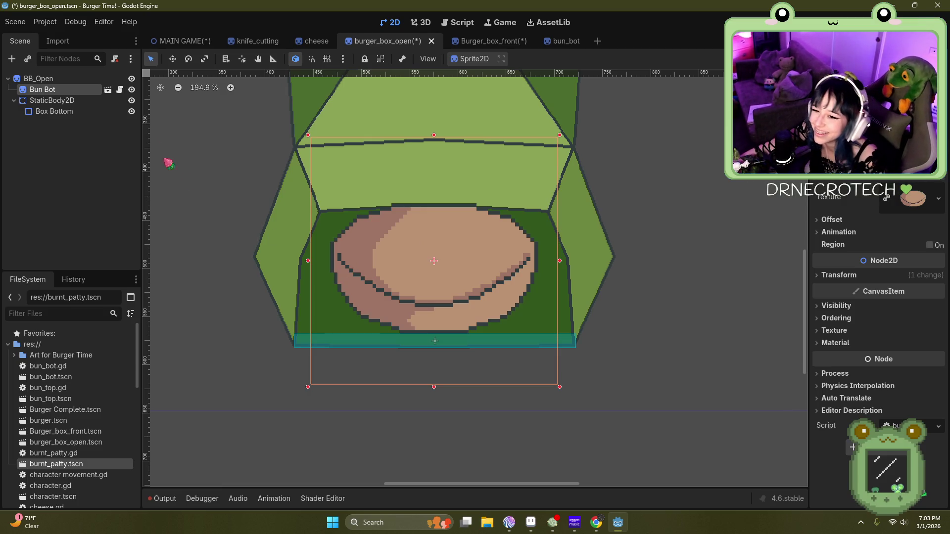
click(57, 102)
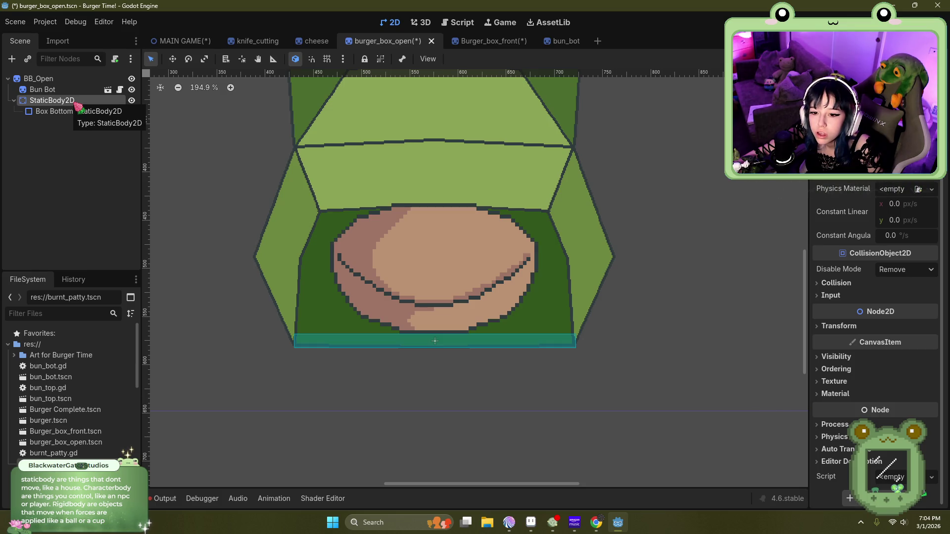
right_click(79, 105)
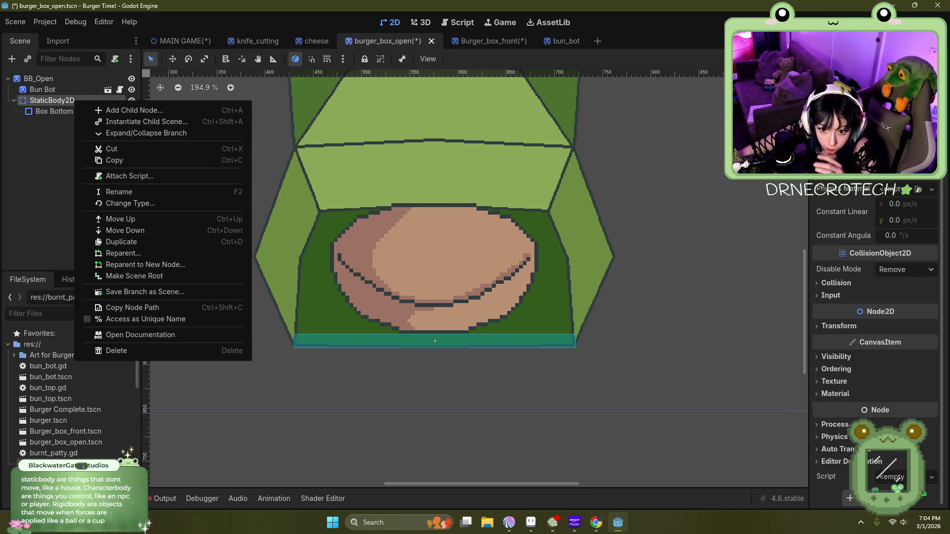
key(super+shift+s)
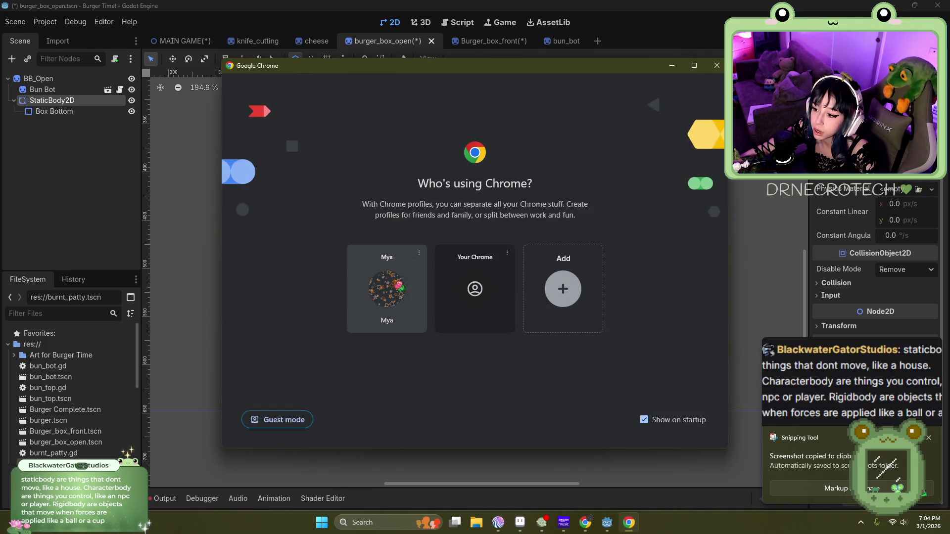
key(alt+F4)
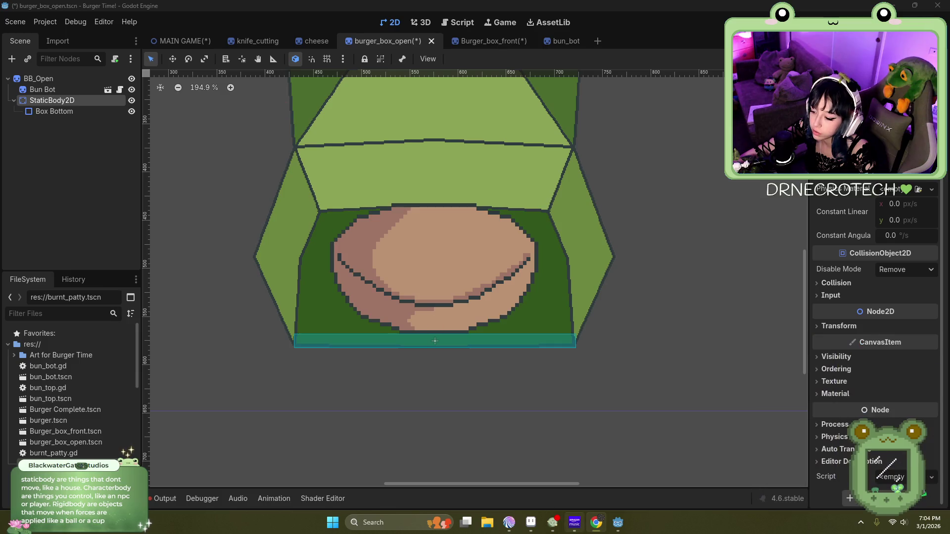
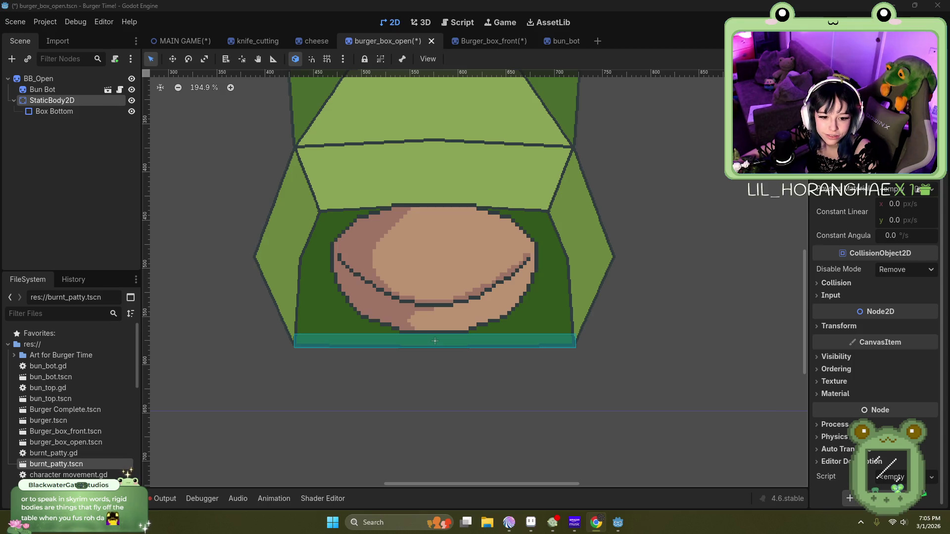
Step: Review the Burger game planning board and the Frog Dream Game Project brief
key(alt+Tab)
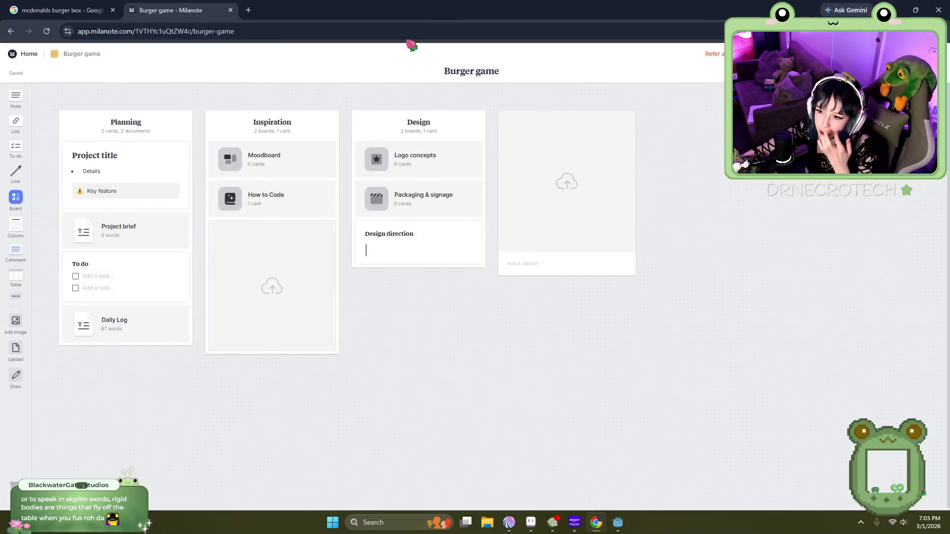
click(29, 55)
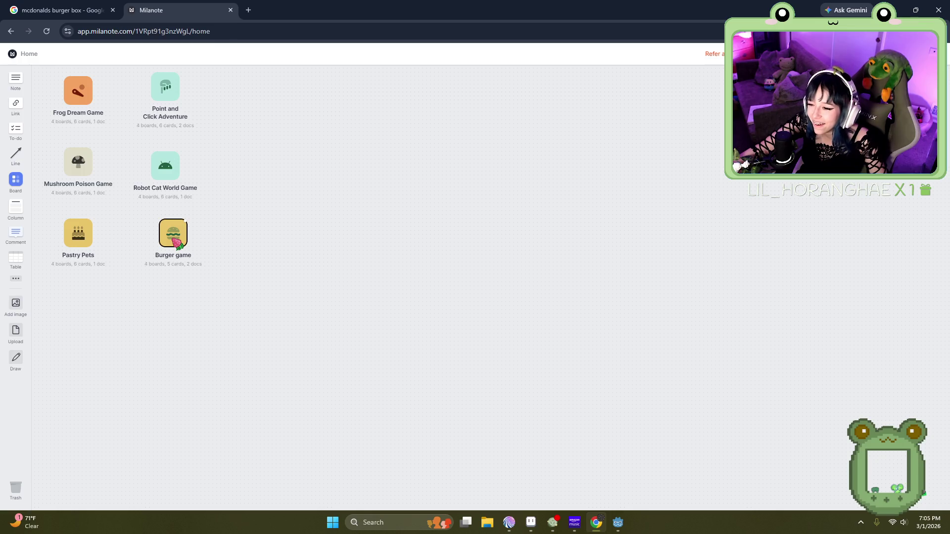
click(176, 239)
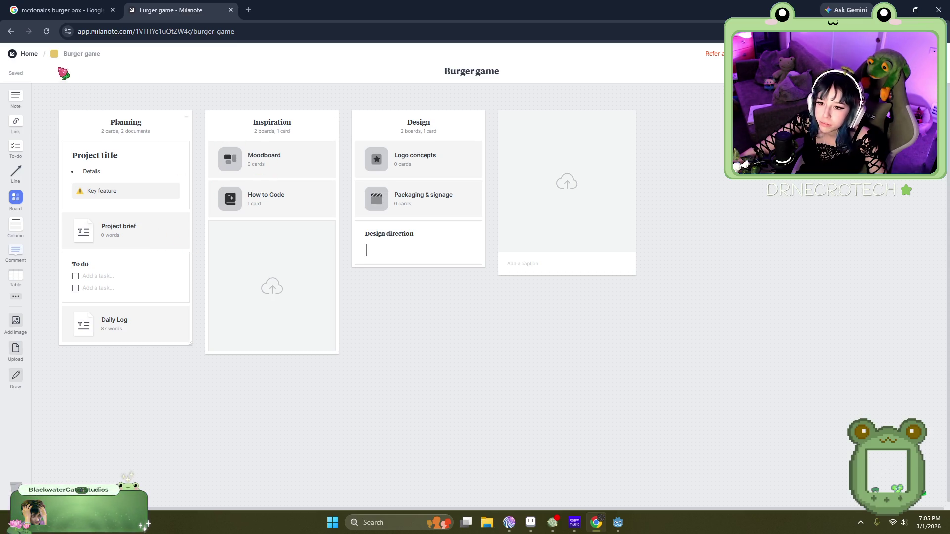
click(31, 53)
click(95, 91)
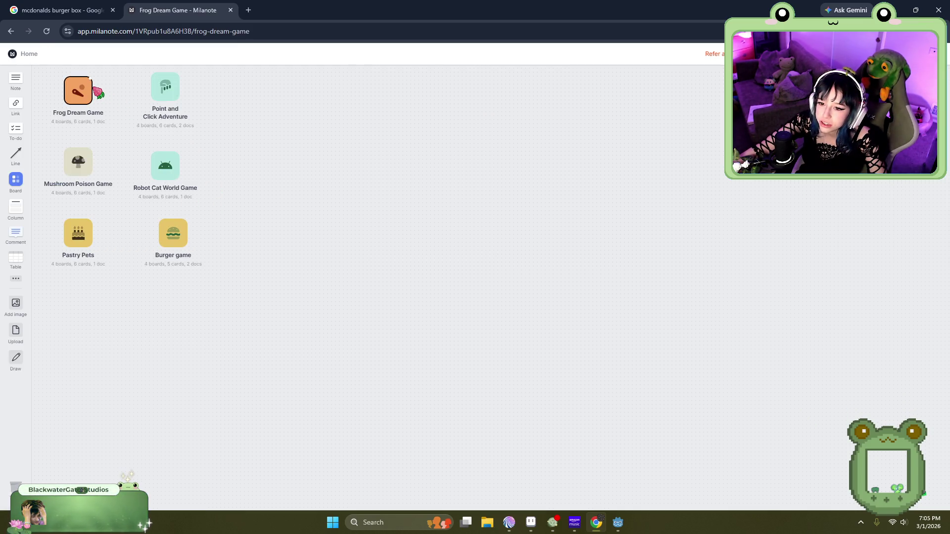
double_click(93, 229)
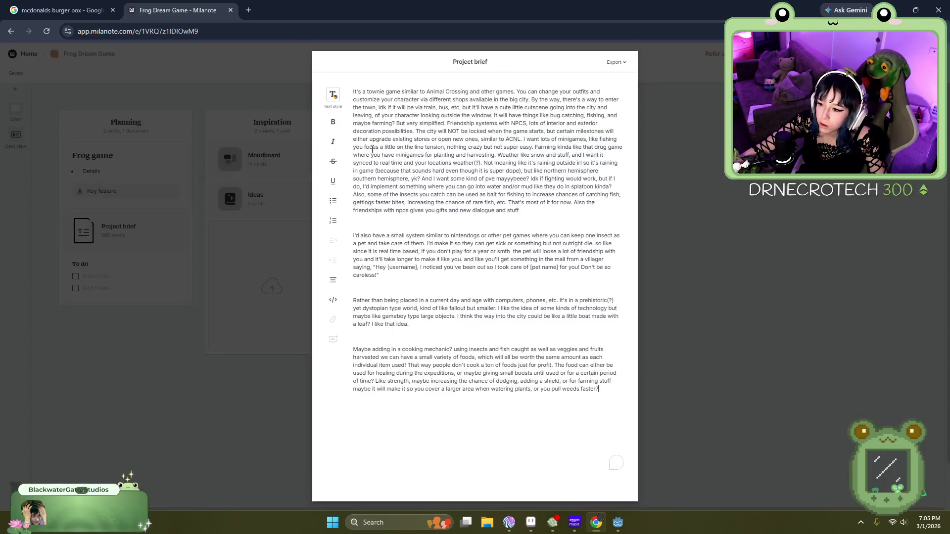
click(685, 255)
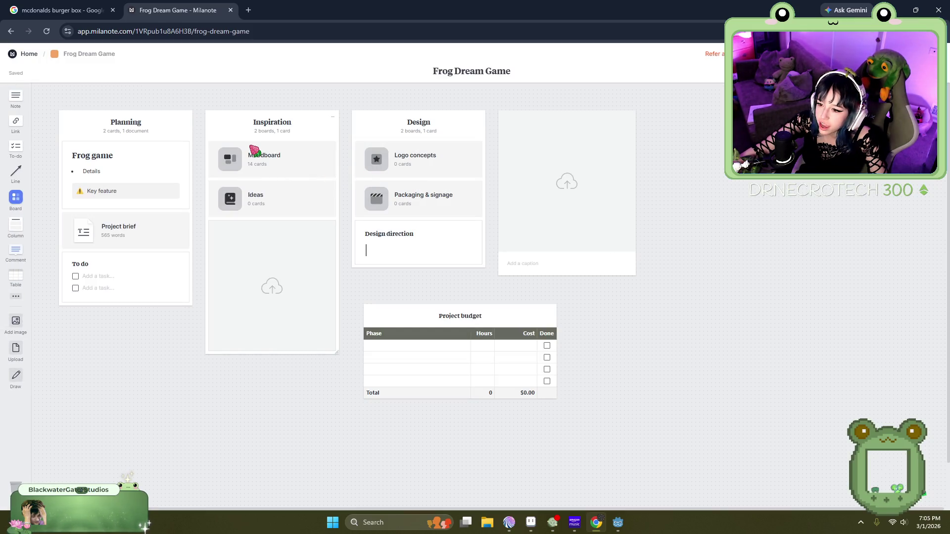
Step: Browse the Frog Dream Game Moodboard, then return to the Godot editor
double_click(254, 151)
scroll(296, 217, down, 9)
scroll(340, 286, up, 5)
scroll(340, 286, up, 4)
click(90, 54)
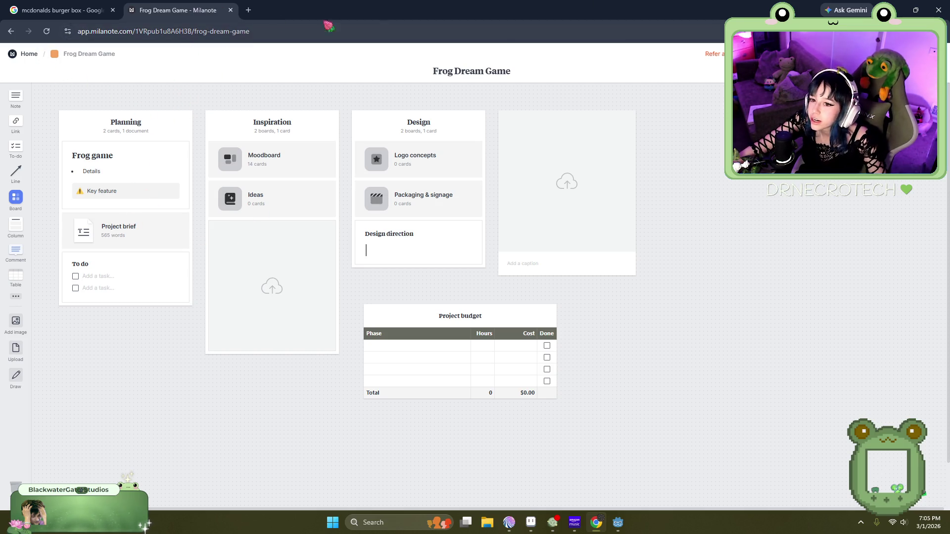
key(alt+Tab)
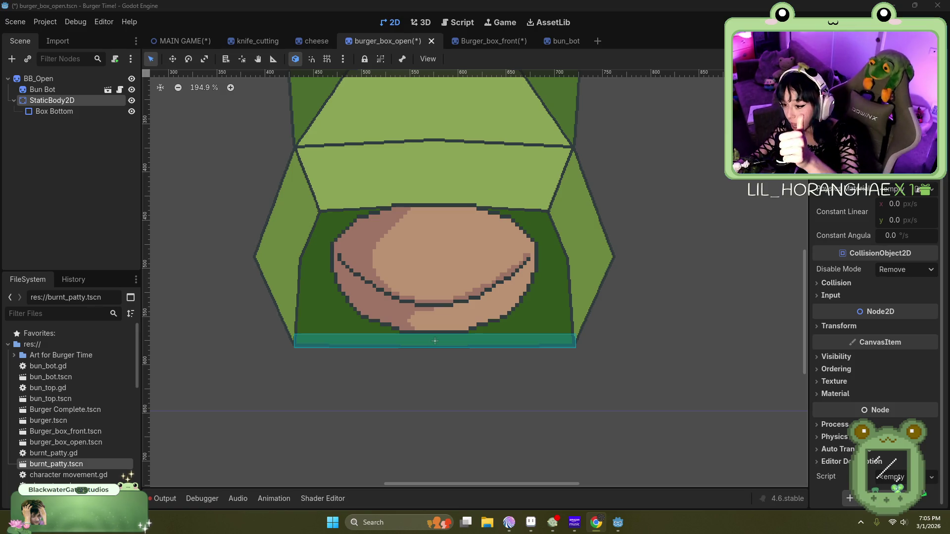
Step: In the bun_bot scene, start adding a child node to the Bun Bot node
click(700, 318)
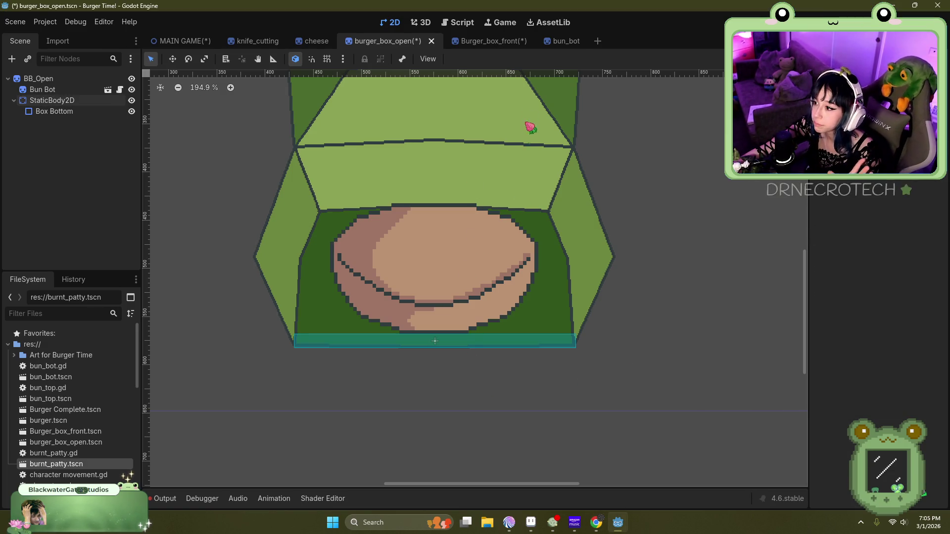
click(564, 40)
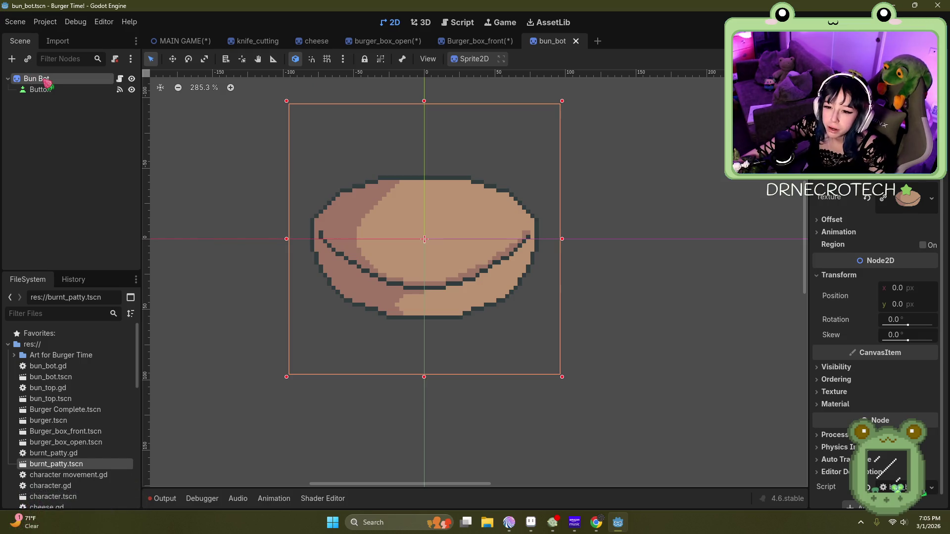
right_click(47, 80)
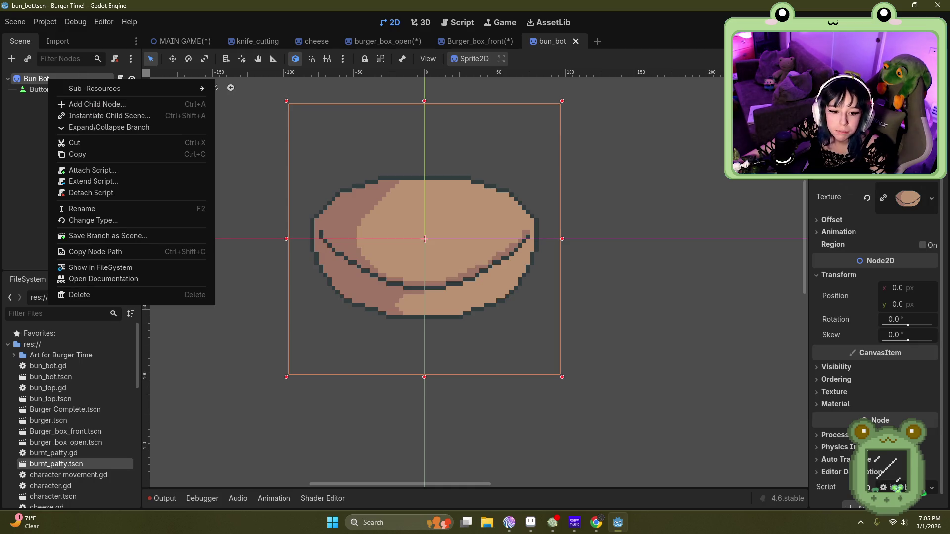
key(Escape)
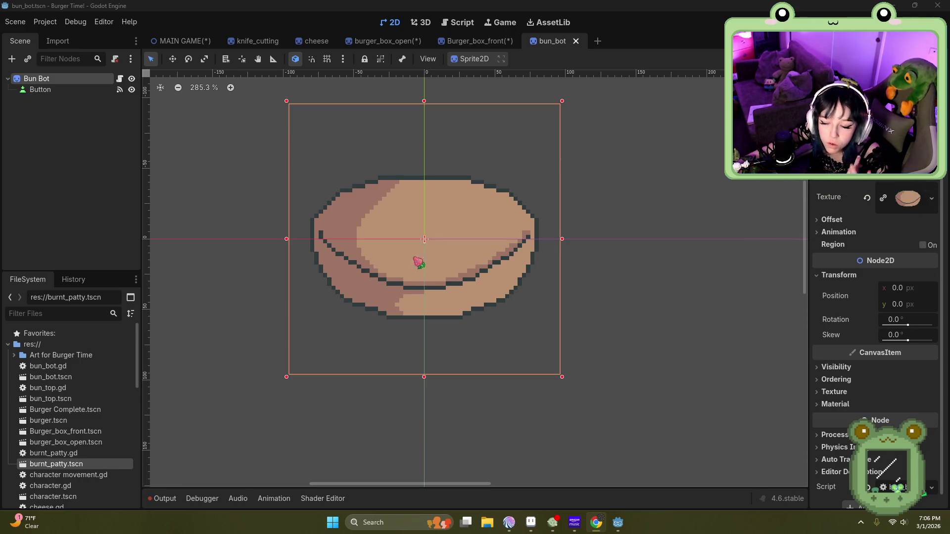
right_click(49, 78)
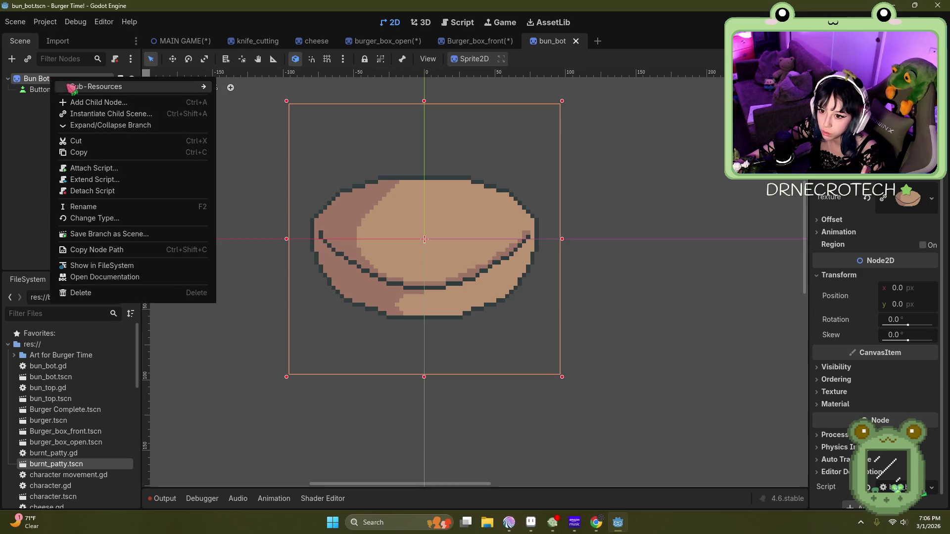
click(12, 59)
Step: Add a RigidBody2D under Bun Bot with a CollisionShape2D child beneath it
click(12, 60)
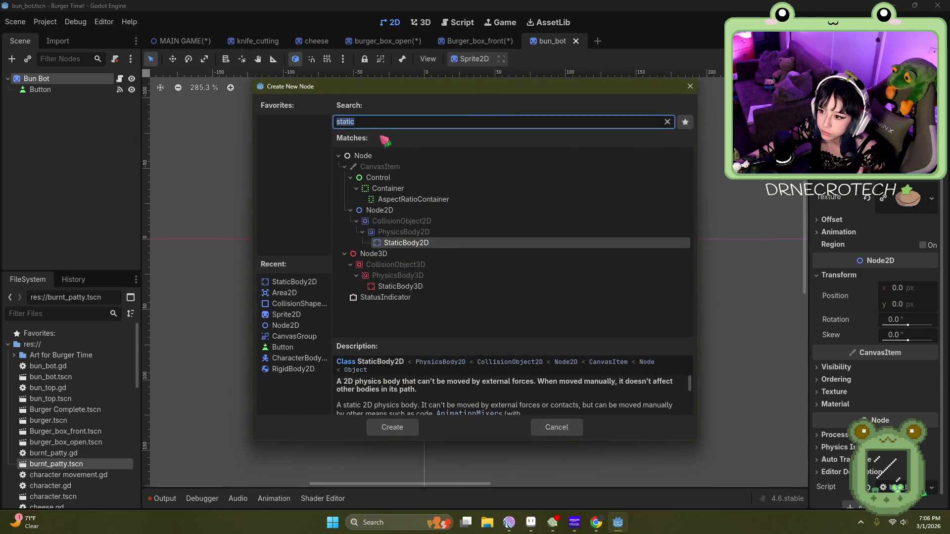
text(rigid)
double_click(418, 233)
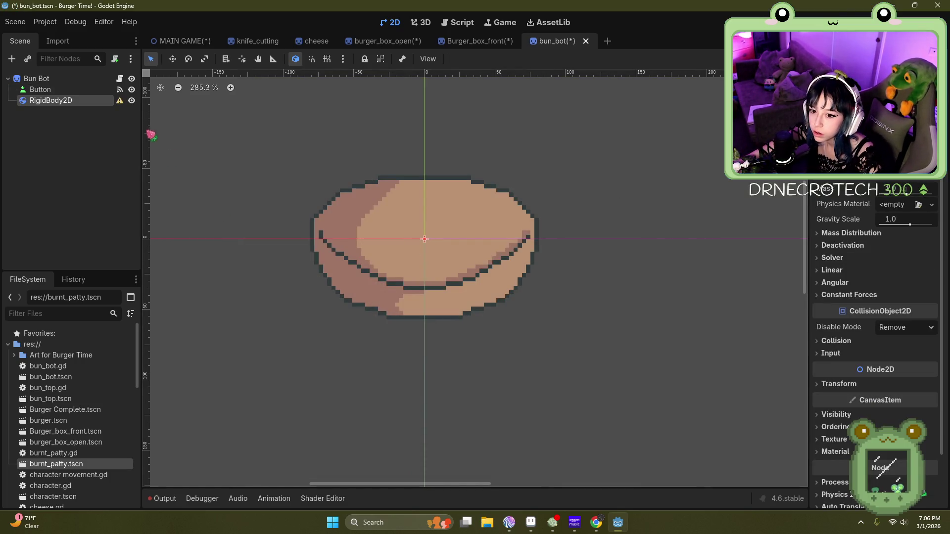
right_click(81, 105)
click(119, 113)
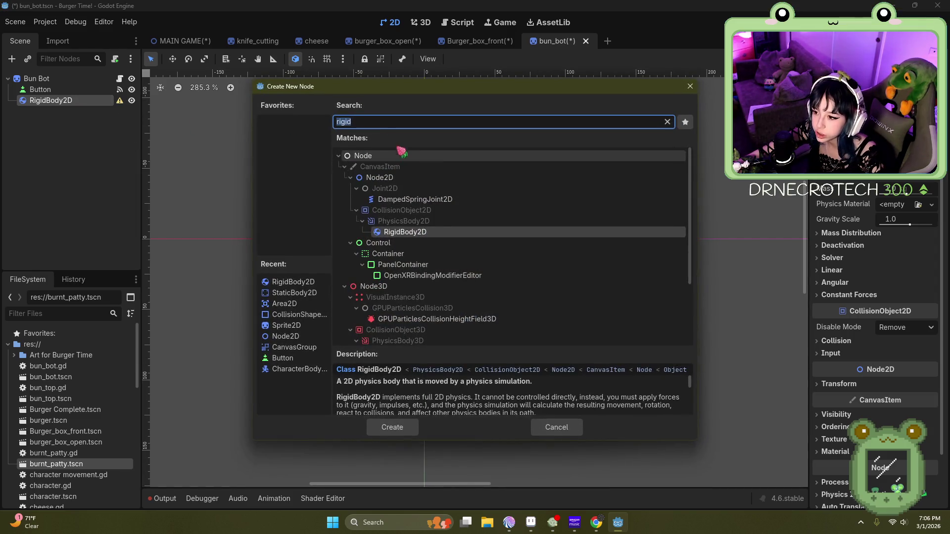
key(BackSpace)
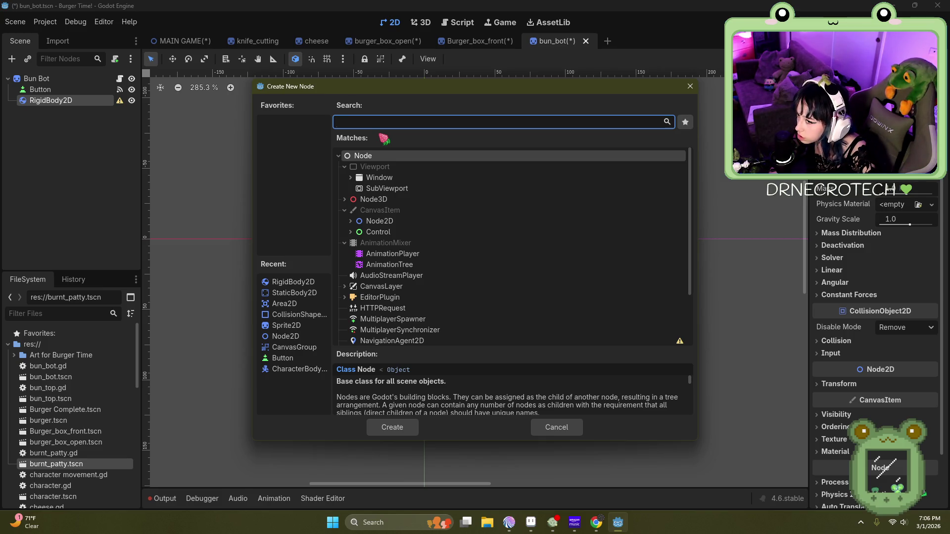
text(collision)
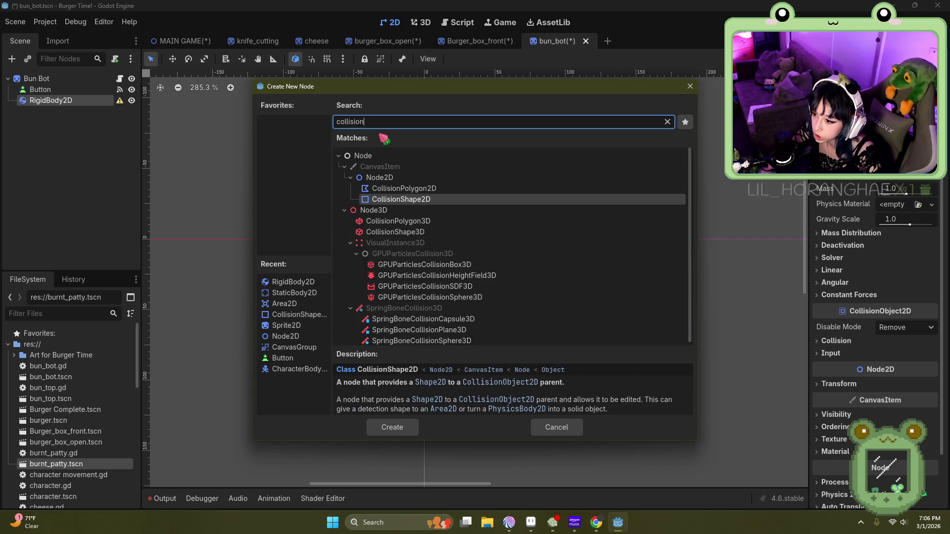
double_click(416, 199)
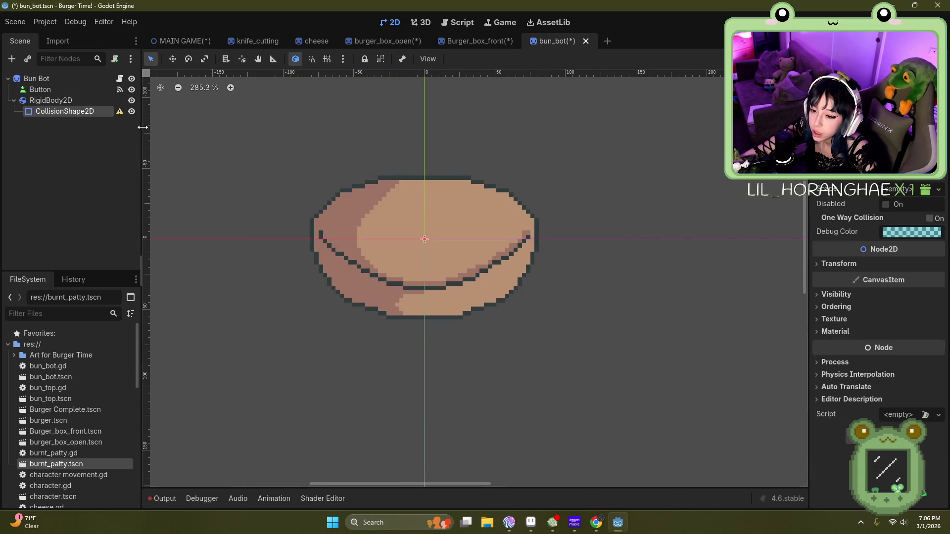
Step: Give the CollisionShape2D a new RectangleShape2D
mouse_move(121, 114)
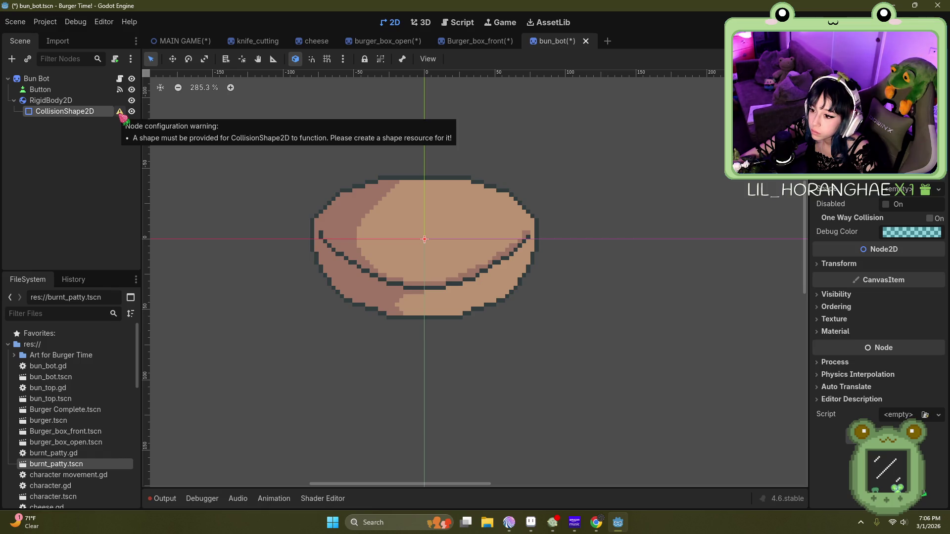
scroll(451, 307, down, 6)
scroll(445, 259, up, 5)
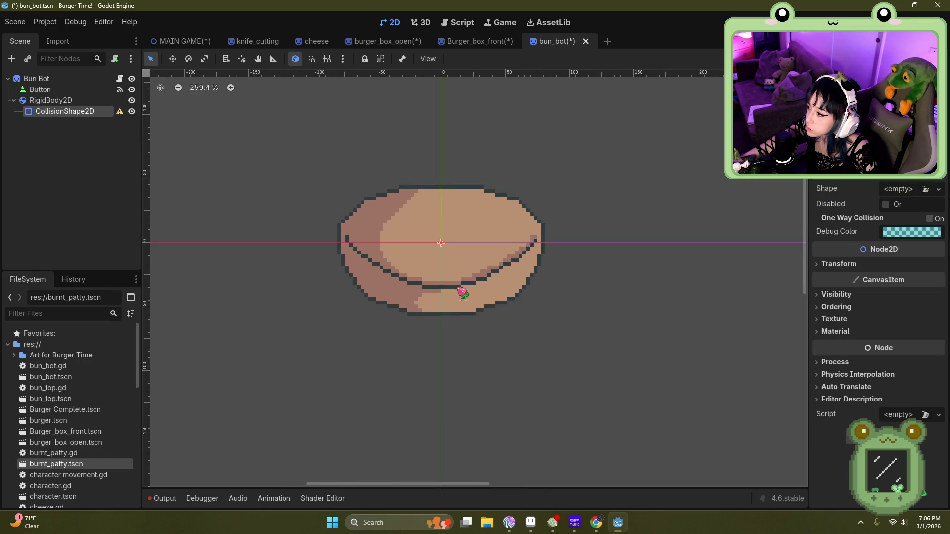
click(911, 194)
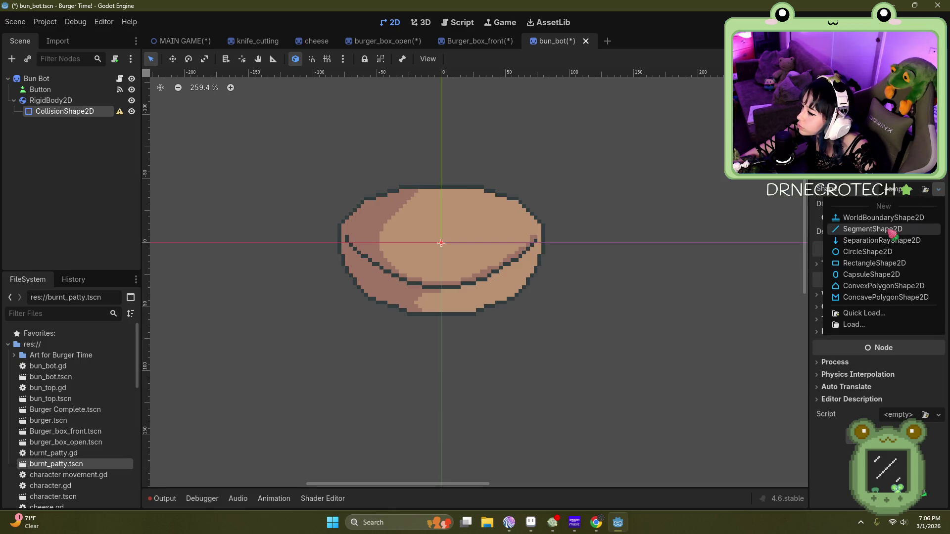
click(871, 263)
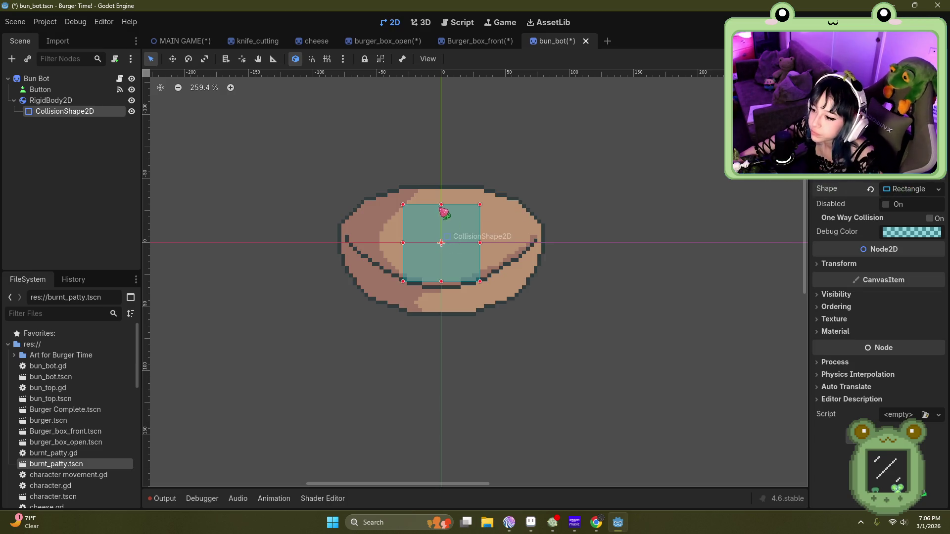
Step: Stretch the collision rectangle into a wide strip spanning the bun's base edge to edge
drag(402, 243, 368, 242)
drag(480, 242, 521, 243)
drag(445, 283, 444, 316)
drag(370, 263, 348, 263)
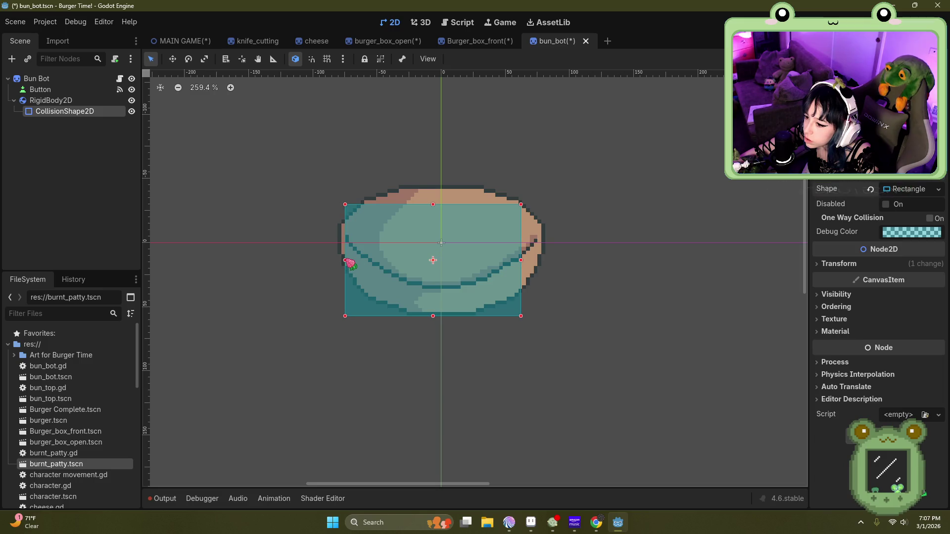
drag(523, 262, 542, 262)
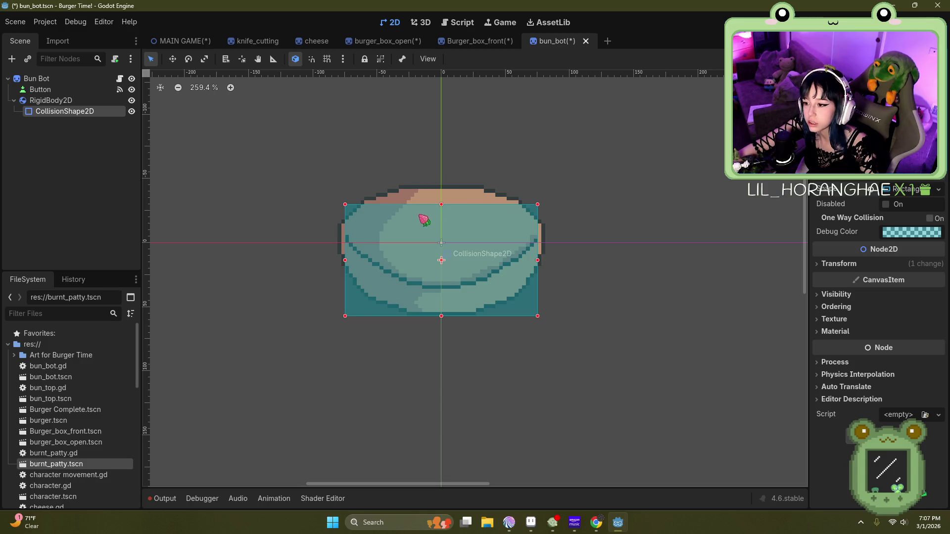
Step: Check the collision shape's warning and fine-tune the rectangle's height
mouse_move(441, 205)
mouse_down()
mouse_move(445, 248)
mouse_move(462, 290)
mouse_move(478, 300)
mouse_up()
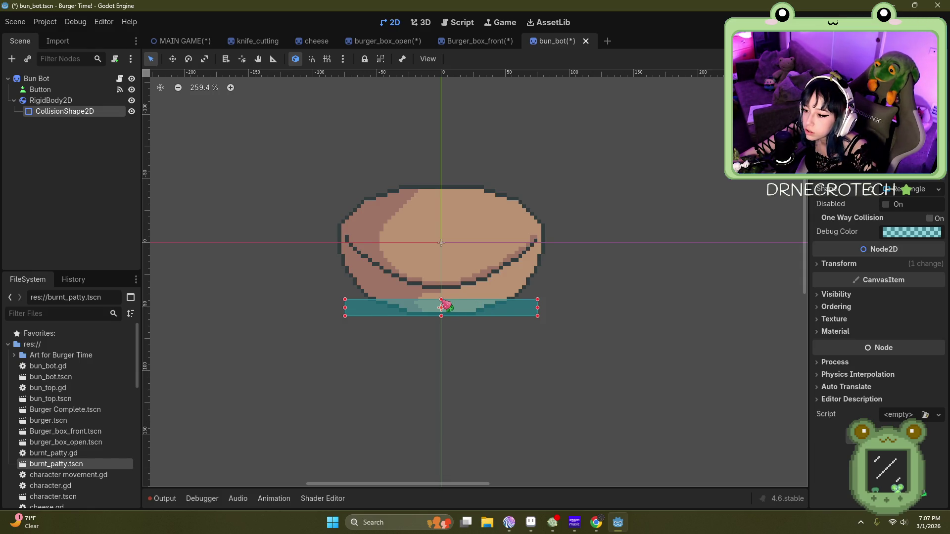
drag(443, 301, 442, 287)
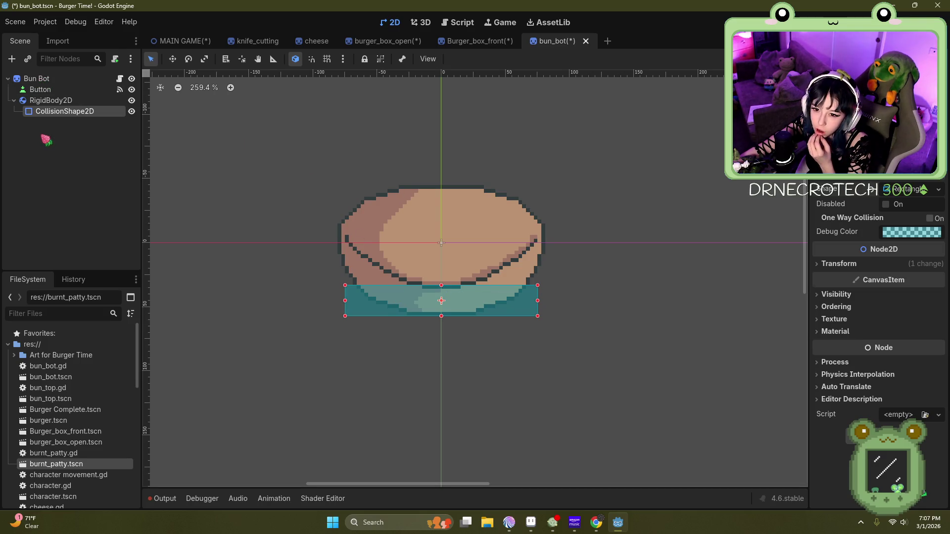
click(38, 75)
click(28, 59)
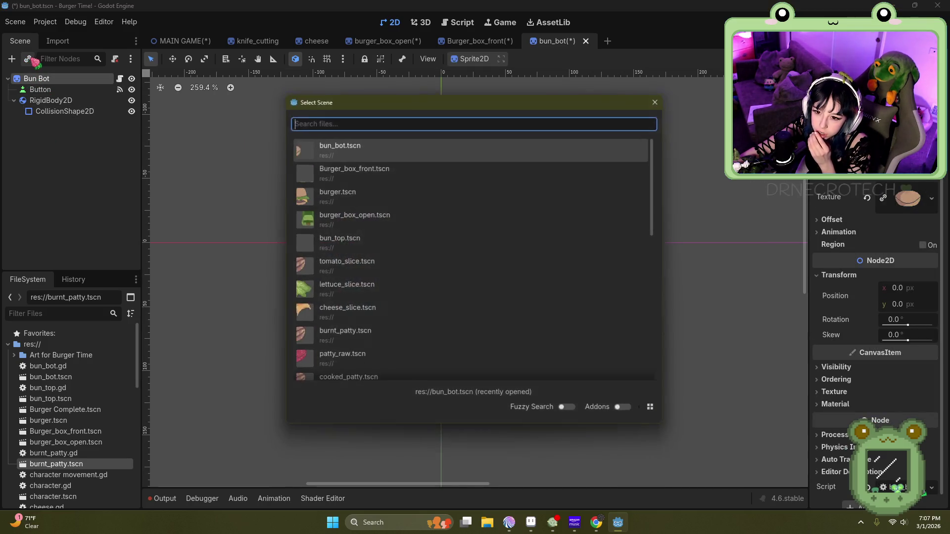
scroll(364, 170, down, 3)
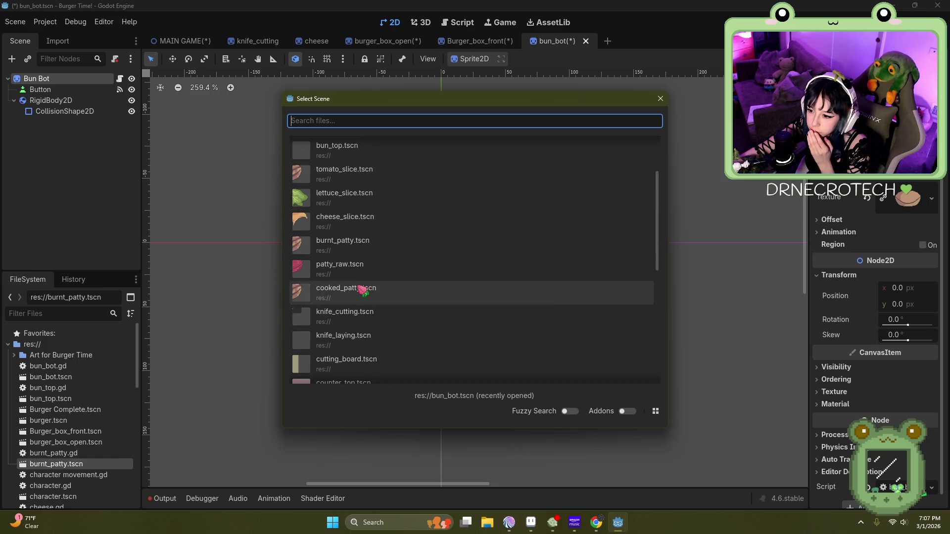
double_click(355, 287)
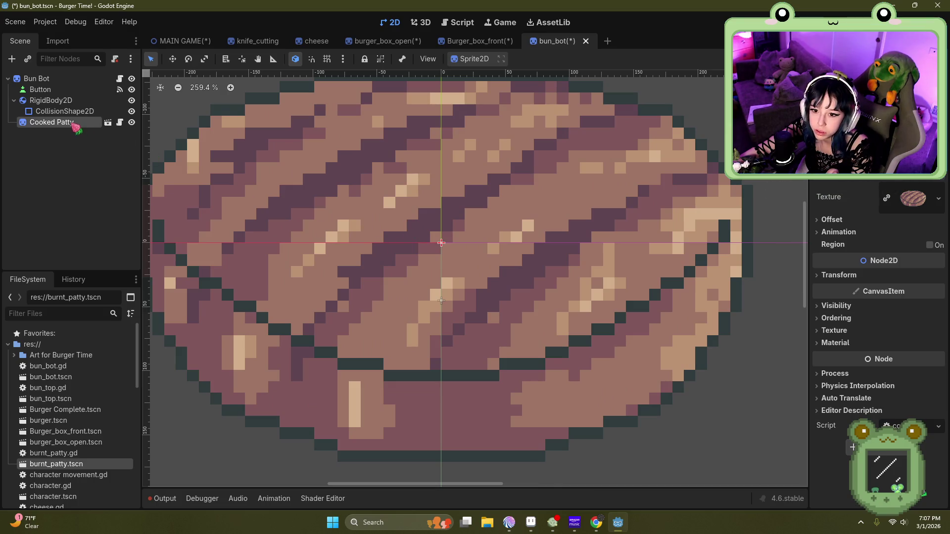
key(Delete)
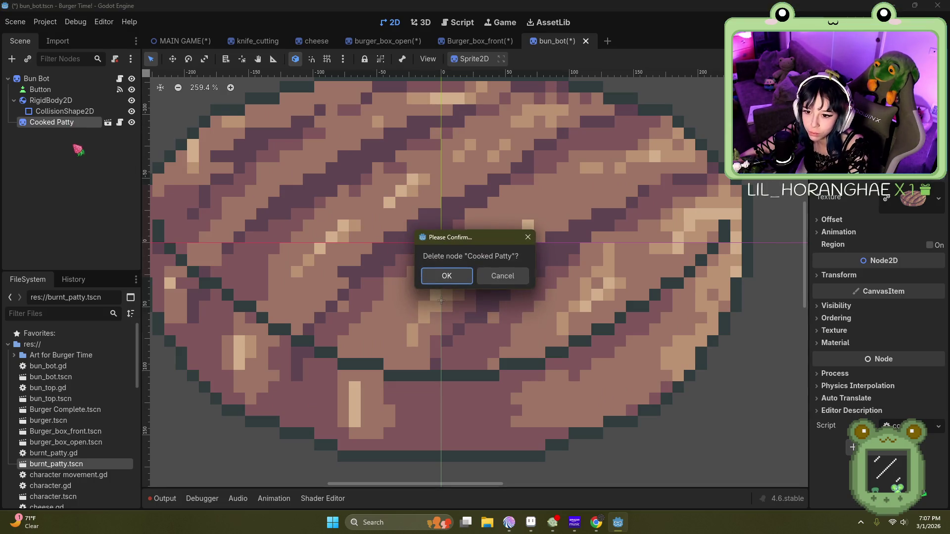
click(456, 280)
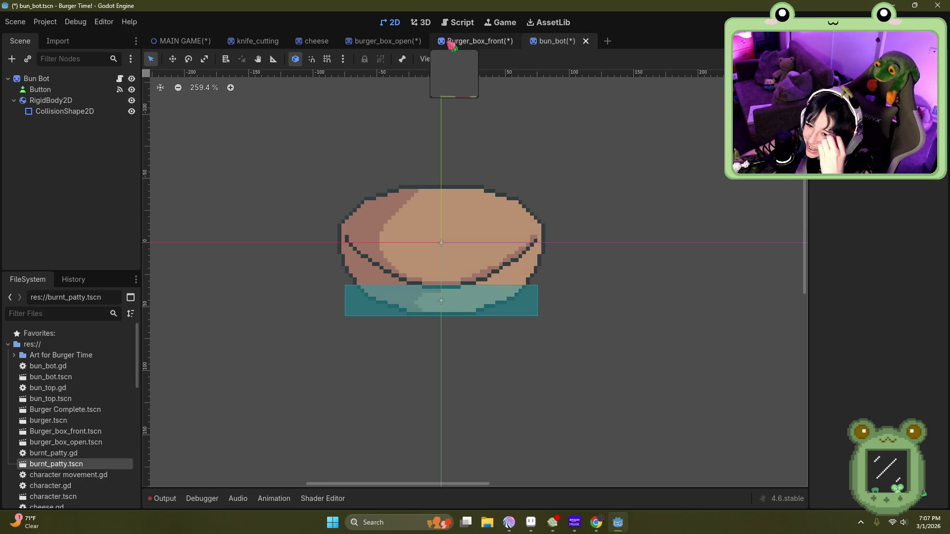
click(399, 44)
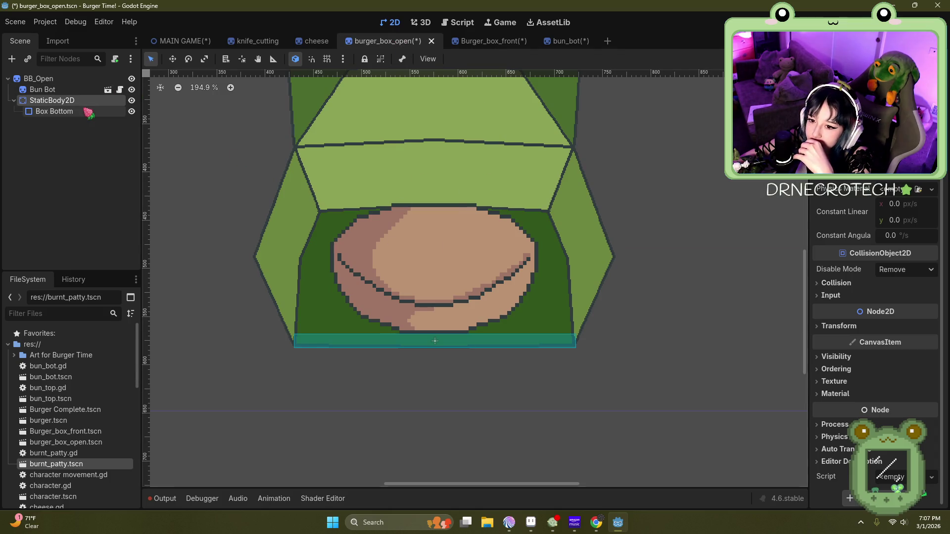
Step: Delete the old Bun Bot node from the burger_box_open scene
click(54, 89)
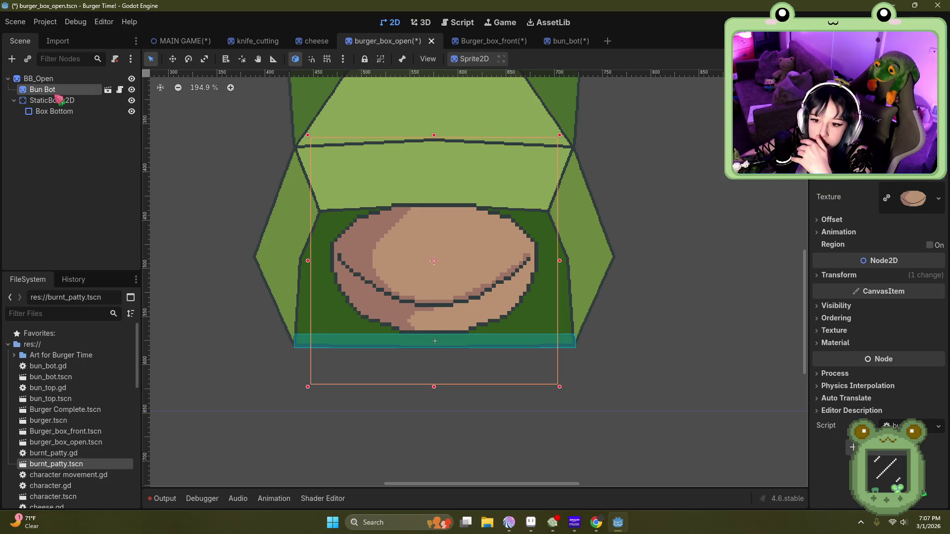
click(39, 79)
click(28, 59)
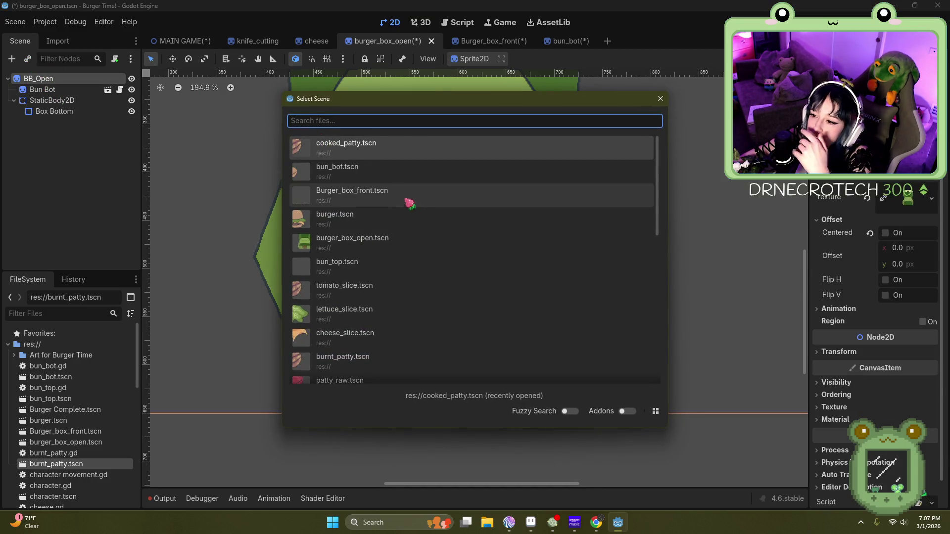
click(659, 99)
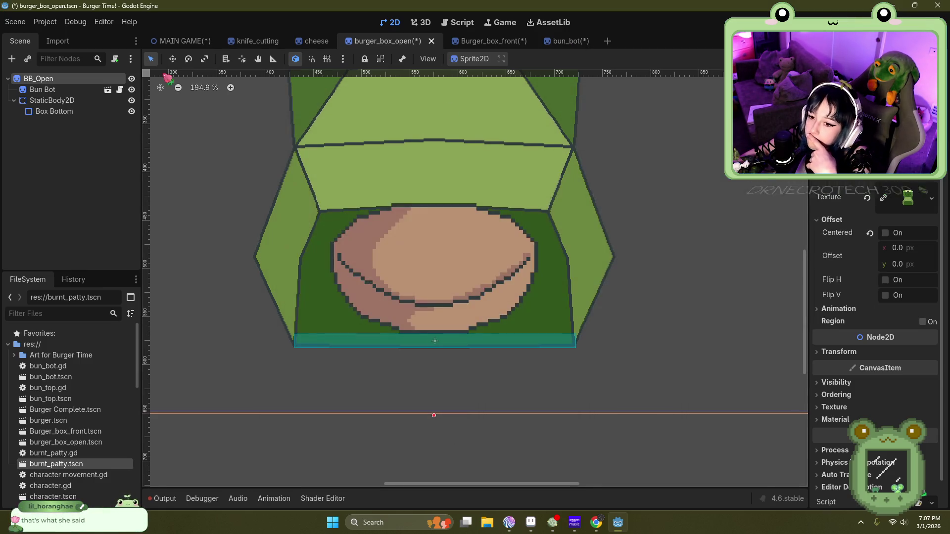
click(63, 90)
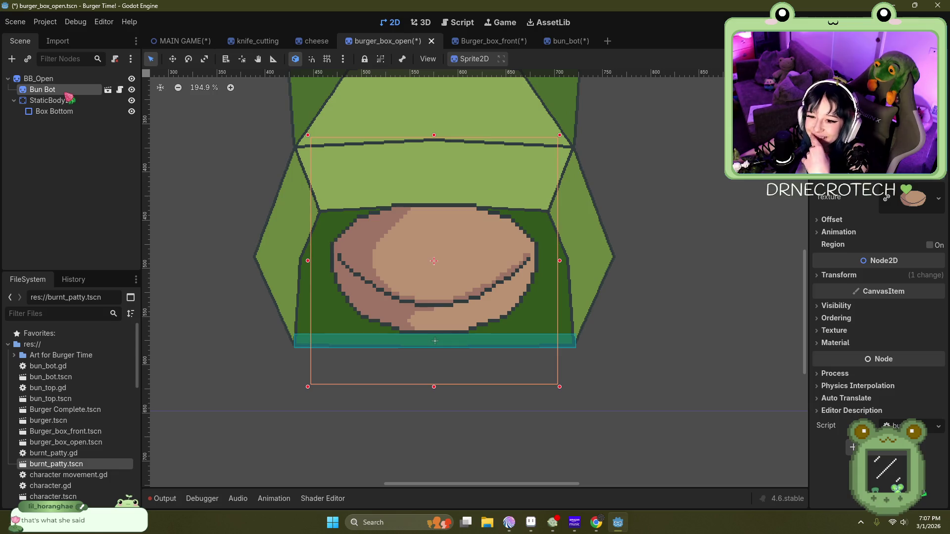
key(Delete)
click(450, 275)
Step: Instance bun_bot.tscn under BB_Open and drag the bun into the bottom of the box
click(27, 58)
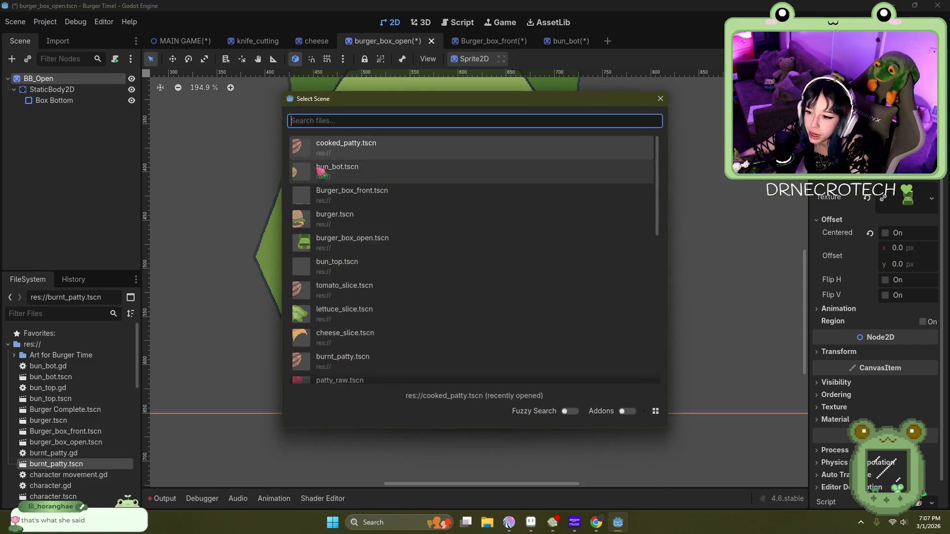
double_click(367, 179)
drag(50, 111, 63, 88)
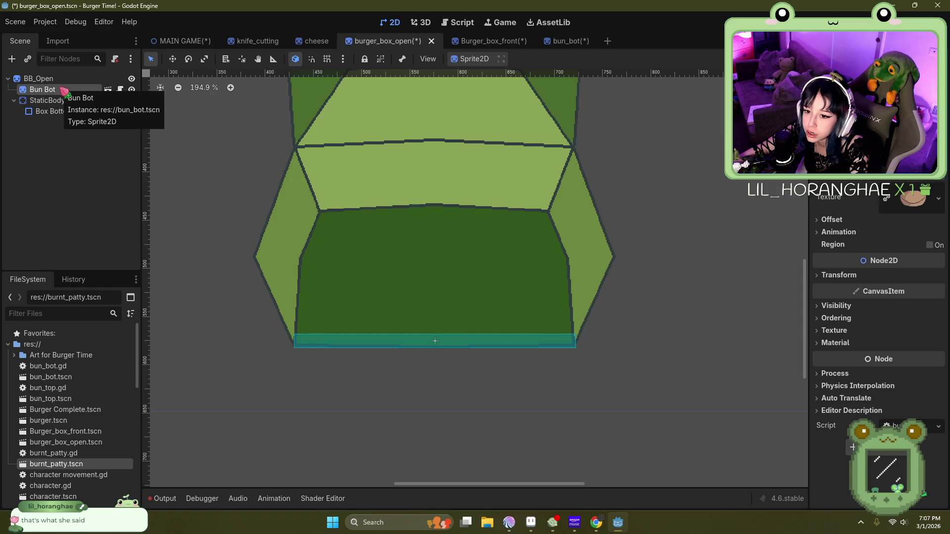
scroll(502, 262, down, 6)
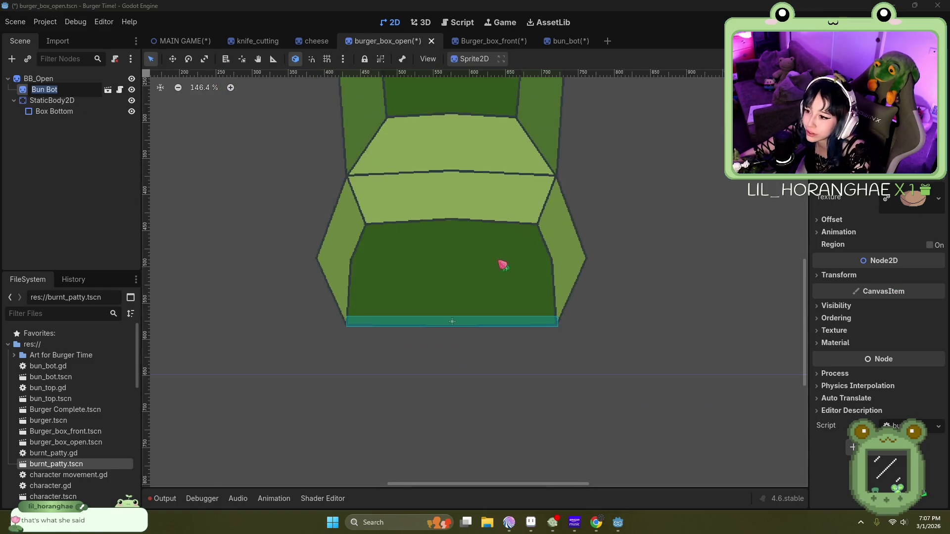
click(413, 179)
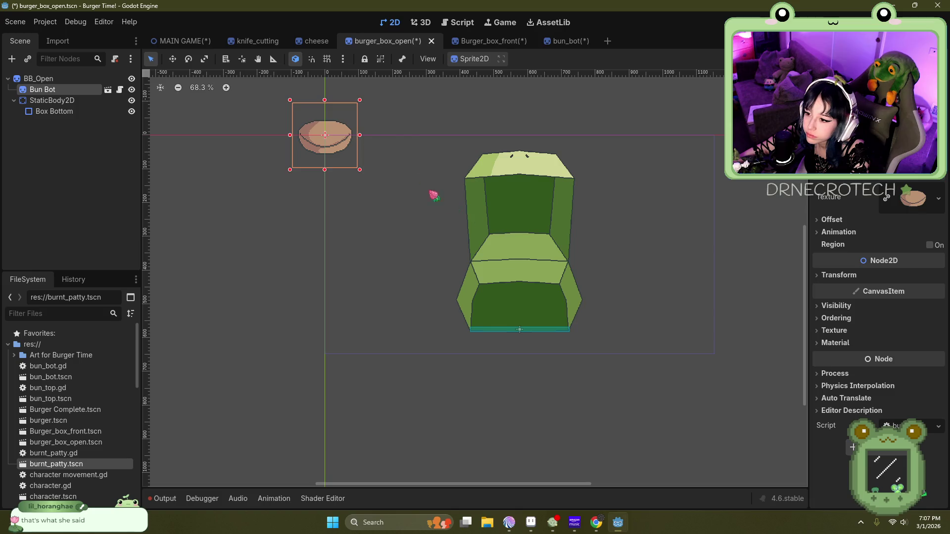
mouse_move(332, 115)
mouse_down()
mouse_move(499, 228)
mouse_move(525, 280)
mouse_up()
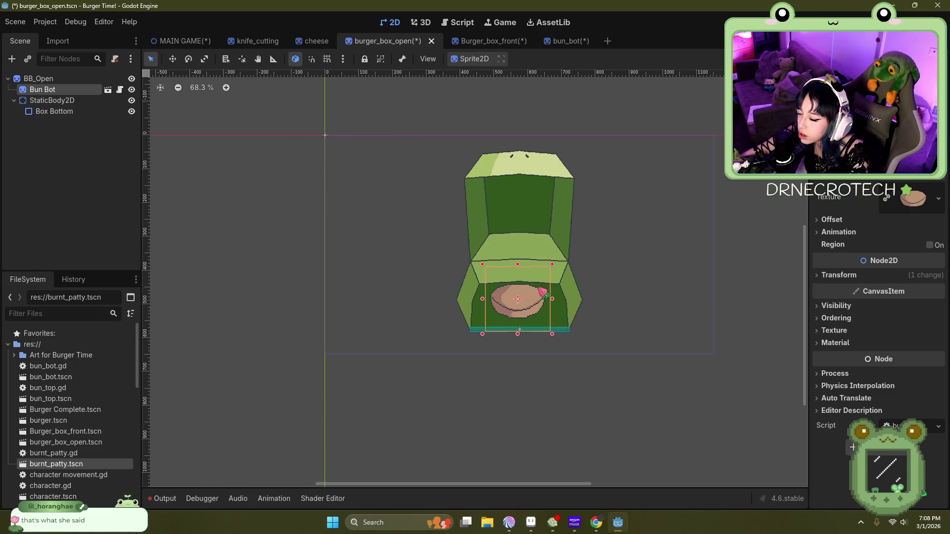
scroll(599, 341, up, 2)
scroll(519, 252, up, 6)
Step: Nudge the bun up and right within the box and save all open scenes
click(550, 43)
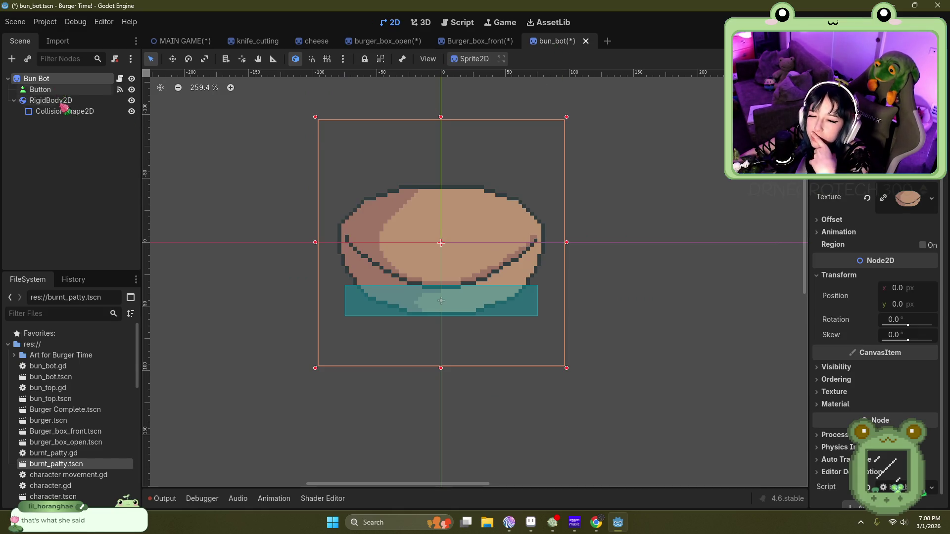
click(481, 44)
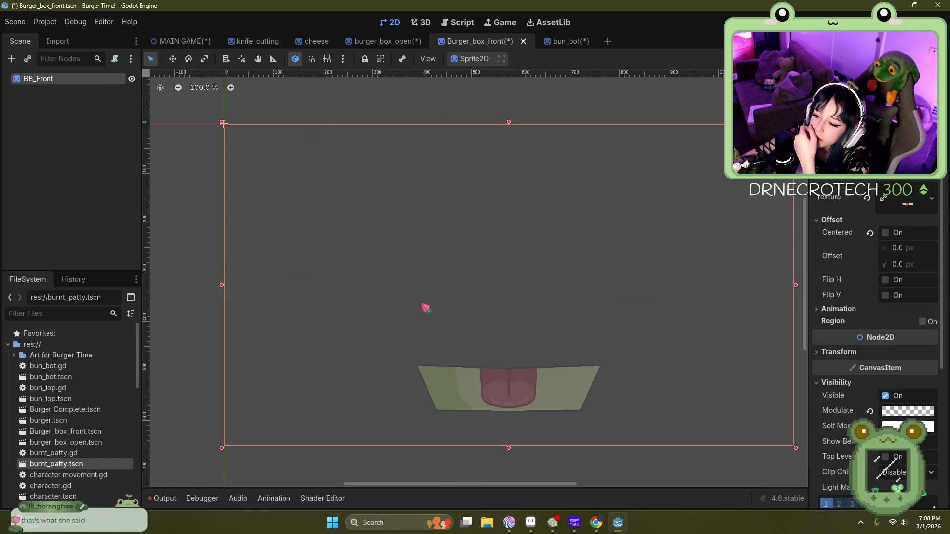
click(387, 42)
mouse_move(480, 269)
mouse_down()
mouse_move(507, 283)
mouse_move(507, 313)
mouse_move(498, 244)
mouse_move(501, 256)
mouse_up()
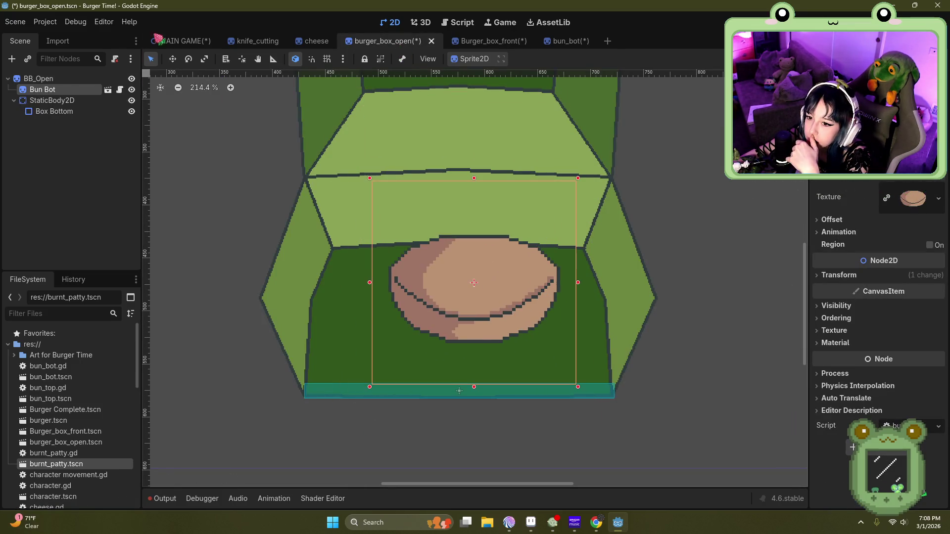
click(15, 22)
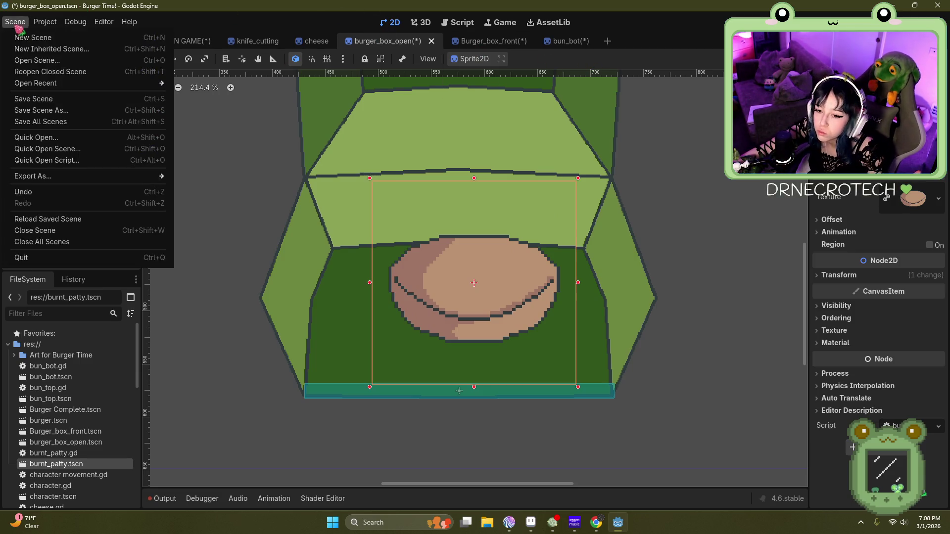
click(47, 122)
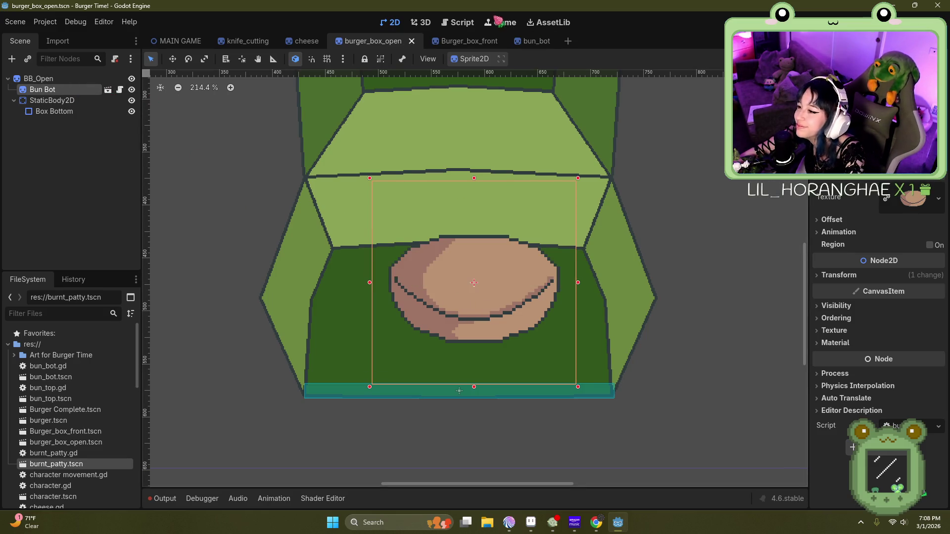
click(529, 42)
Step: In burger_box_open, move the Bun Bot down and scale it up to fill the box floor
click(375, 44)
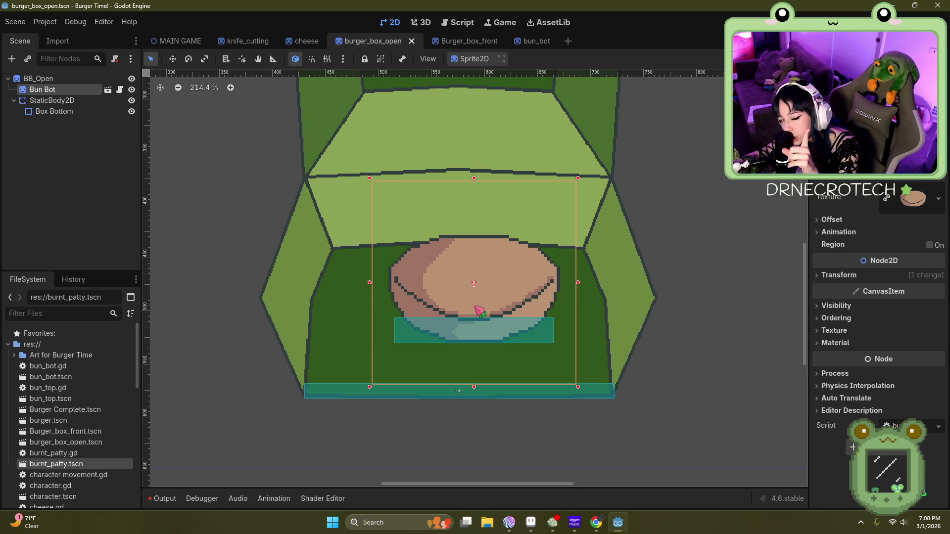
drag(500, 285, 477, 320)
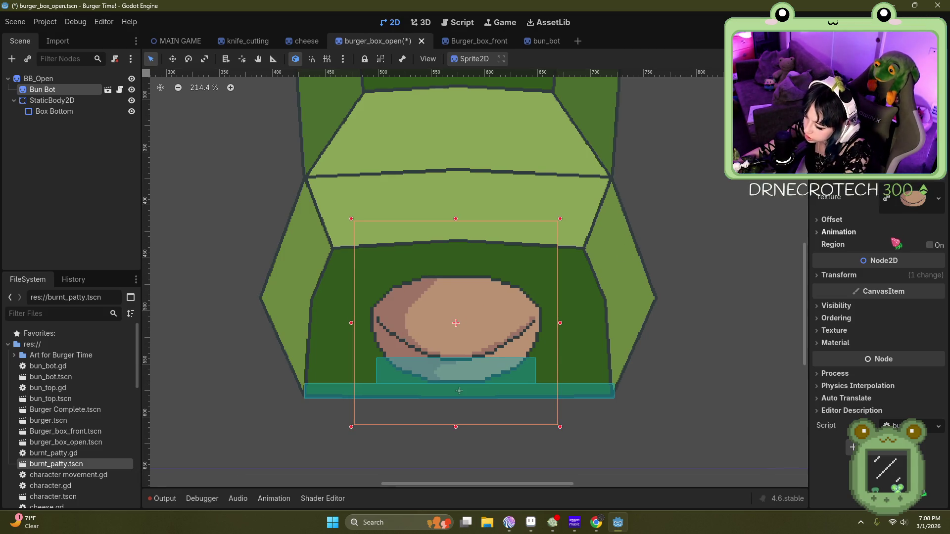
key(ctrl+z)
drag(535, 335, 537, 315)
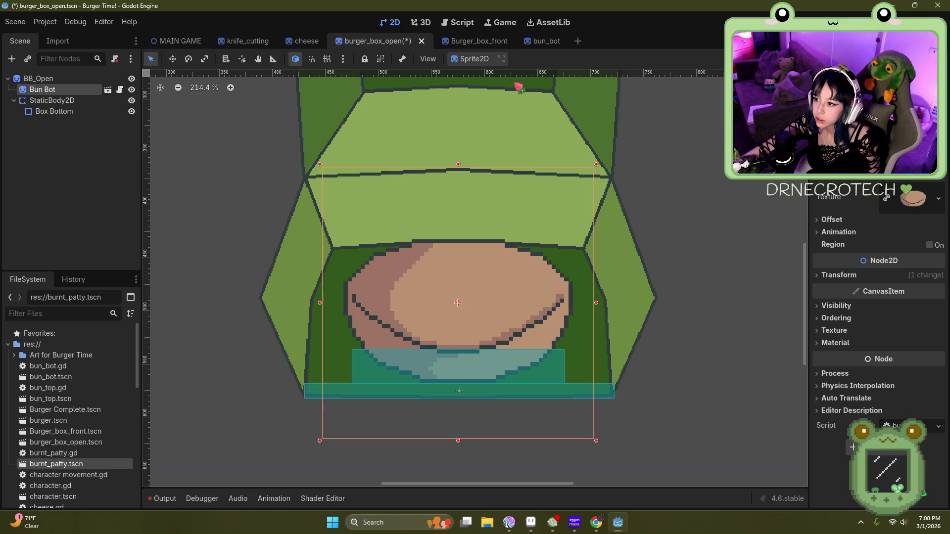
click(38, 79)
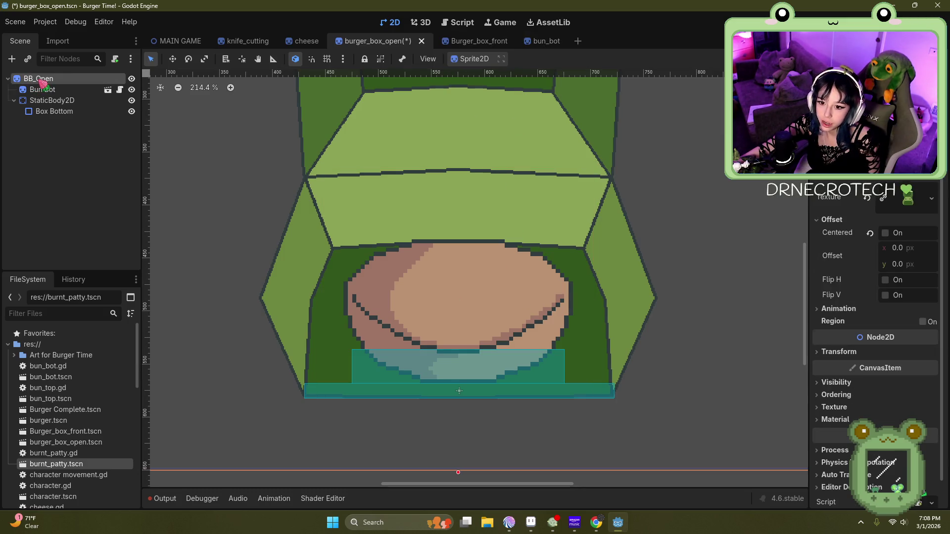
Step: Instance cooked_patty.tscn under BB_Open and position the patty in the box over the bun
click(33, 60)
double_click(369, 171)
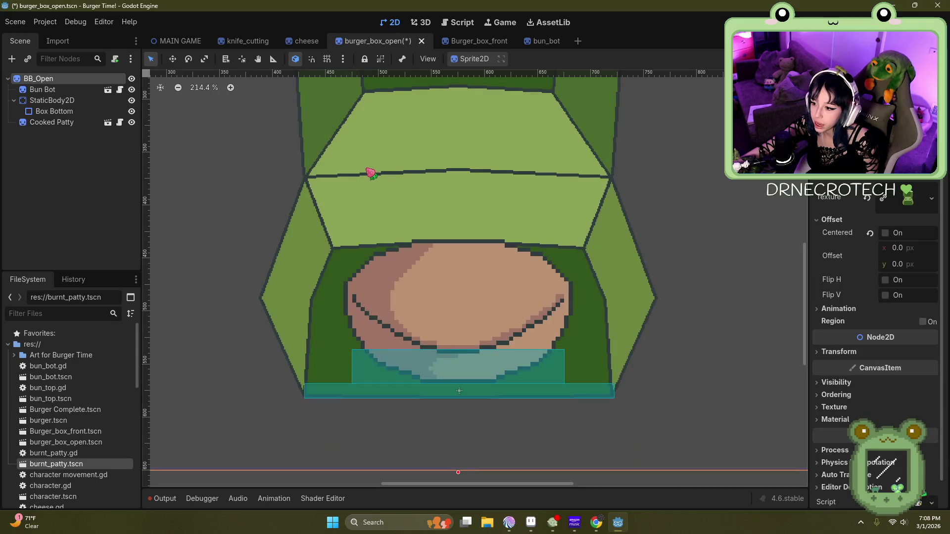
scroll(337, 198, down, 10)
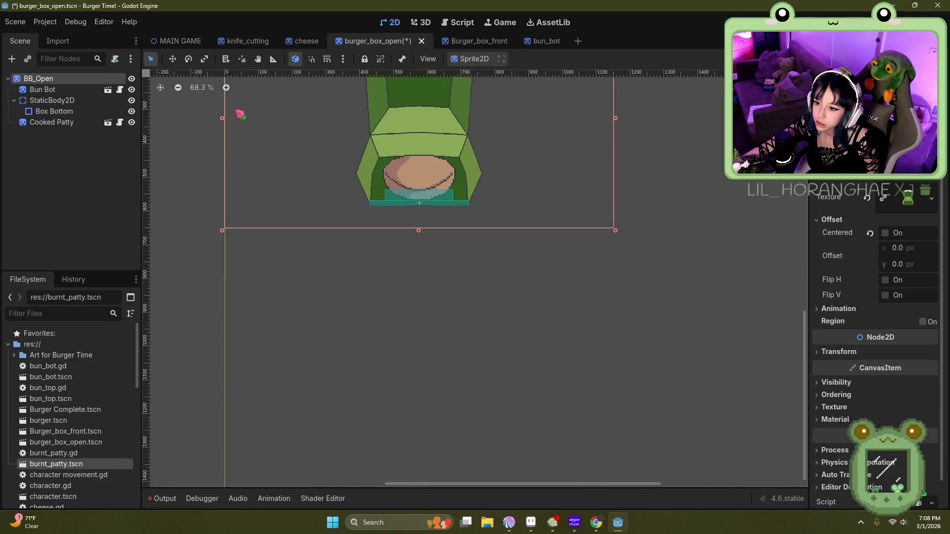
scroll(276, 151, up, 8)
click(267, 139)
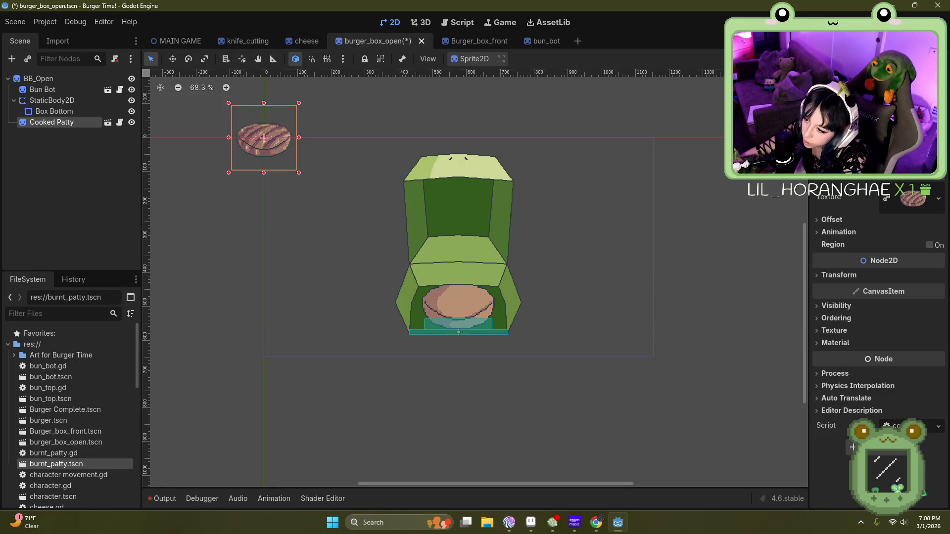
scroll(277, 121, up, 1)
mouse_move(296, 166)
mouse_down()
mouse_move(511, 360)
mouse_move(520, 349)
mouse_up()
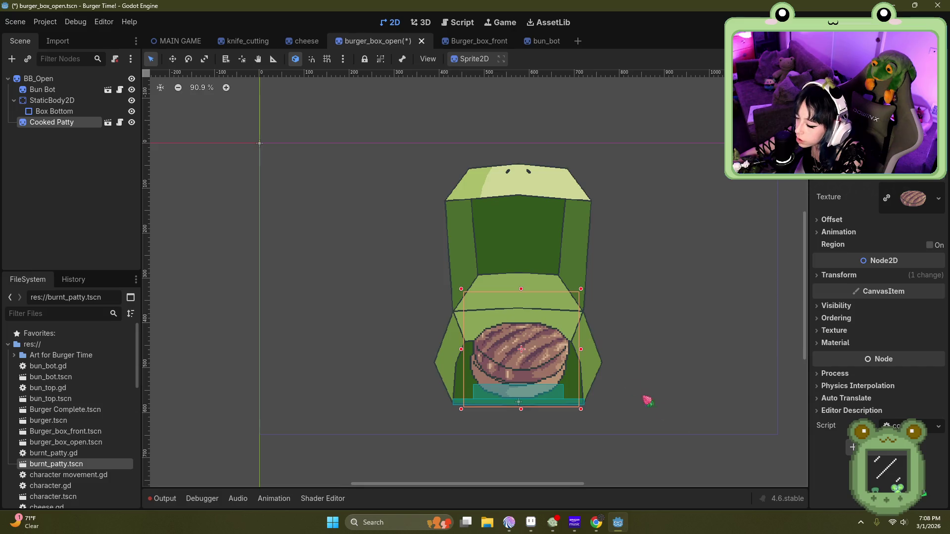
scroll(629, 387, down, 3)
scroll(519, 338, up, 6)
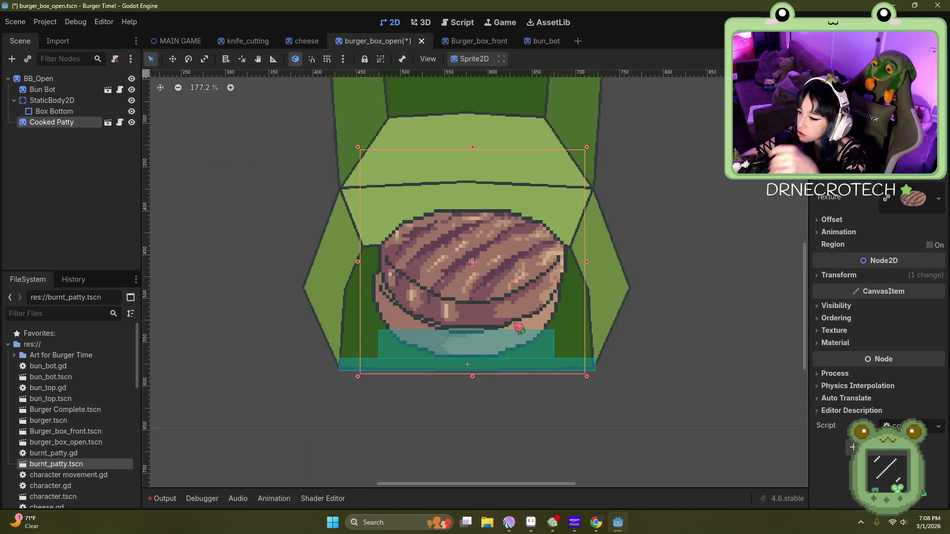
scroll(518, 378, up, 1)
drag(530, 282, 520, 278)
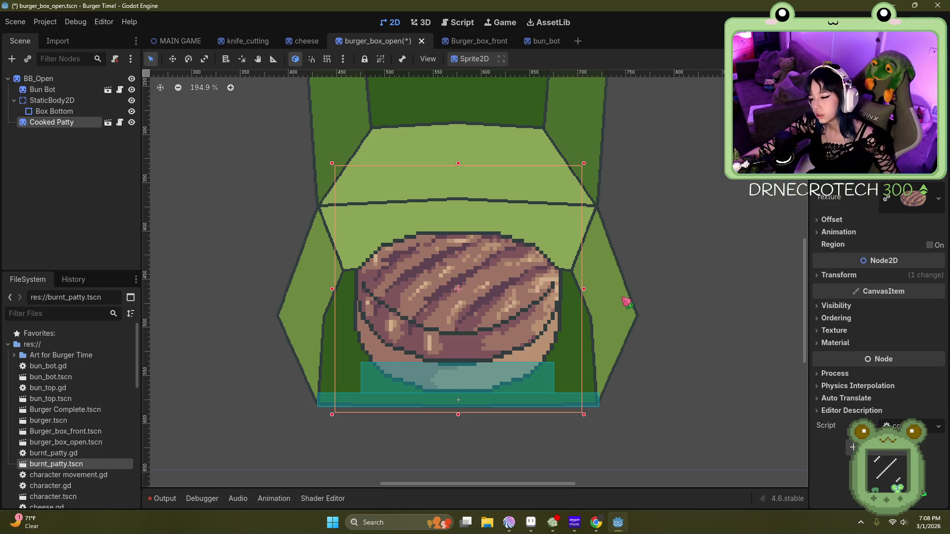
drag(493, 304, 494, 309)
Step: Lower the top edge of the bun's collision rectangle in bun_bot and save all scenes
click(546, 43)
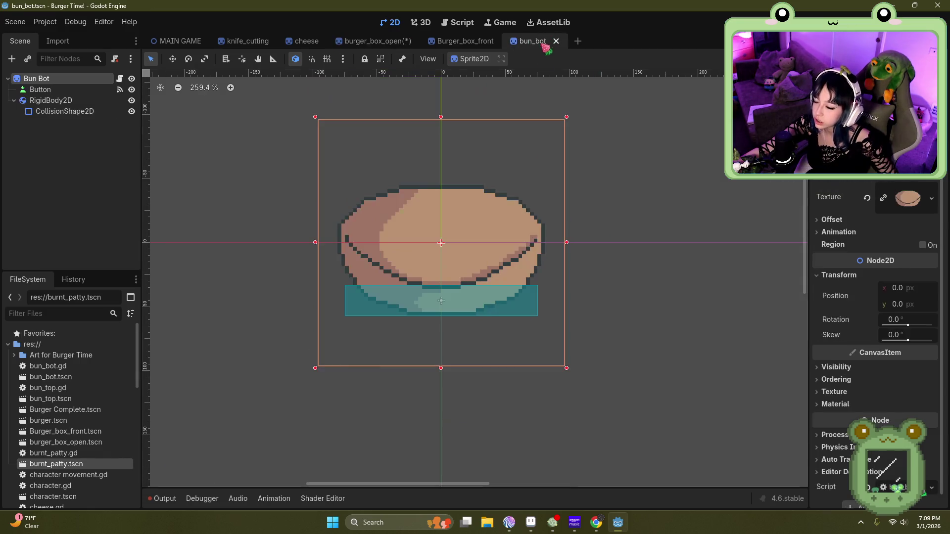
scroll(439, 303, up, 7)
drag(438, 244, 438, 263)
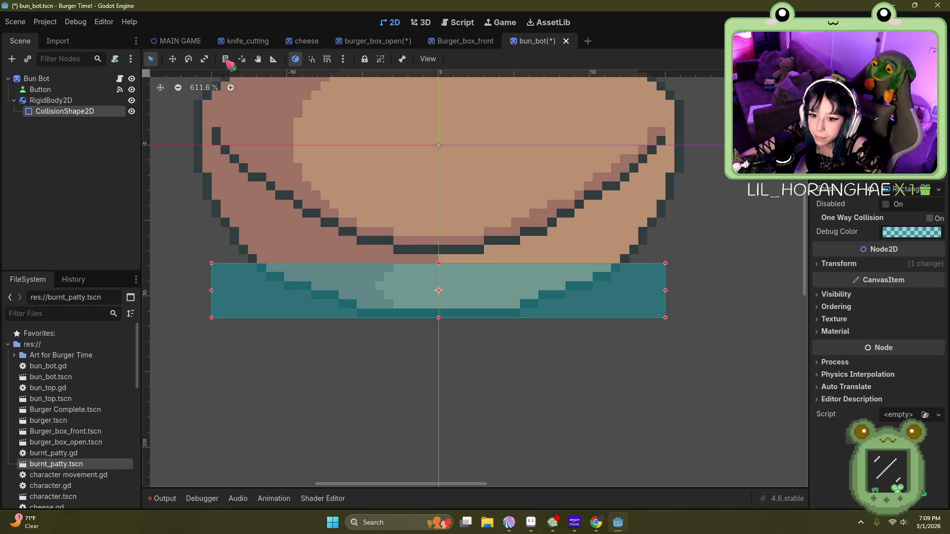
click(17, 22)
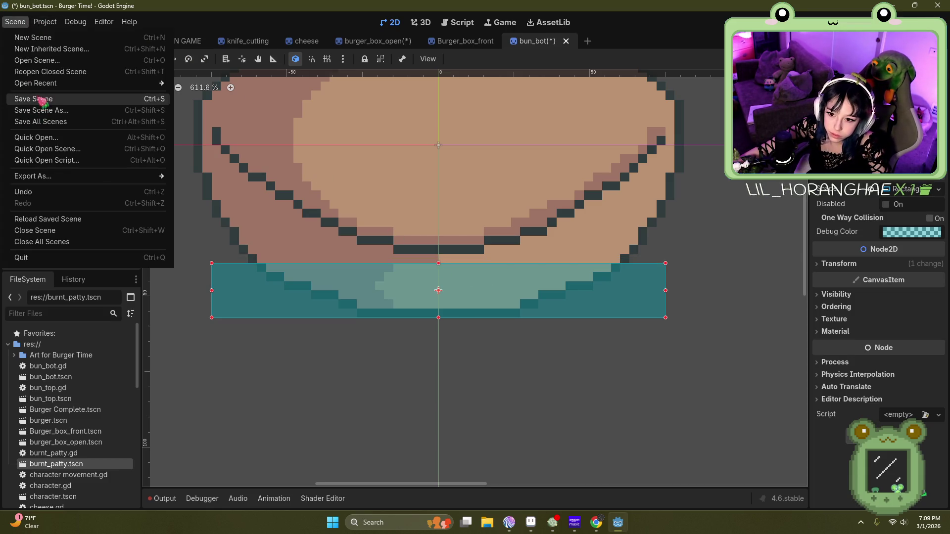
click(40, 121)
Step: Close the Burger_box_front scene
click(448, 41)
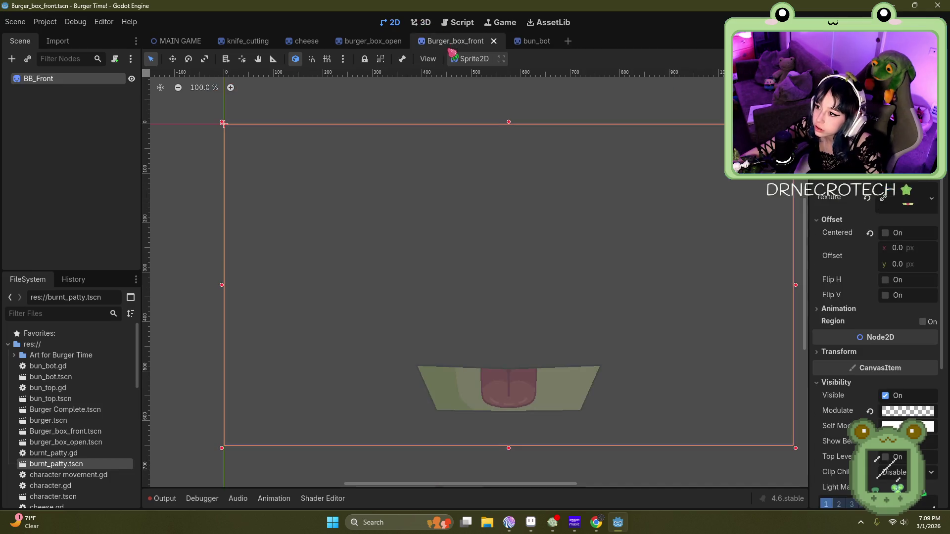
click(376, 42)
click(494, 41)
click(494, 41)
scroll(458, 384, up, 4)
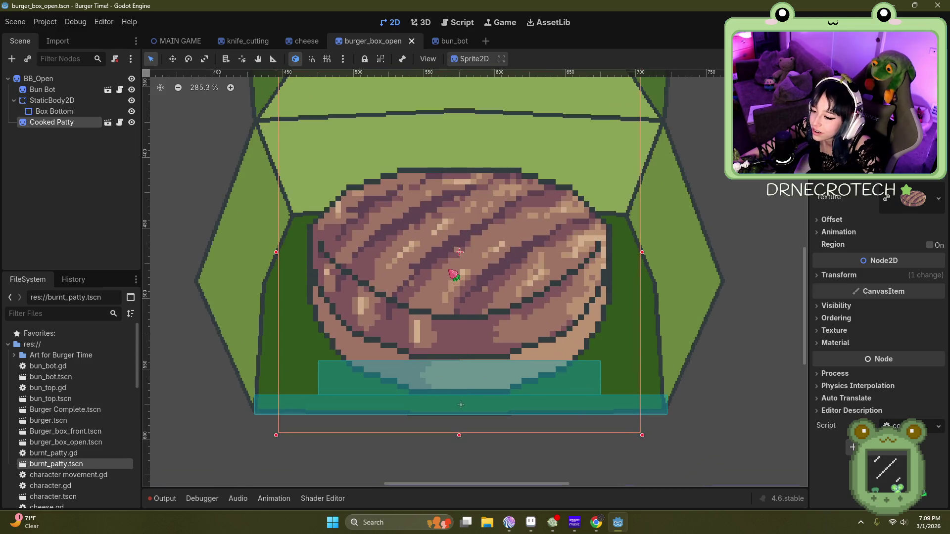
Step: Nudge the Cooked Patty a few pixels until it rests just above the box bottom
drag(464, 259, 467, 261)
scroll(470, 267, down, 4)
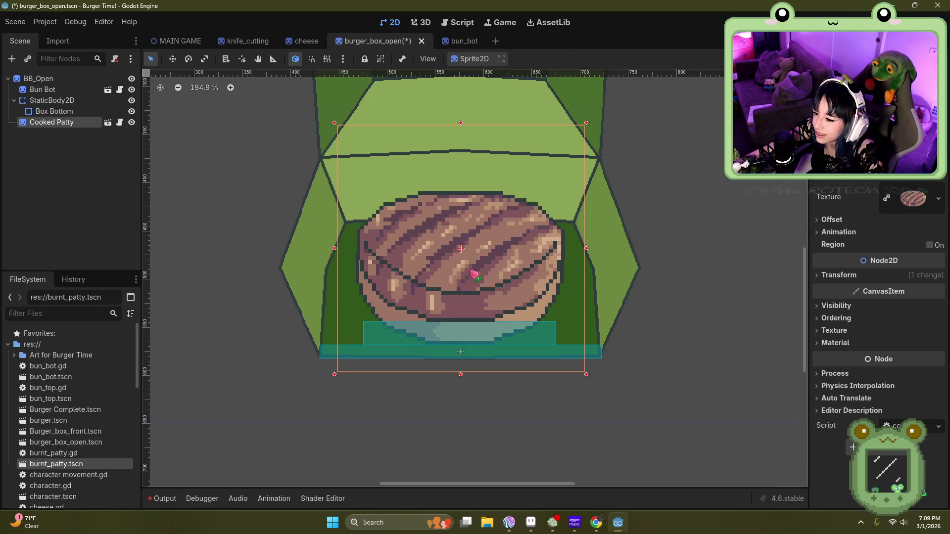
drag(476, 275, 477, 273)
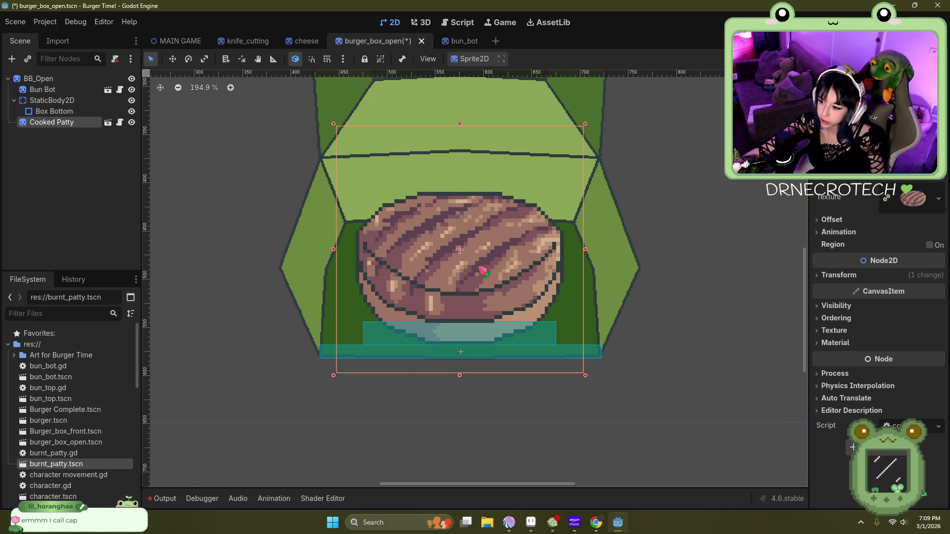
mouse_move(461, 261)
mouse_down()
mouse_move(460, 252)
mouse_move(461, 275)
mouse_up()
Step: Extend the bun's collision rectangle slightly upward and save the bun_bot scene
click(451, 40)
scroll(439, 261, up, 3)
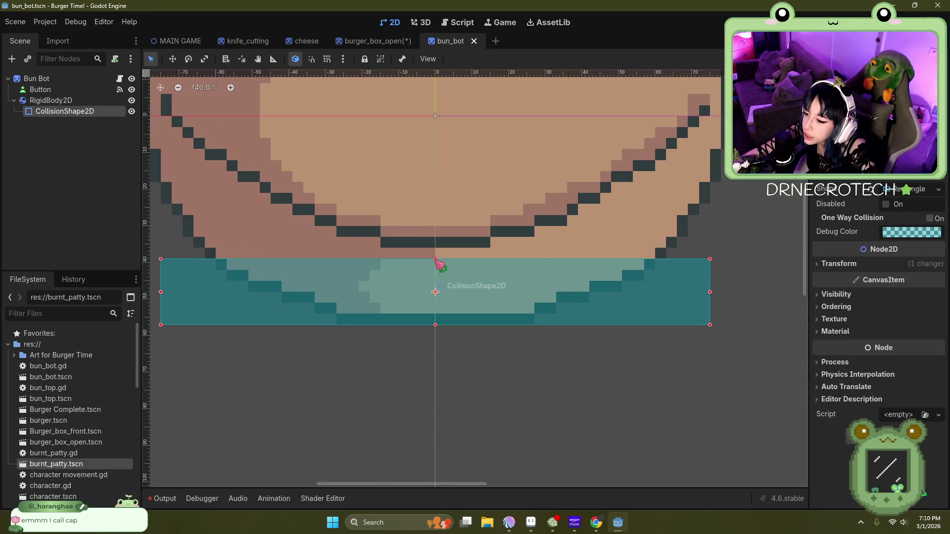
drag(436, 257, 435, 251)
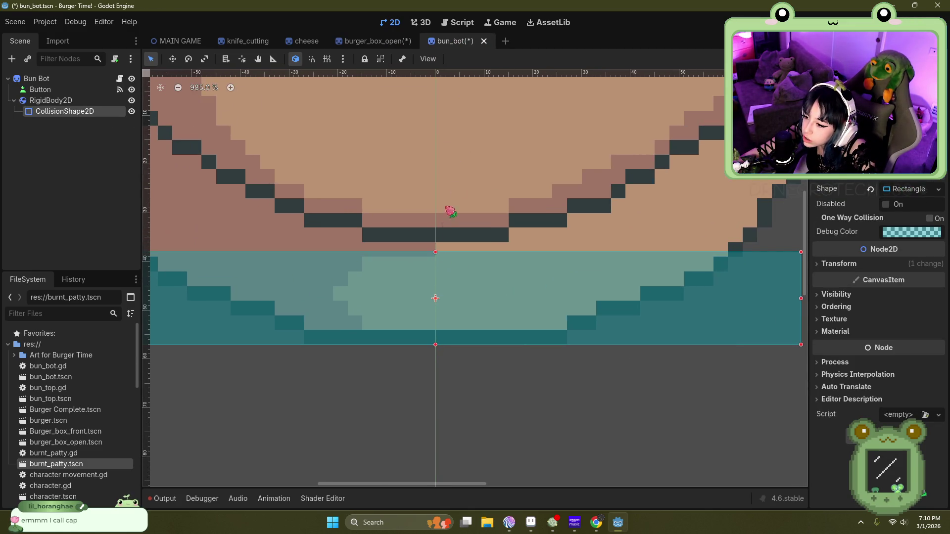
click(15, 22)
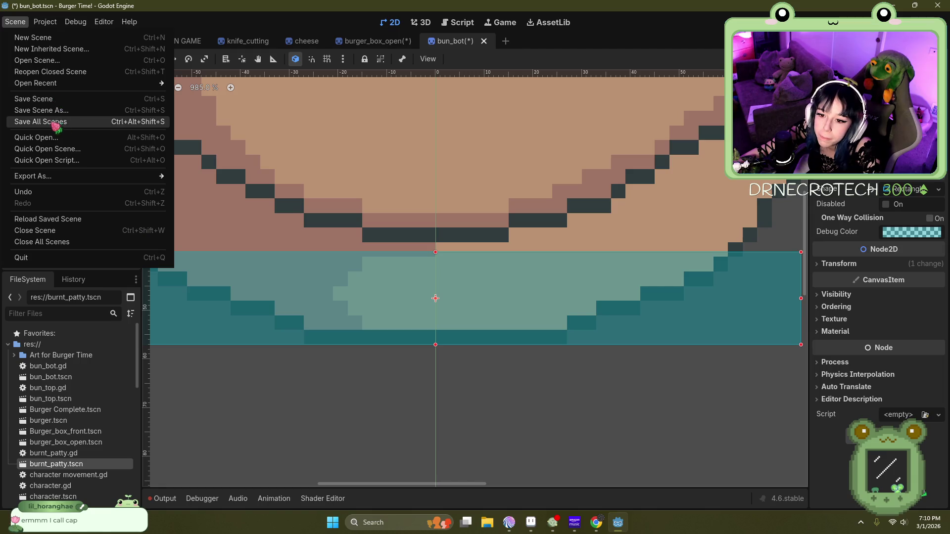
click(40, 98)
Step: From burger_box_open, open the Cooked Patty instance's own scene for editing
click(378, 44)
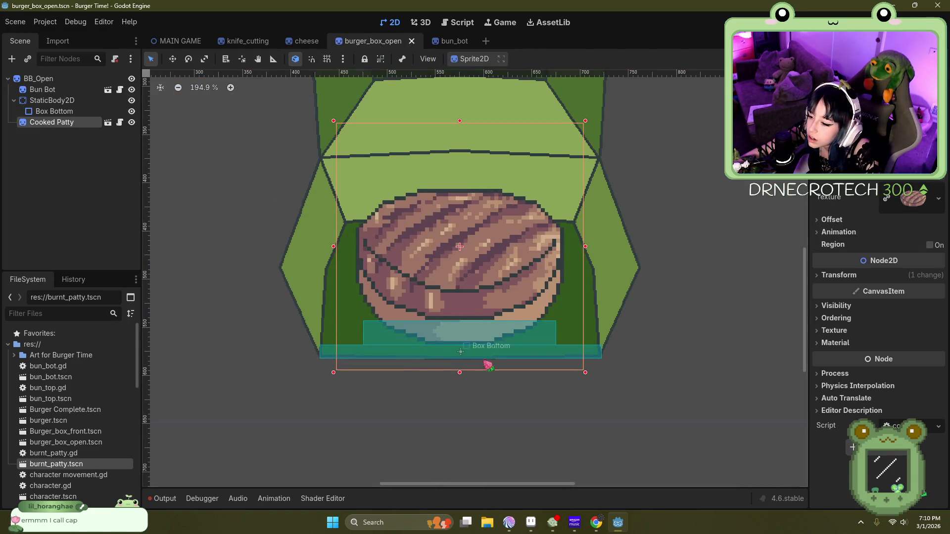
scroll(460, 336, up, 4)
scroll(433, 315, down, 5)
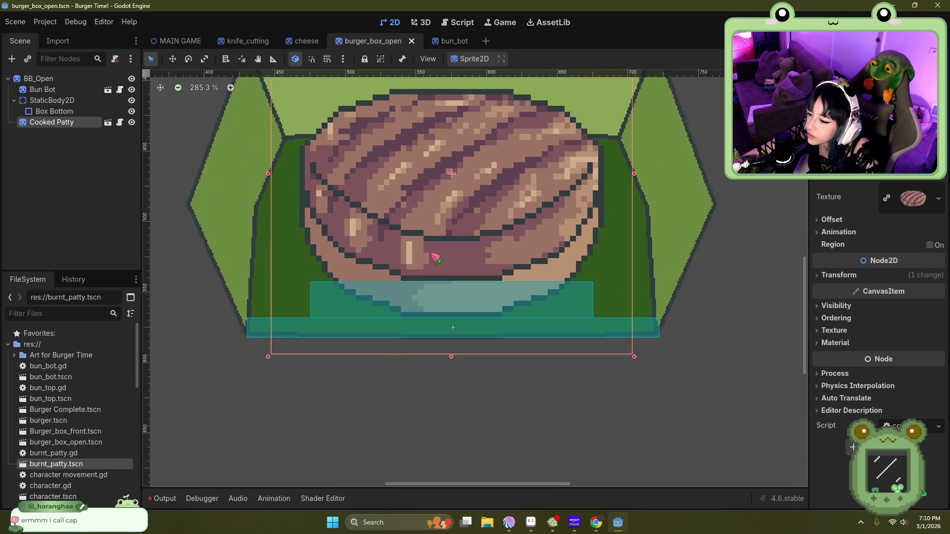
scroll(449, 335, down, 3)
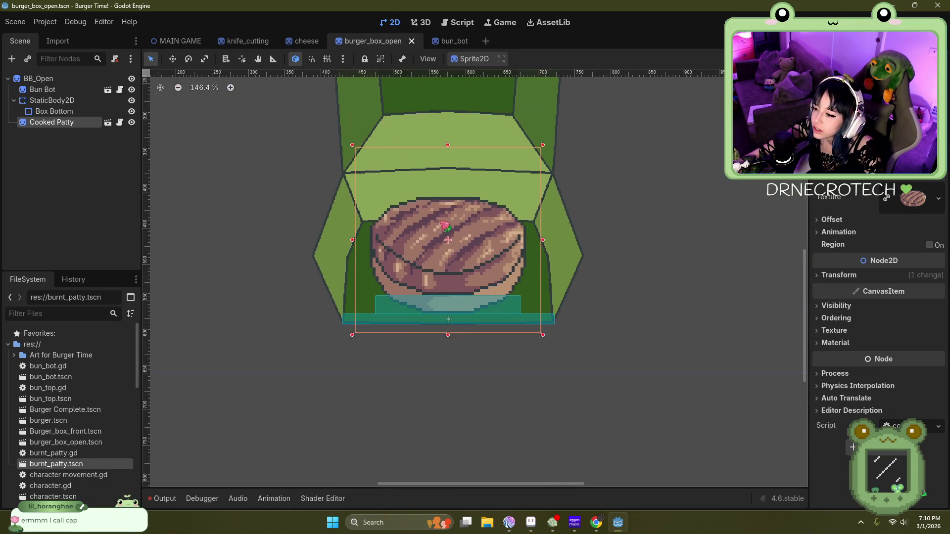
scroll(448, 145, up, 1)
scroll(448, 141, up, 2)
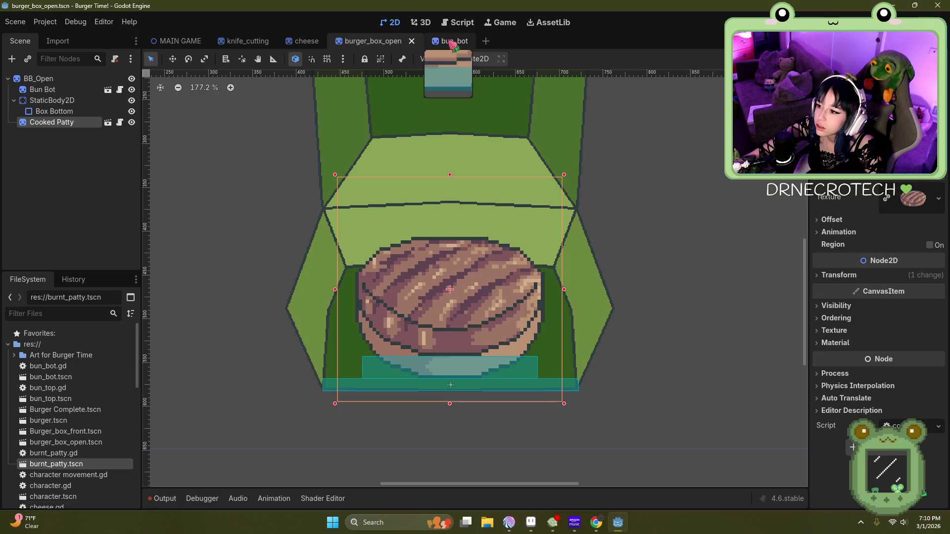
double_click(463, 292)
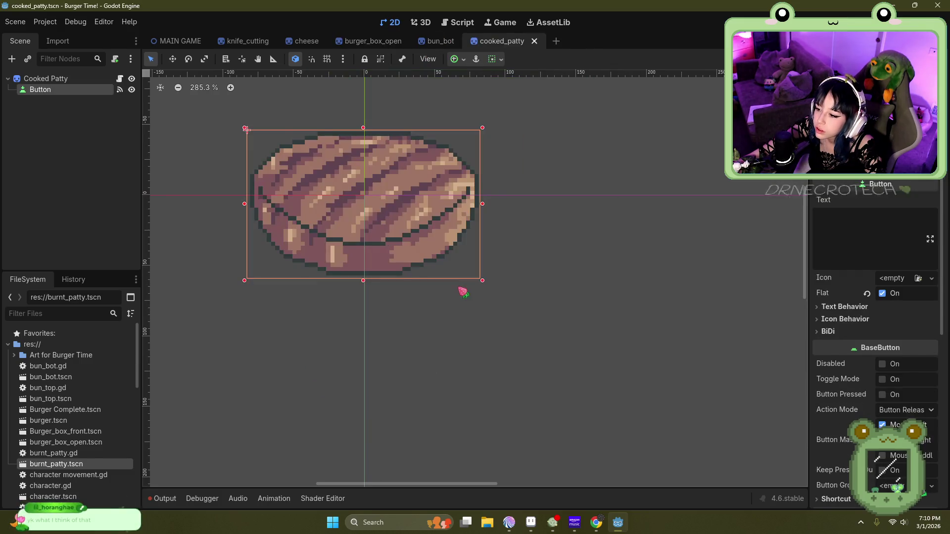
Step: Add a RigidBody2D under Cooked Patty, deleting an accidentally nested duplicate
click(48, 80)
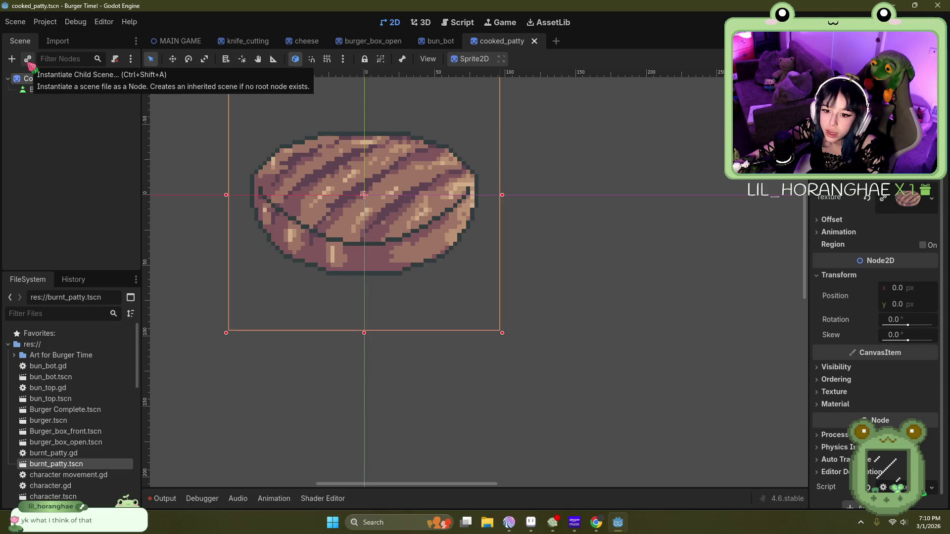
click(11, 59)
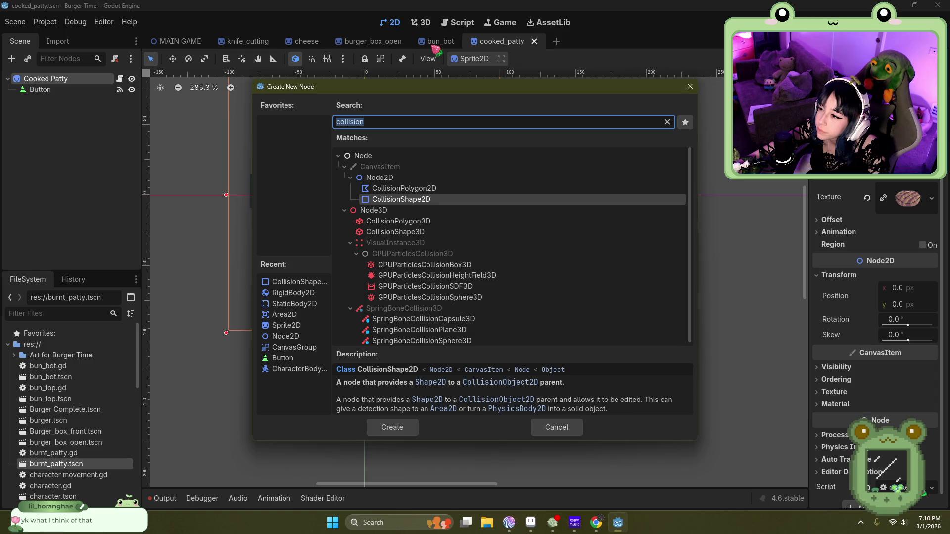
key(BackSpace)
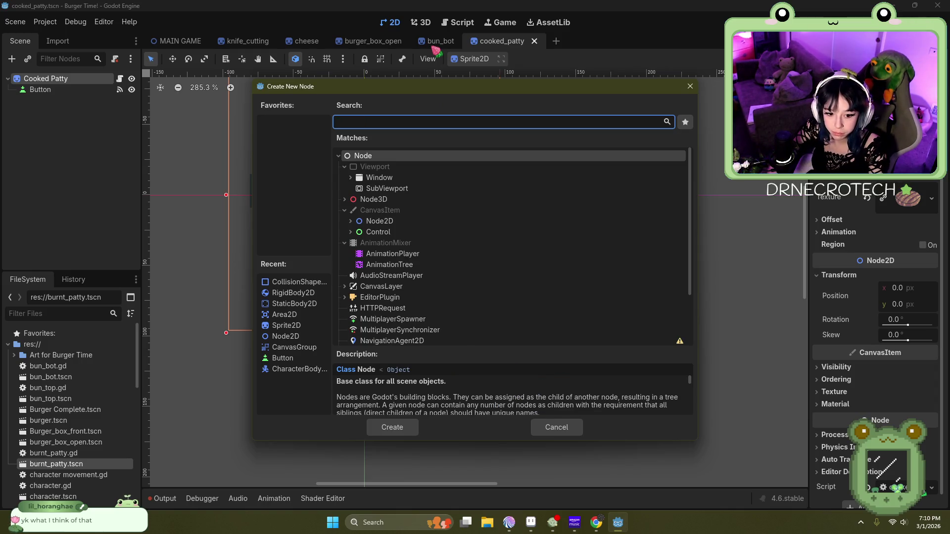
text(rig)
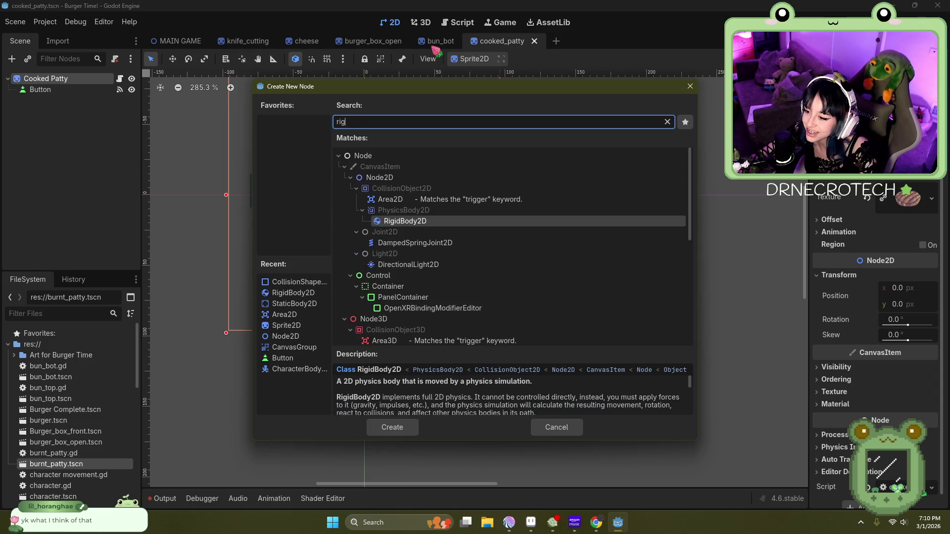
double_click(414, 223)
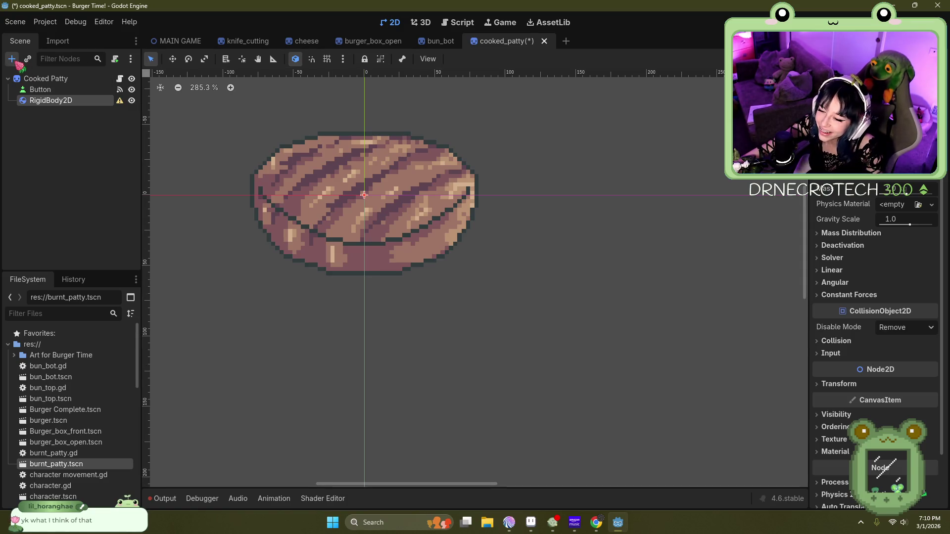
click(12, 59)
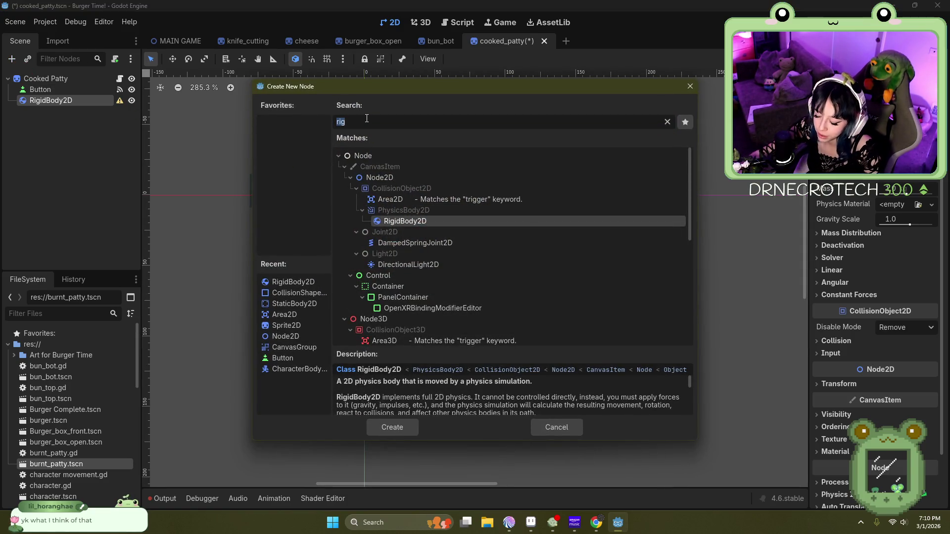
key(Return)
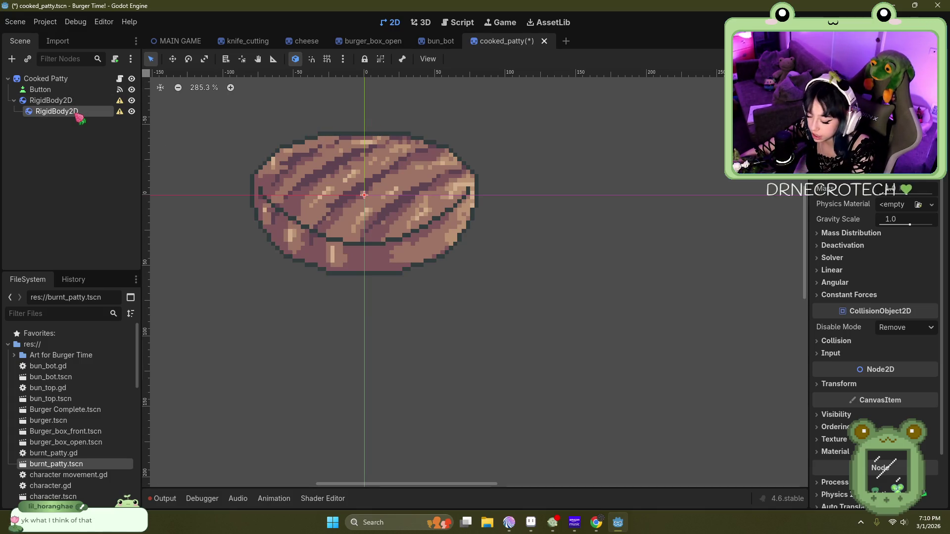
key(Delete)
click(447, 276)
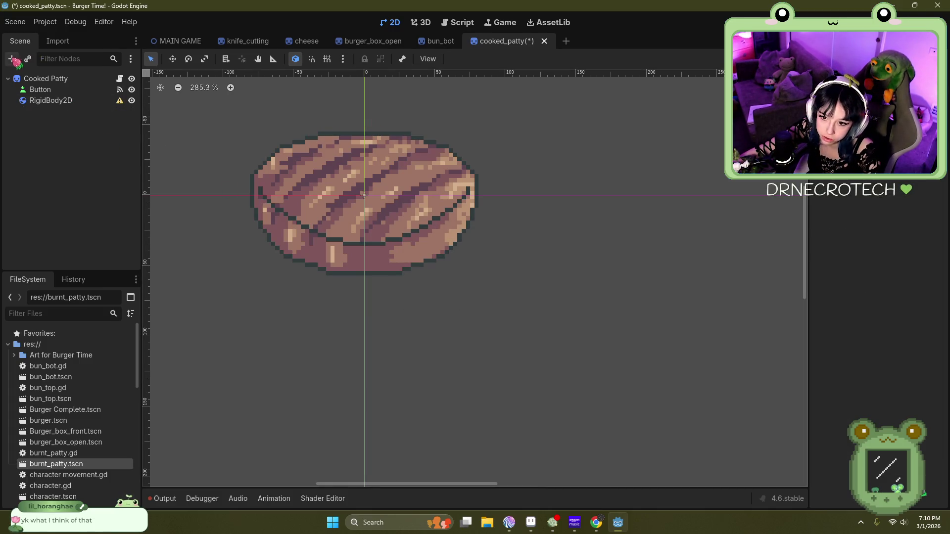
Step: Add a CollisionShape2D under the RigidBody2D and list its shape types
click(49, 100)
click(15, 58)
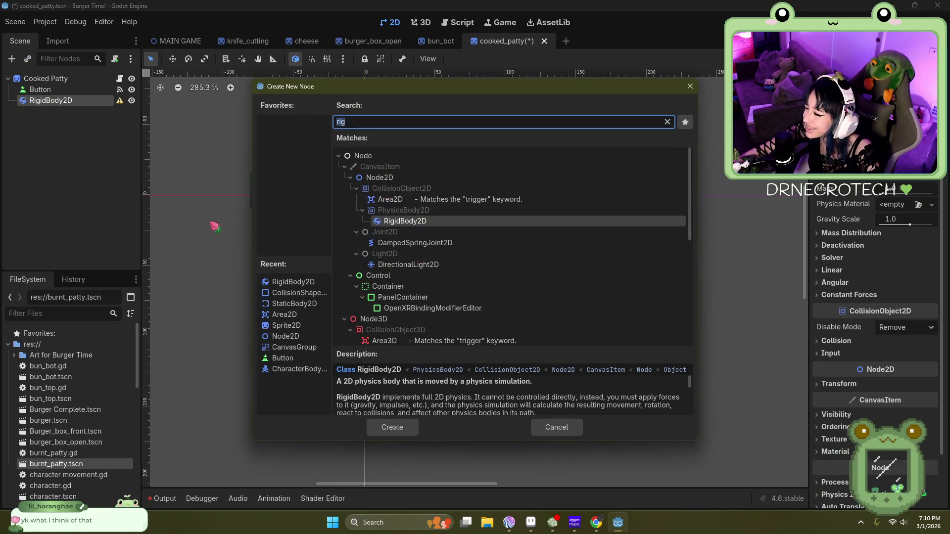
click(377, 121)
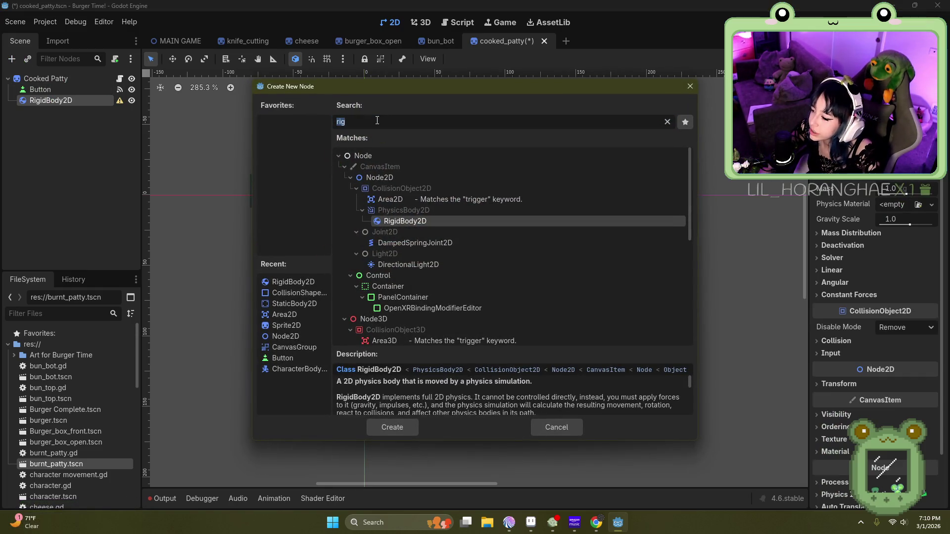
key(BackSpace)
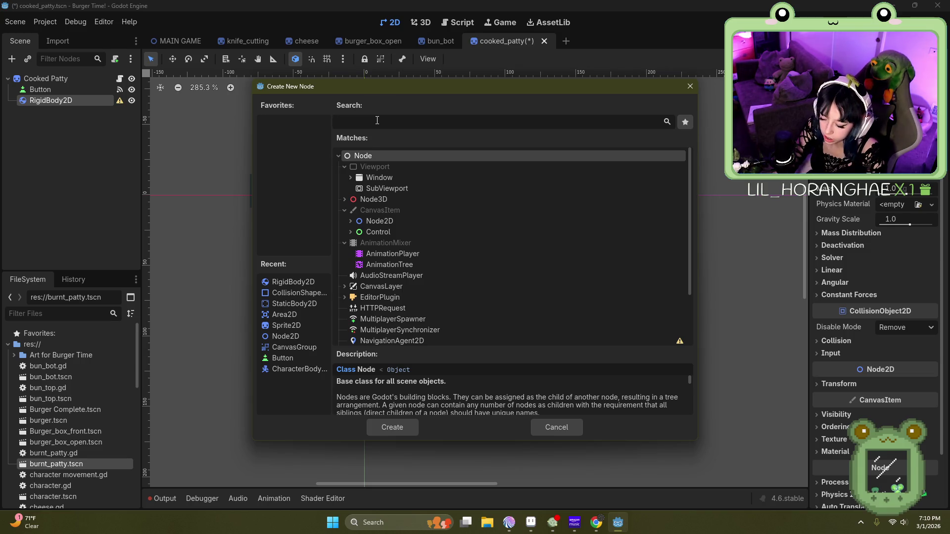
text(coll)
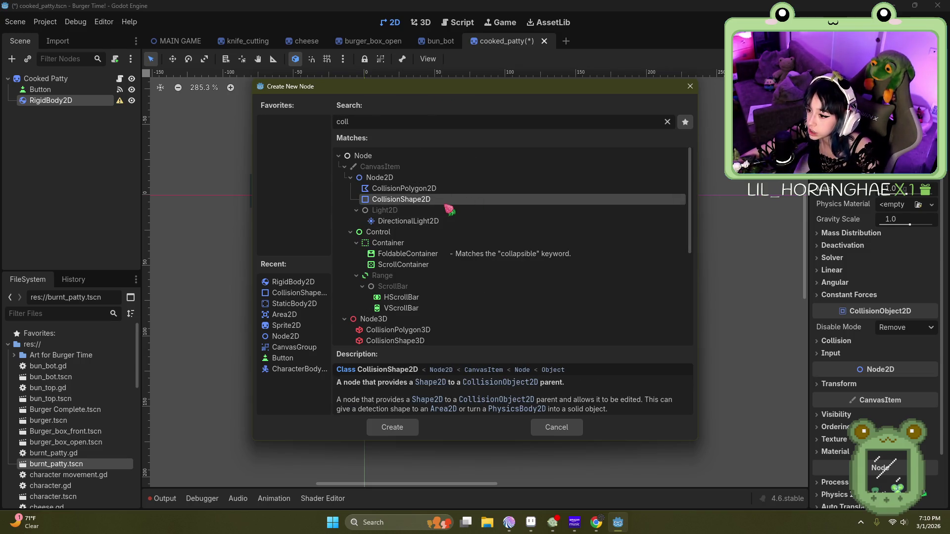
double_click(447, 201)
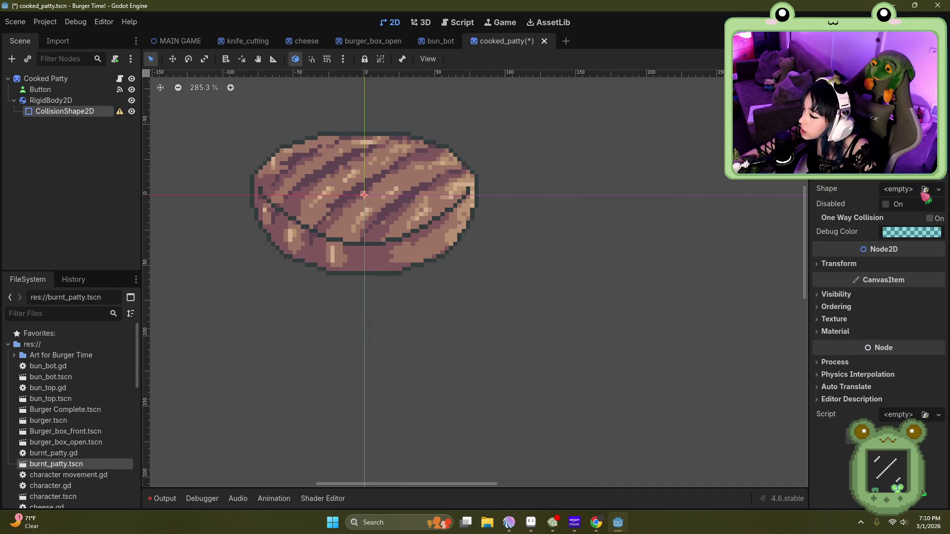
click(906, 189)
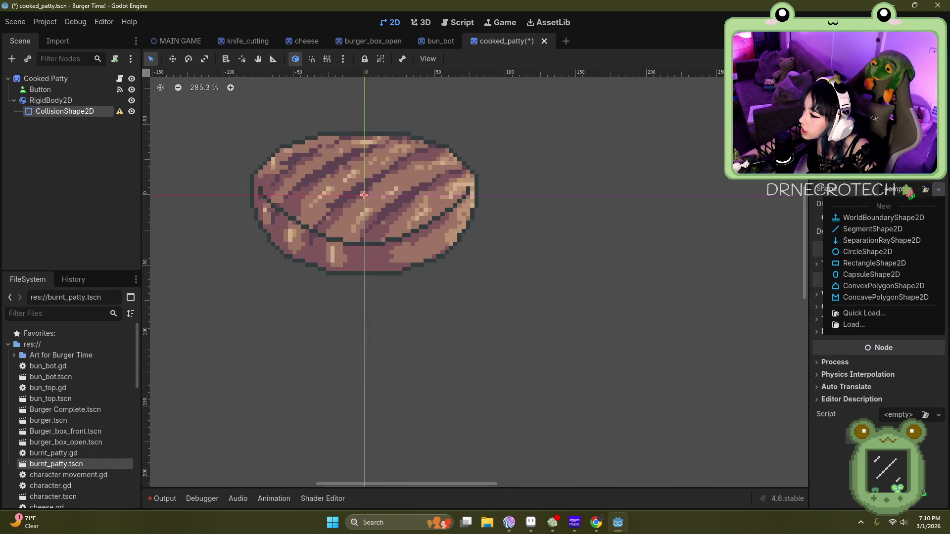
Step: Give the patty's collision shape a rectangle shaped into a wide strip over its lower part
click(890, 264)
scroll(349, 242, up, 4)
drag(371, 189, 371, 245)
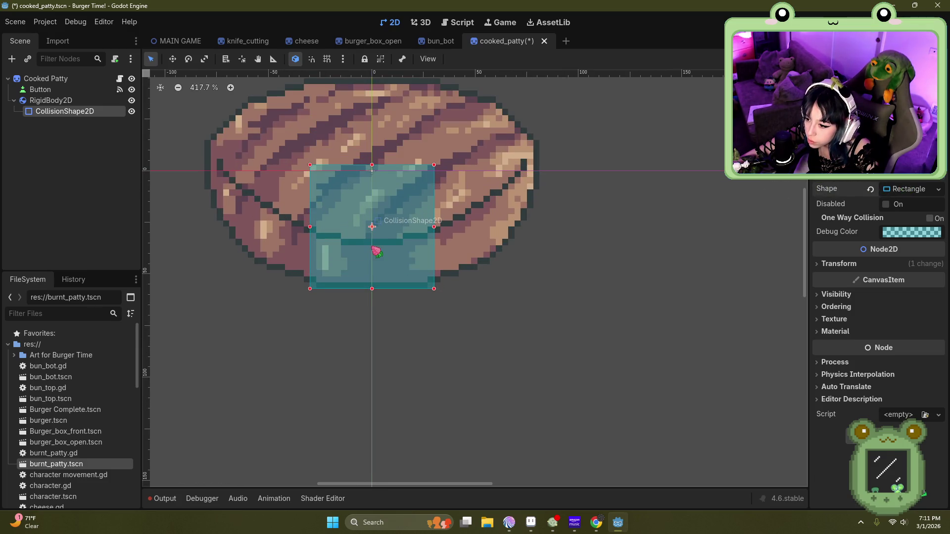
drag(372, 165, 372, 239)
drag(309, 264, 205, 261)
drag(433, 263, 521, 264)
Step: Widen the collision rectangle slightly to the right and check its fit
scroll(367, 290, up, 2)
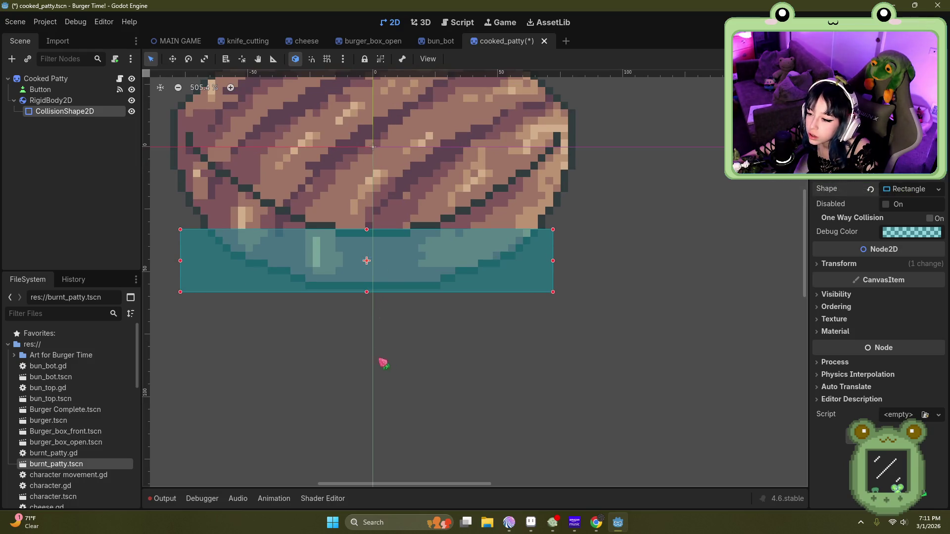
scroll(356, 309, down, 2)
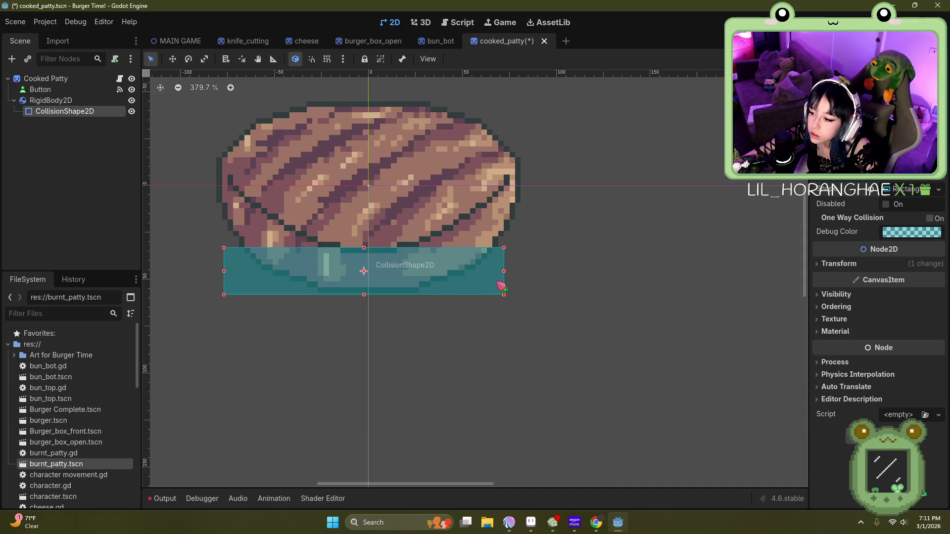
drag(503, 271, 507, 271)
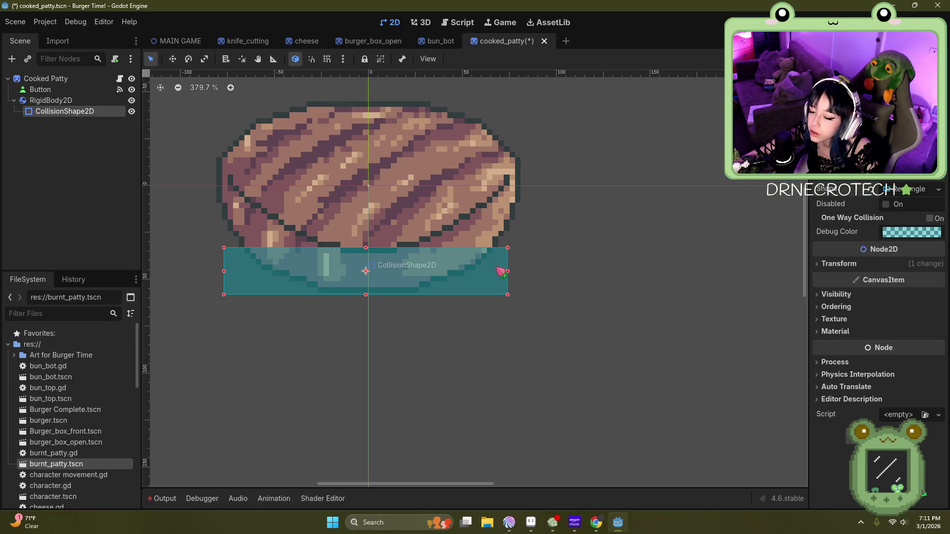
scroll(346, 192, down, 1)
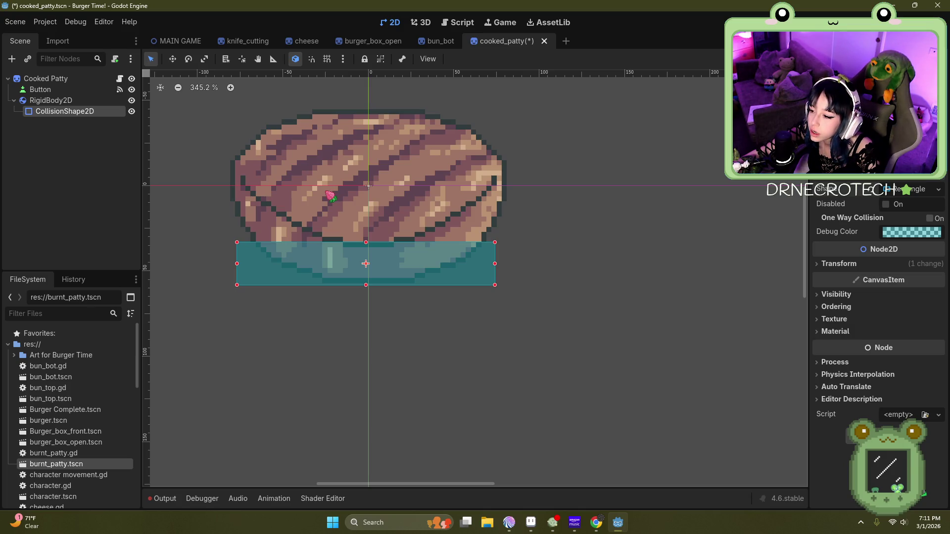
scroll(446, 255, up, 2)
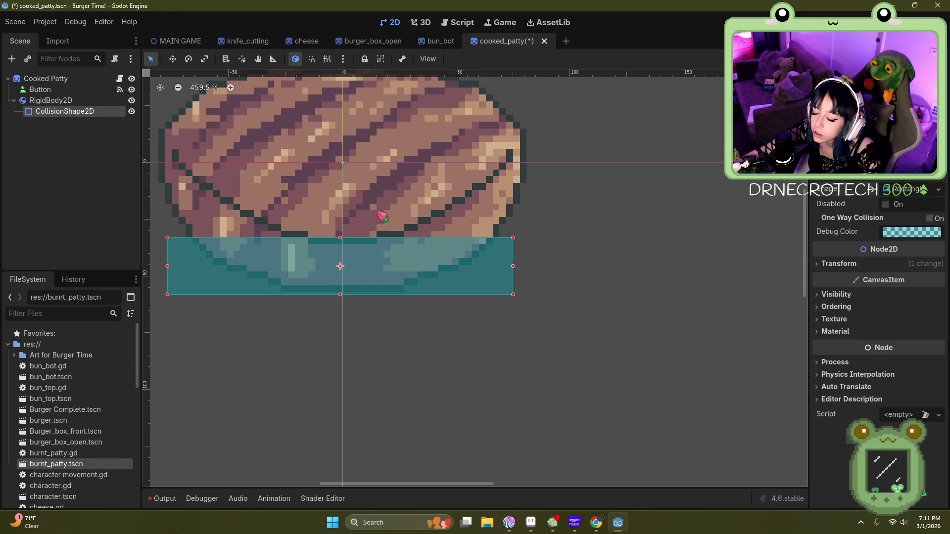
scroll(407, 198, down, 1)
scroll(479, 251, up, 3)
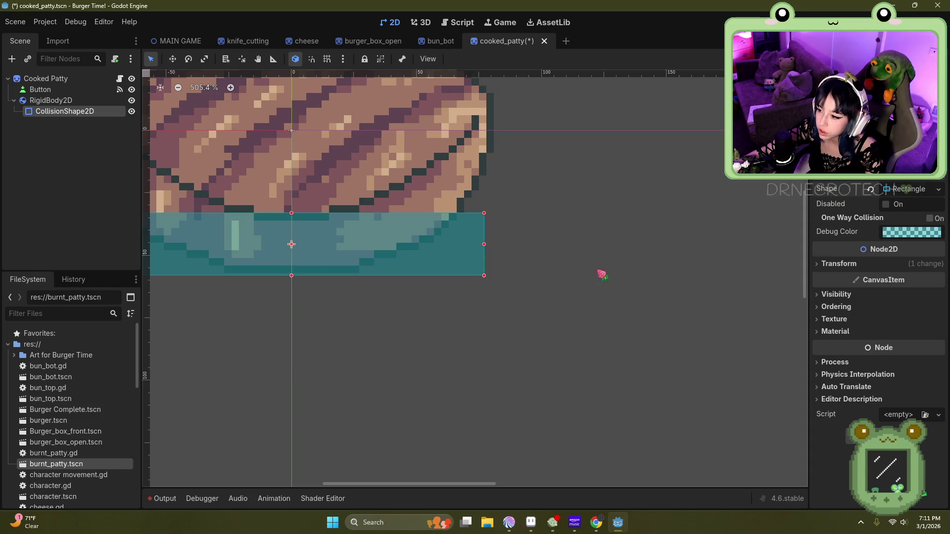
scroll(500, 262, down, 4)
scroll(297, 225, up, 2)
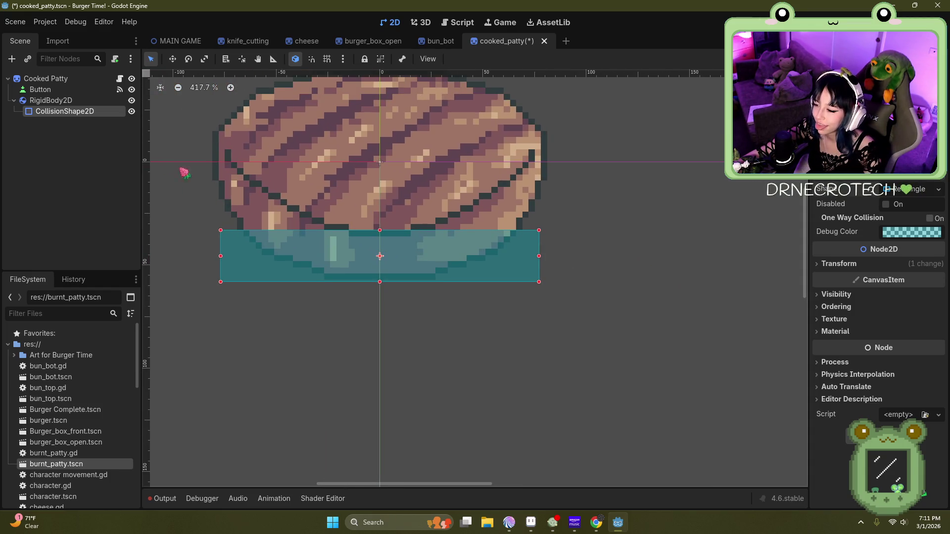
Step: Save the cooked_patty scene and return to burger_box_open
click(15, 22)
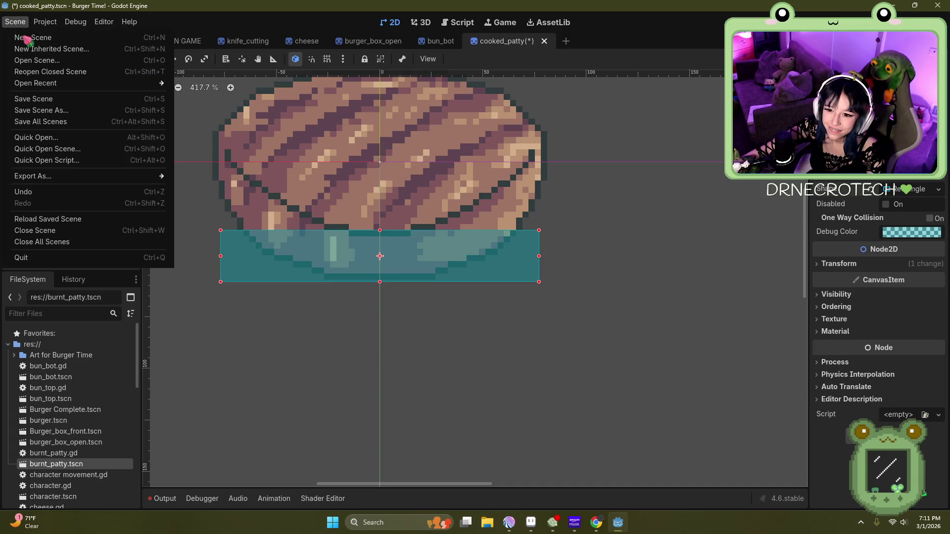
click(46, 103)
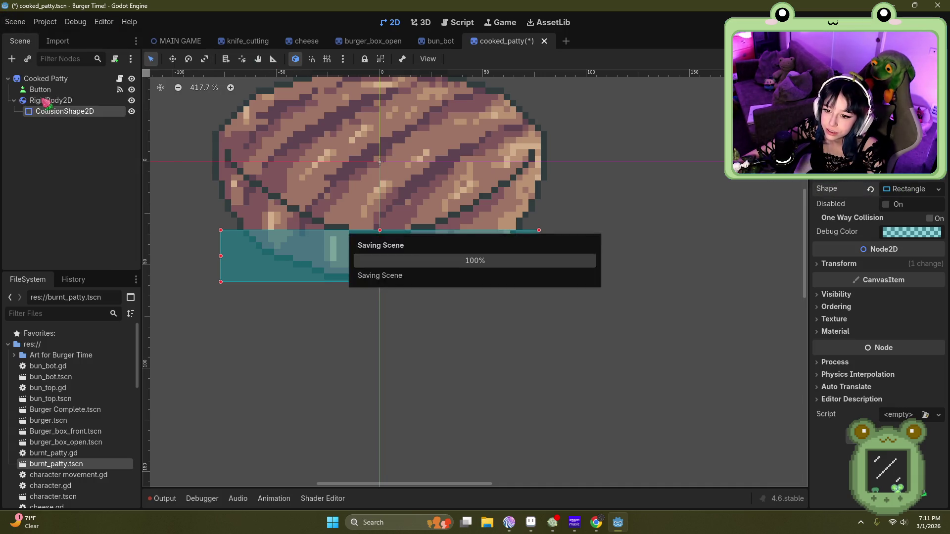
click(368, 41)
scroll(461, 411, up, 10)
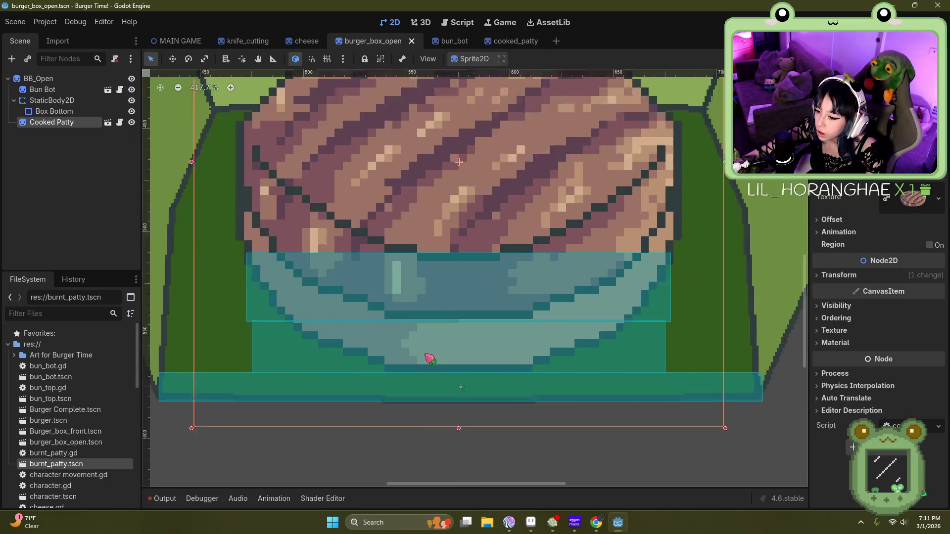
Step: Nudge the cooked patty up slightly, then instance cheese_slice.tscn under BB_Open
drag(451, 170, 446, 164)
scroll(467, 327, down, 4)
scroll(467, 326, down, 5)
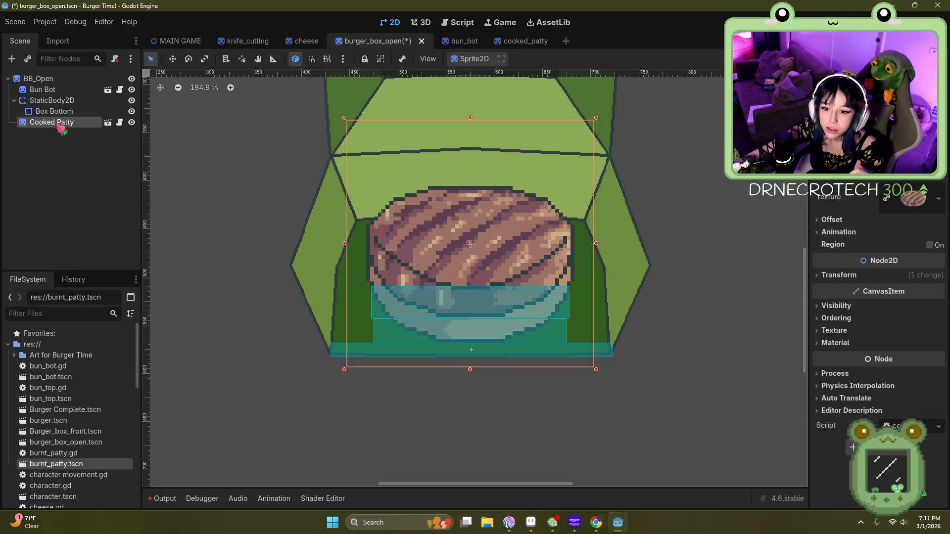
click(31, 78)
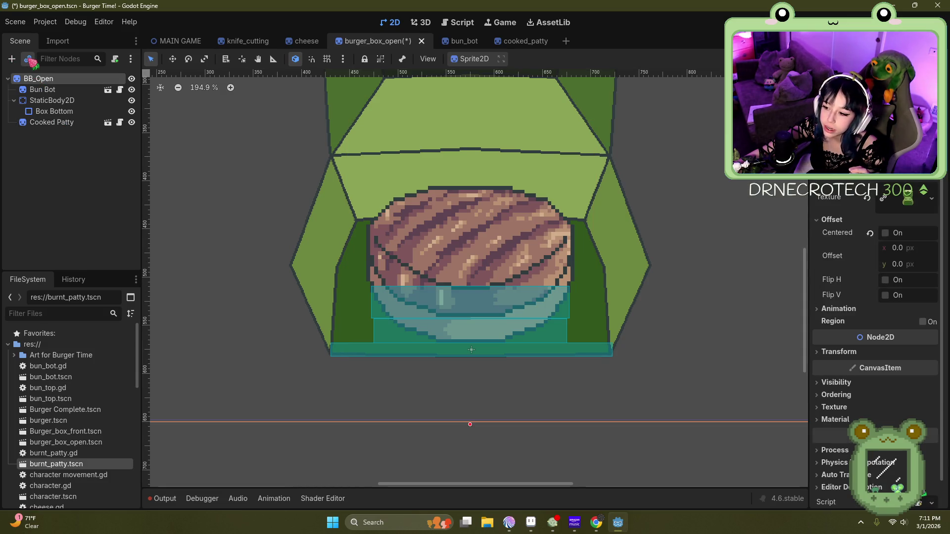
click(30, 59)
scroll(376, 207, down, 3)
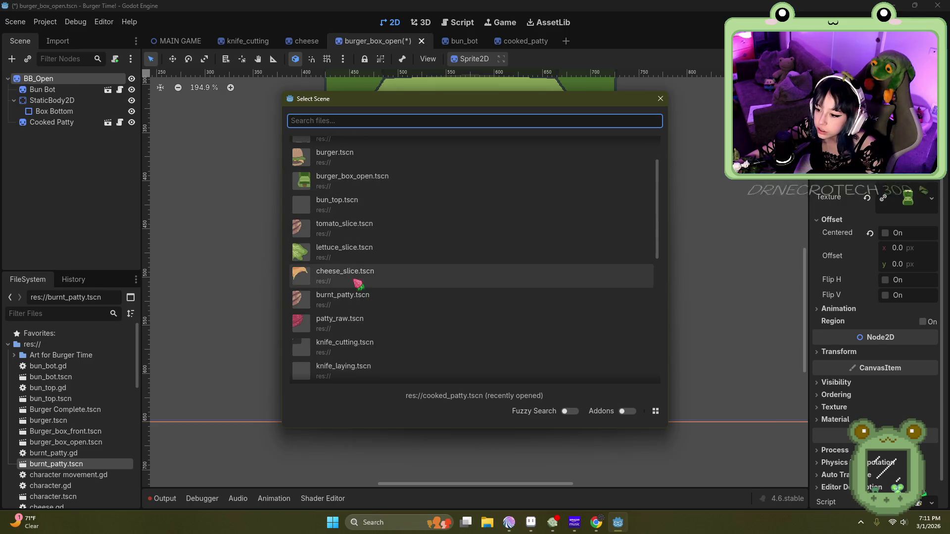
double_click(356, 281)
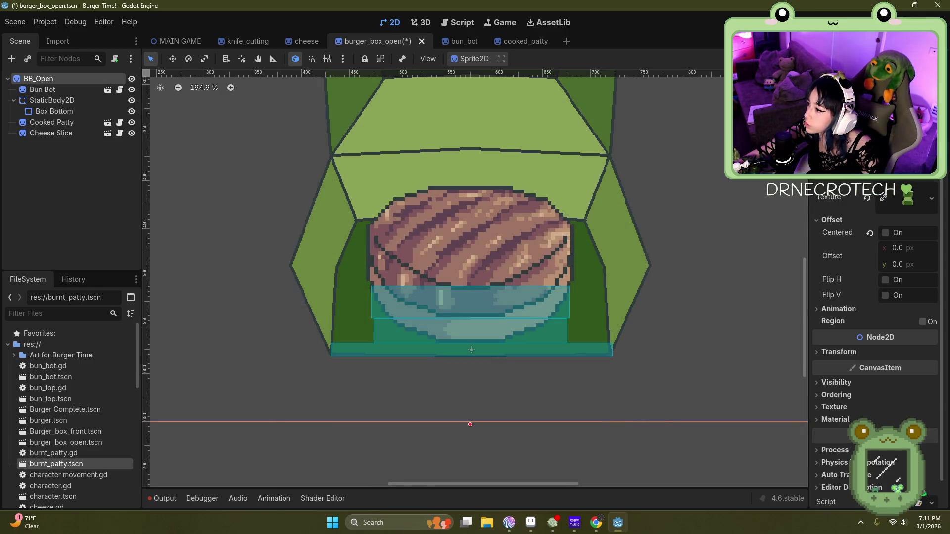
Step: Shrink the new Cheese Slice to a small size
click(69, 133)
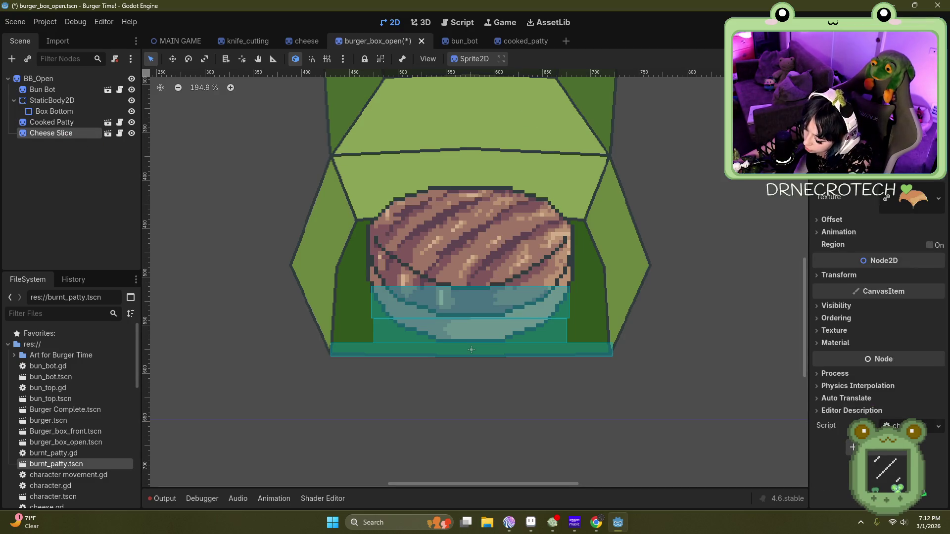
scroll(661, 364, down, 6)
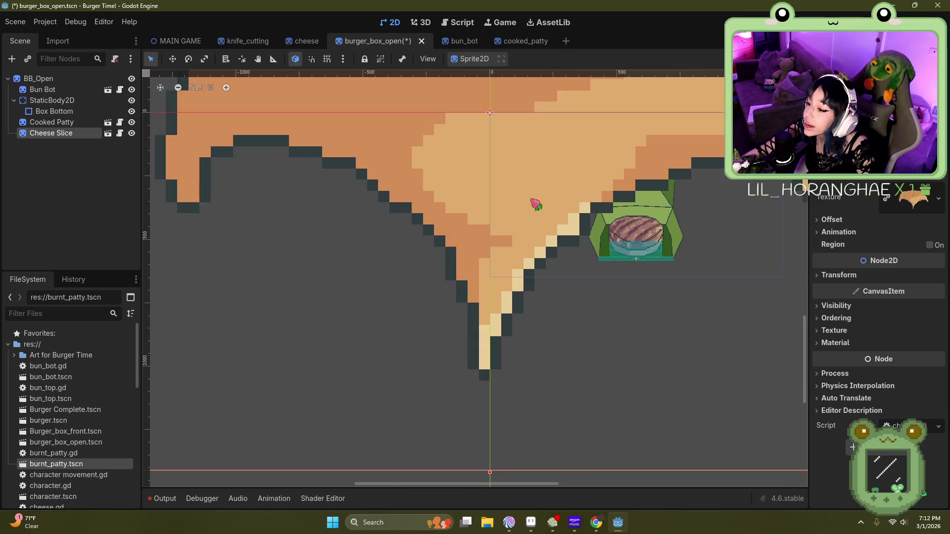
scroll(428, 306, down, 2)
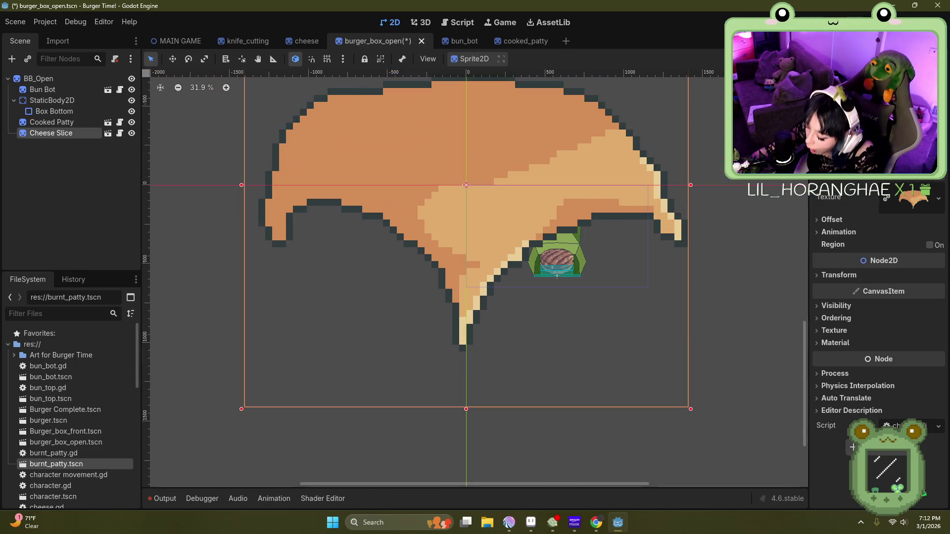
key(ctrl+z)
scroll(581, 211, up, 10)
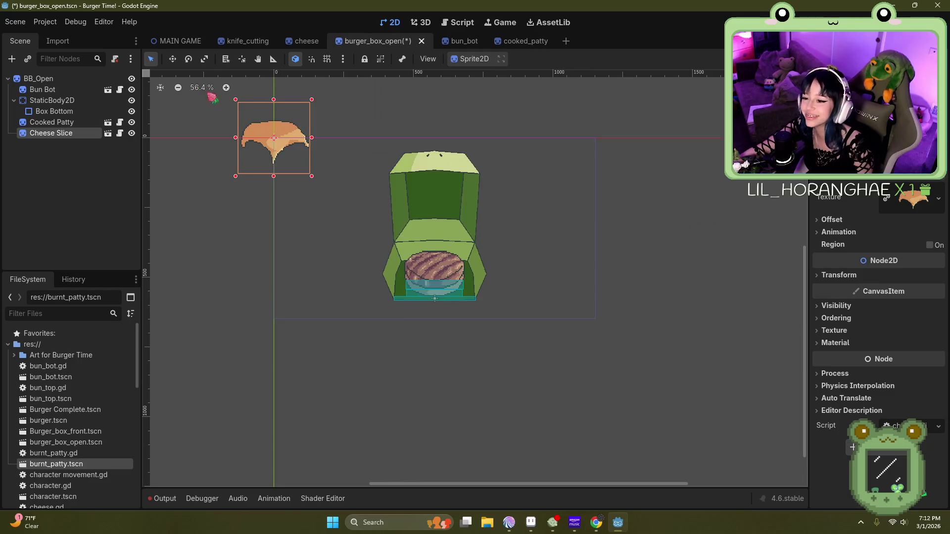
Step: Position the Cheese Slice over the patty inside the box and open its scene
mouse_move(284, 144)
mouse_down()
mouse_move(495, 260)
mouse_move(521, 331)
mouse_up()
scroll(588, 349, up, 6)
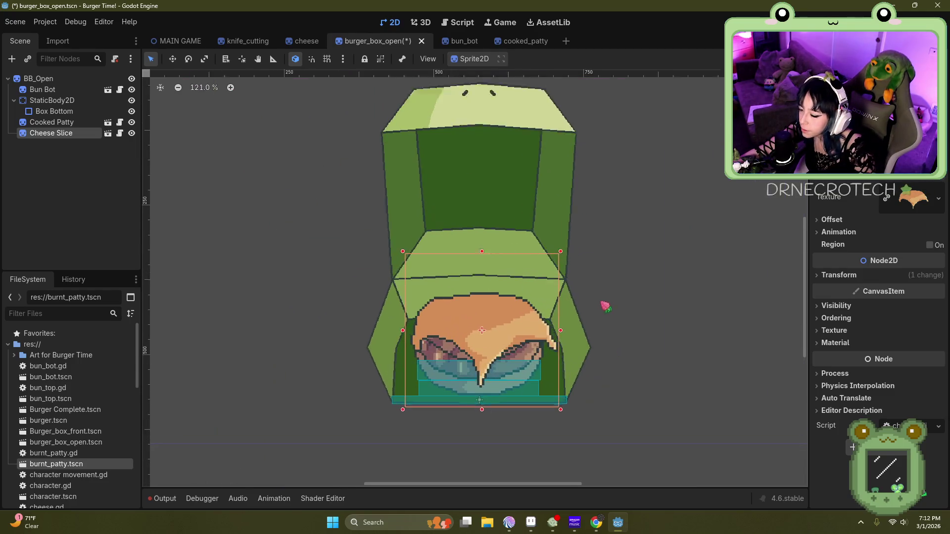
scroll(460, 387, up, 1)
scroll(376, 85, up, 2)
scroll(616, 223, down, 2)
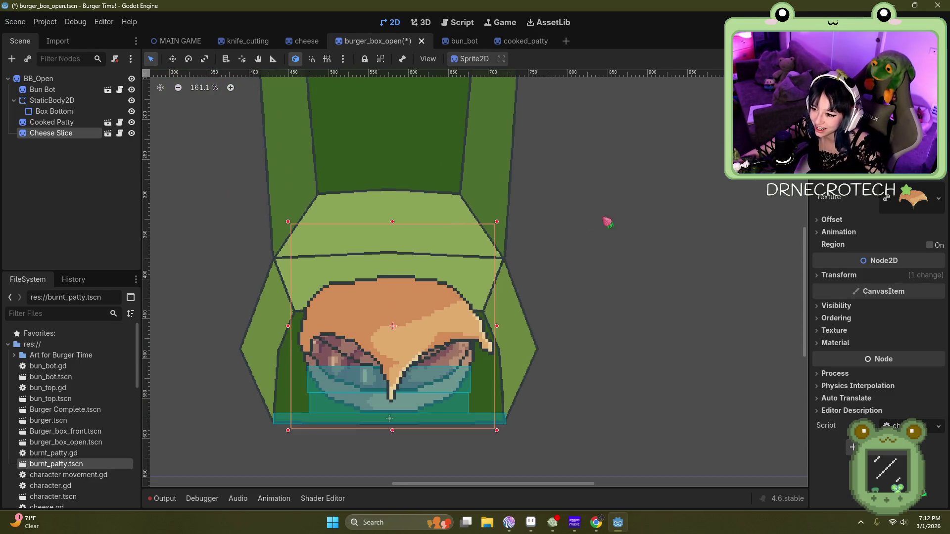
scroll(350, 393, up, 1)
scroll(417, 326, up, 6)
drag(425, 222, 415, 231)
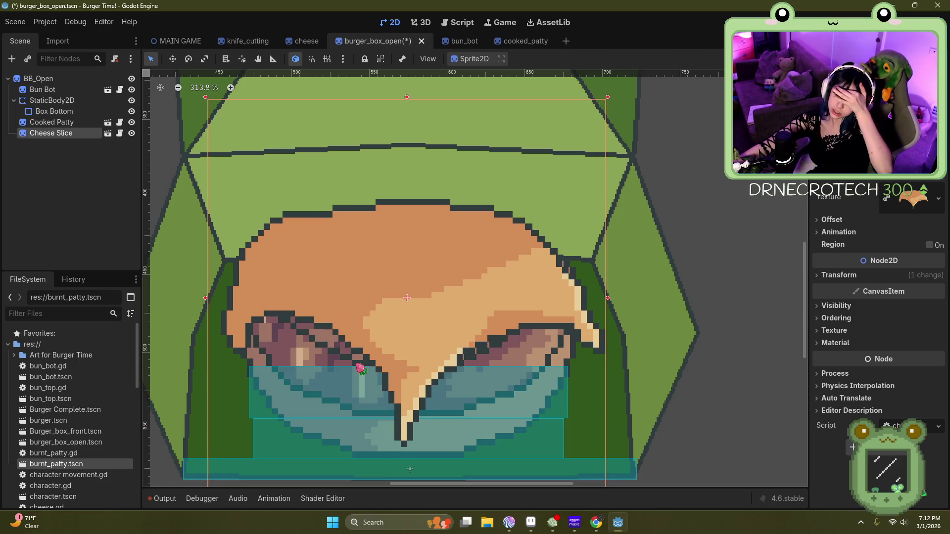
double_click(414, 256)
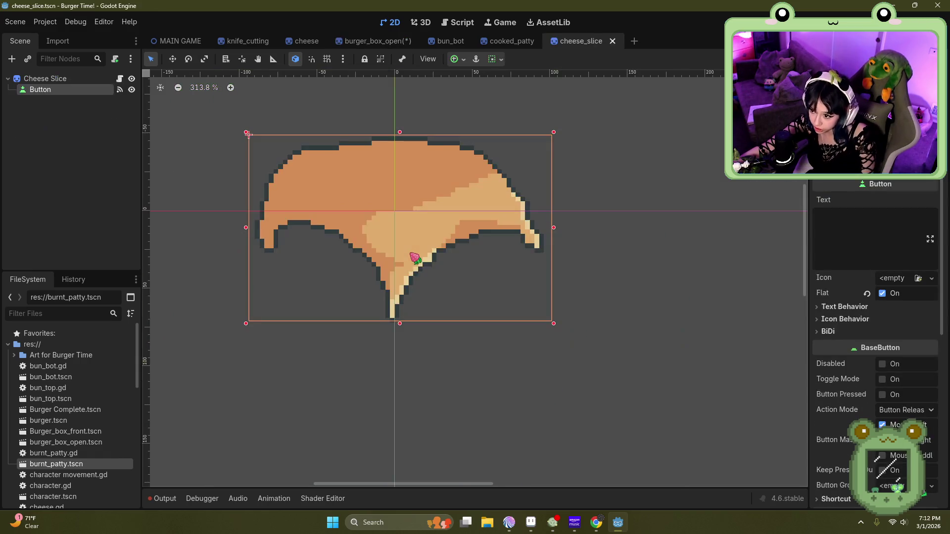
Step: Add a RigidBody2D child under the Cheese Slice root
click(44, 78)
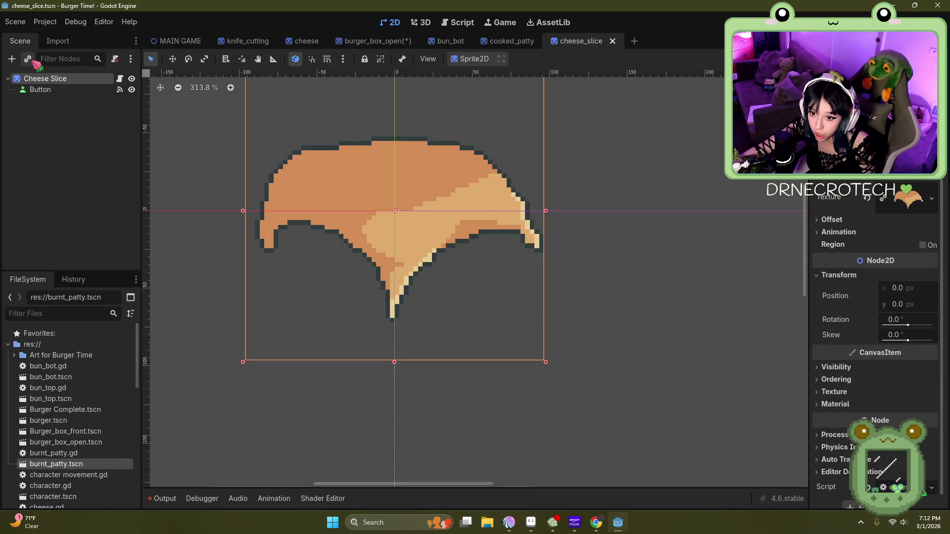
click(28, 59)
click(662, 99)
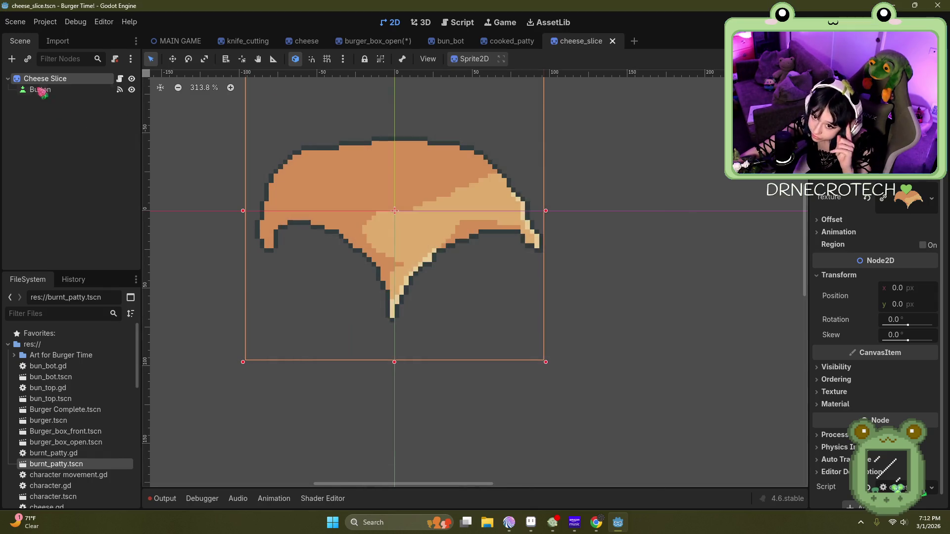
click(12, 59)
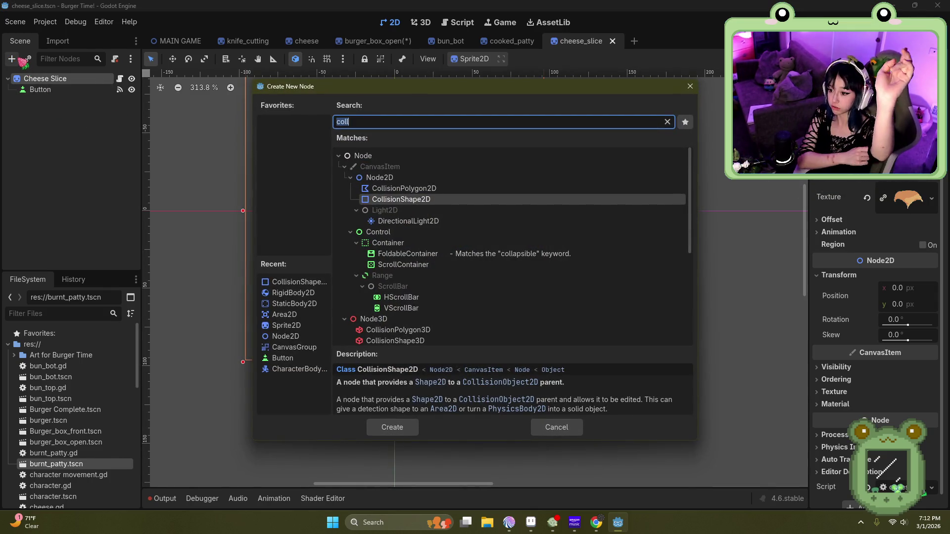
key(BackSpace)
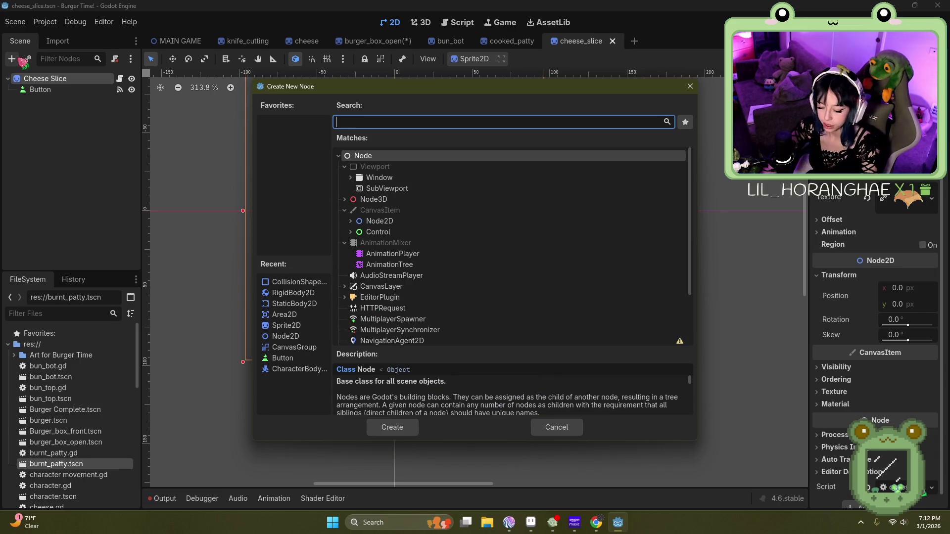
text(rigi)
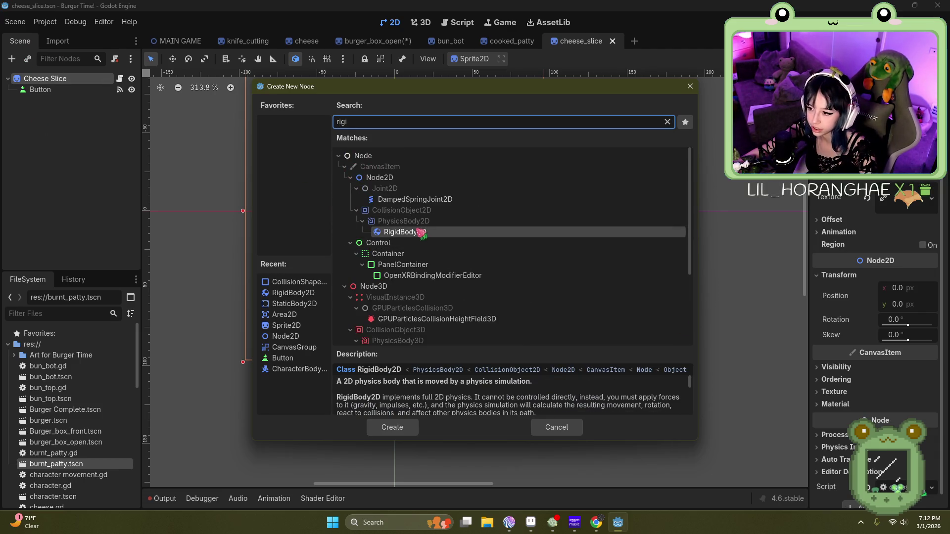
double_click(420, 231)
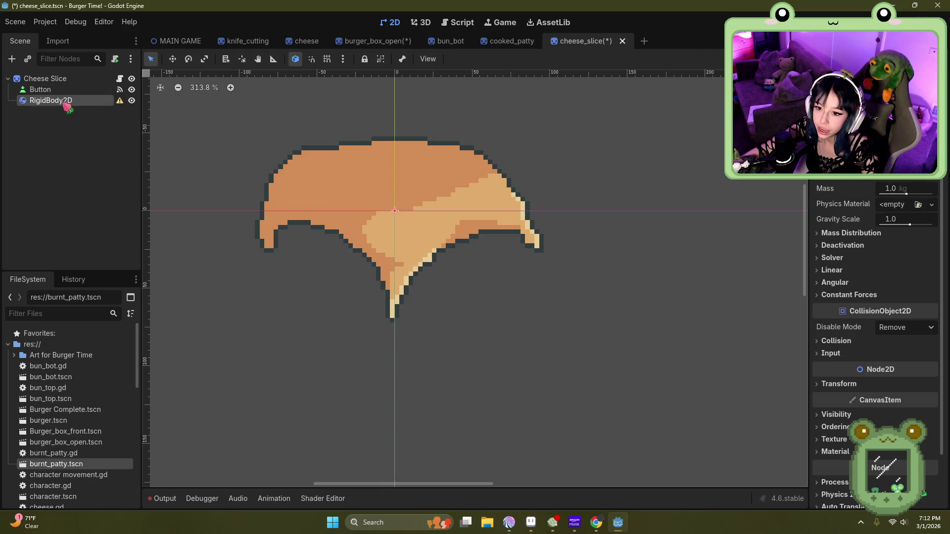
Step: Add a CollisionShape2D under the RigidBody2D
click(28, 59)
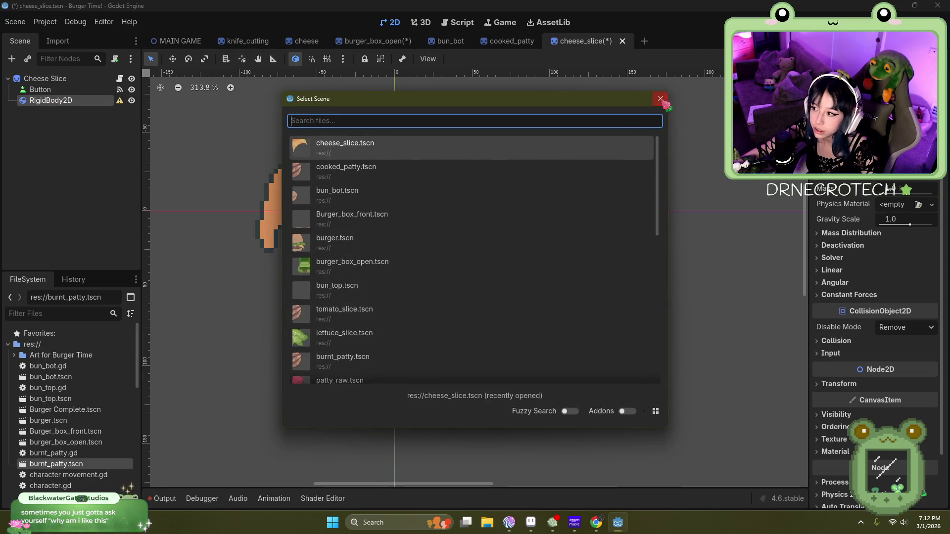
click(660, 98)
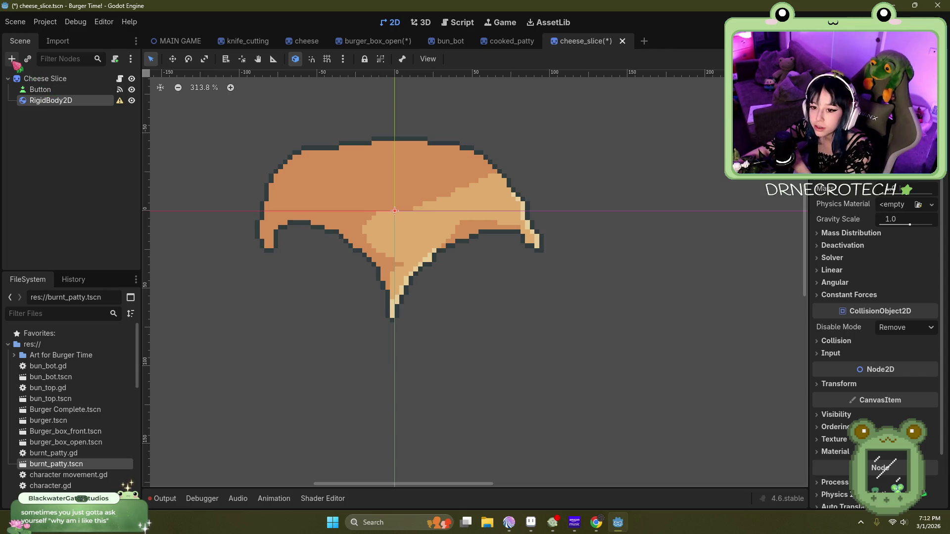
click(11, 59)
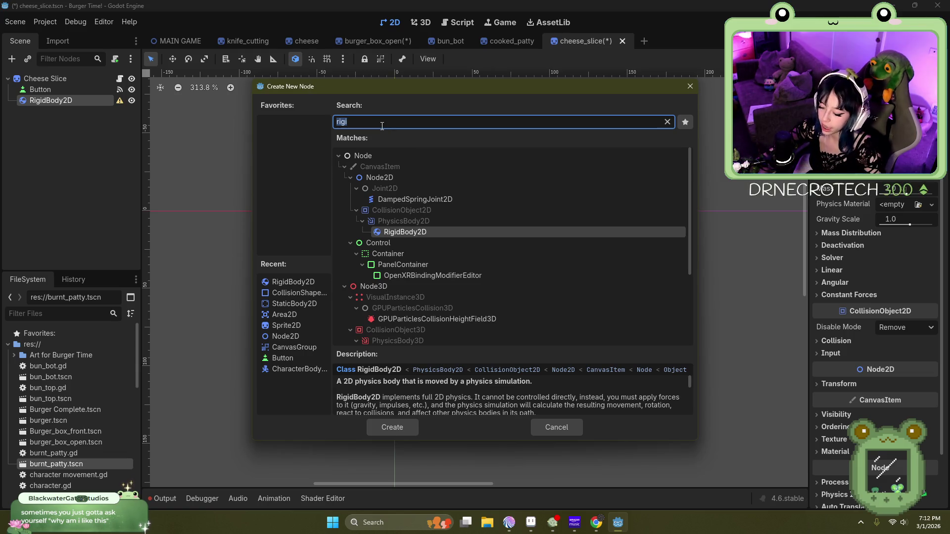
key(BackSpace)
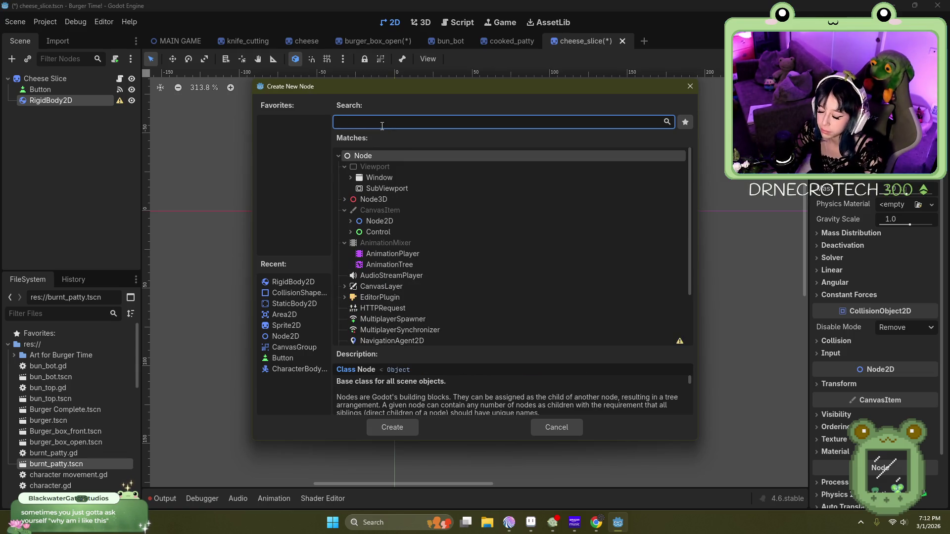
text(colli)
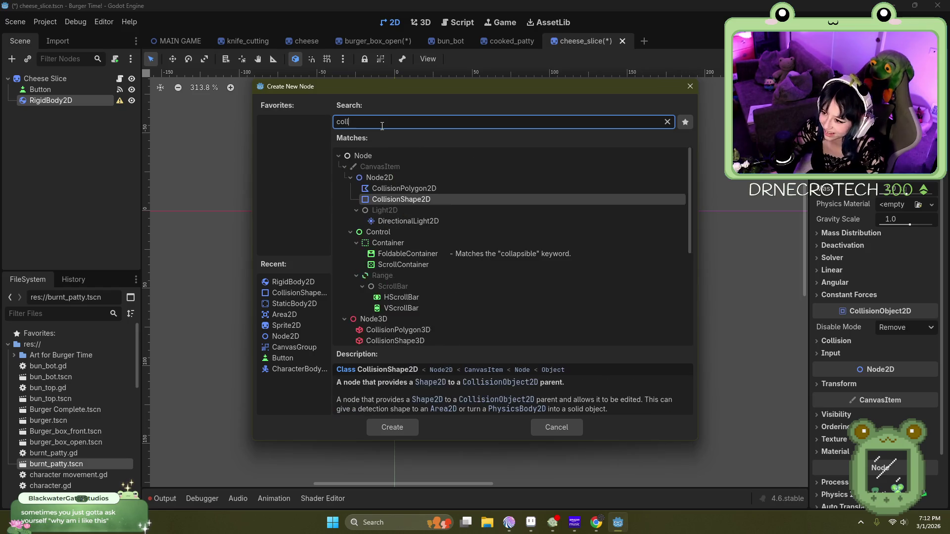
double_click(448, 200)
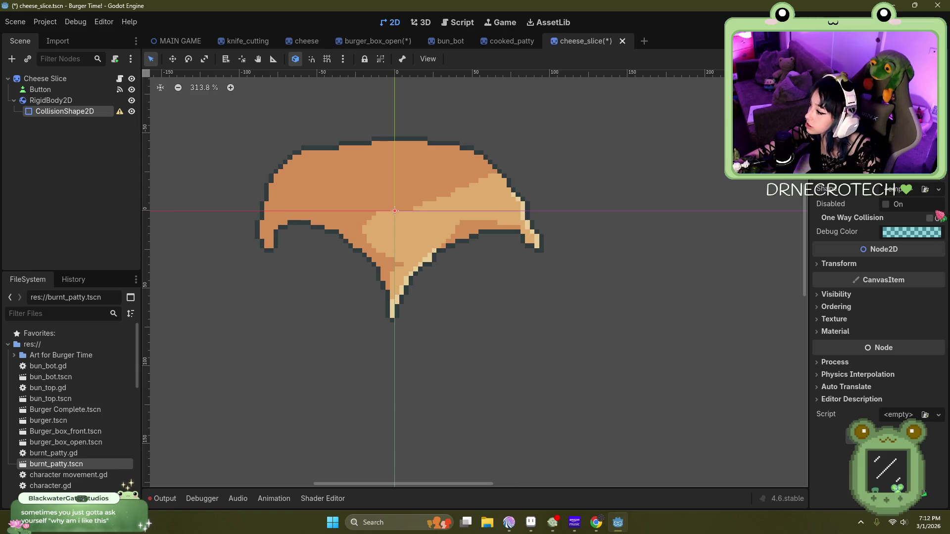
click(924, 190)
Step: Make the cheese collision shape a RectangleShape2D
click(649, 105)
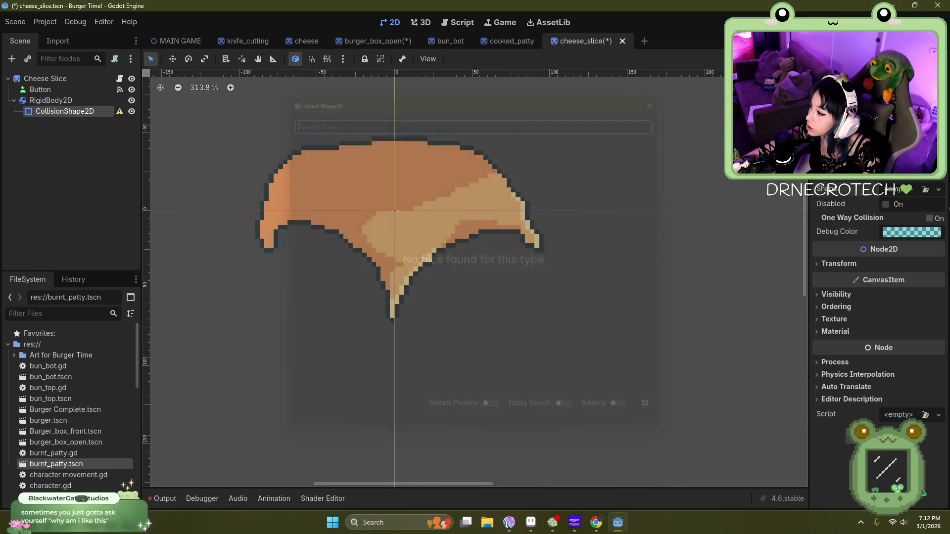
click(937, 190)
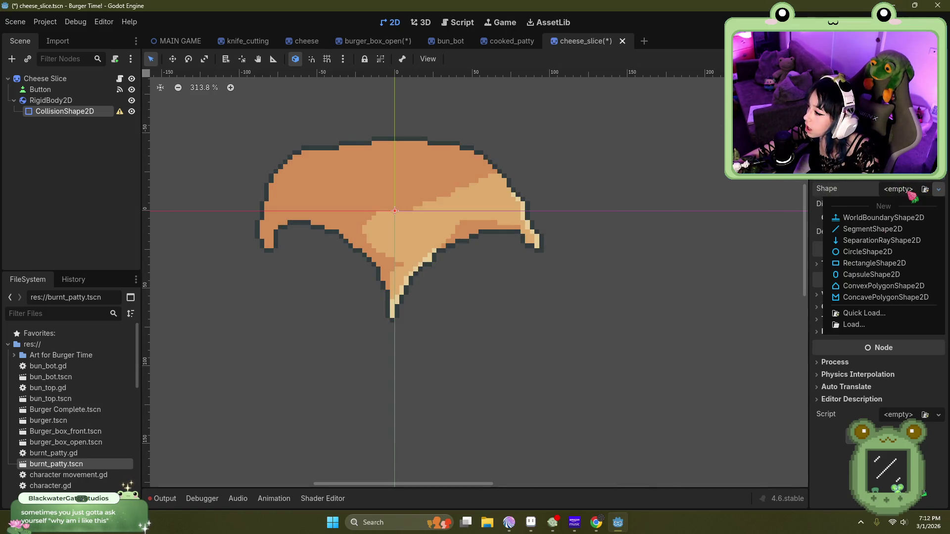
click(874, 264)
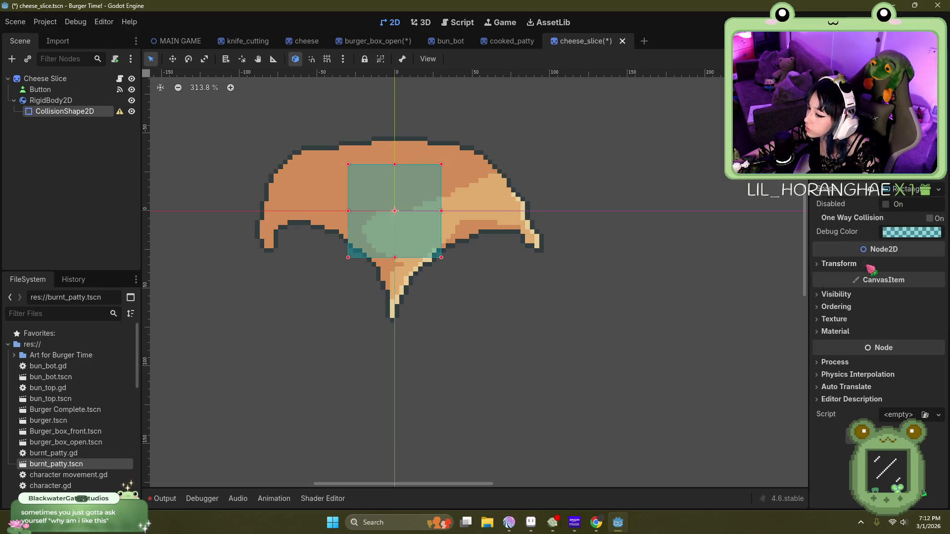
Step: Close the bun_bot and cooked_patty scene tabs and return to cheese_slice
click(447, 44)
click(475, 46)
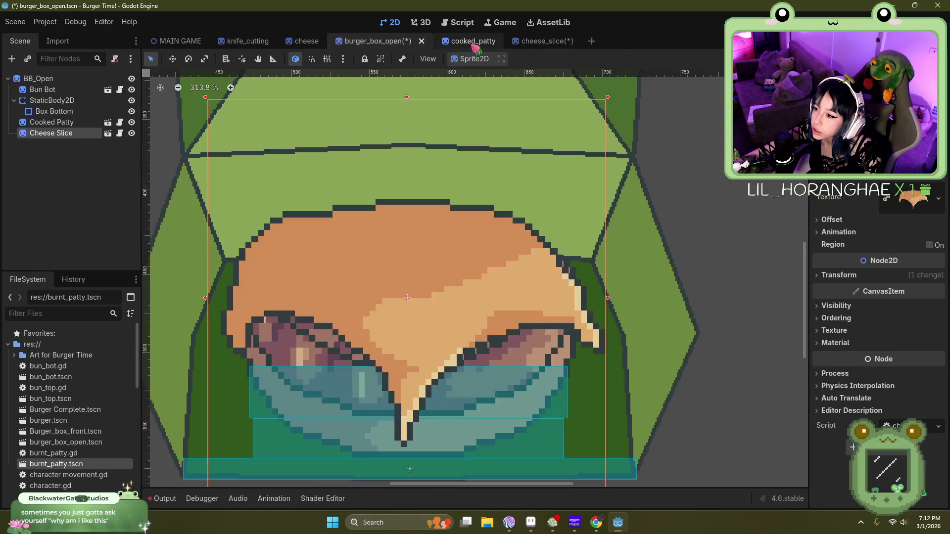
click(472, 42)
click(502, 41)
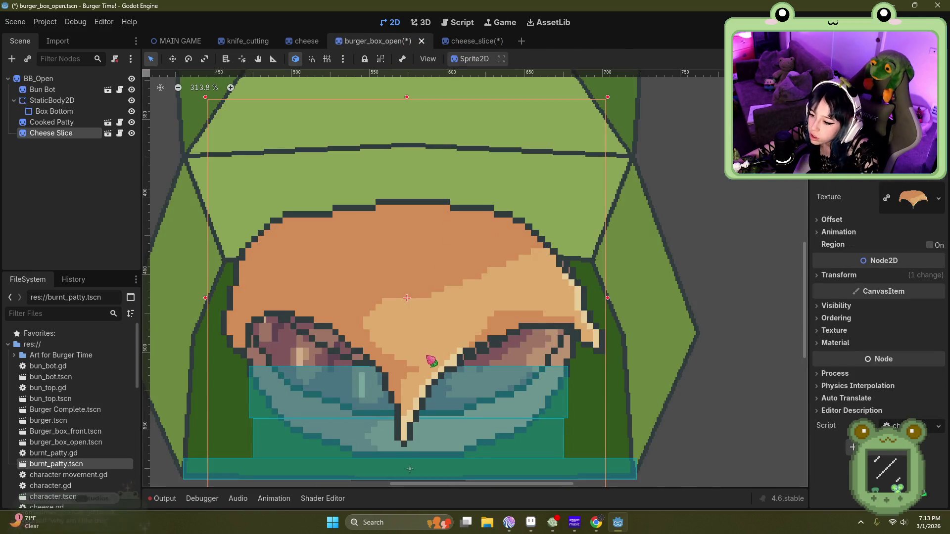
scroll(433, 356, up, 4)
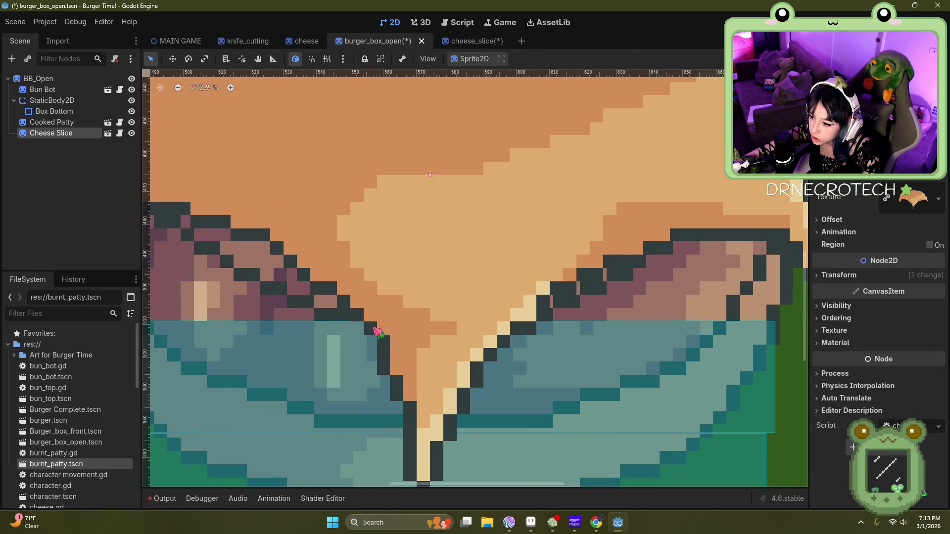
click(472, 42)
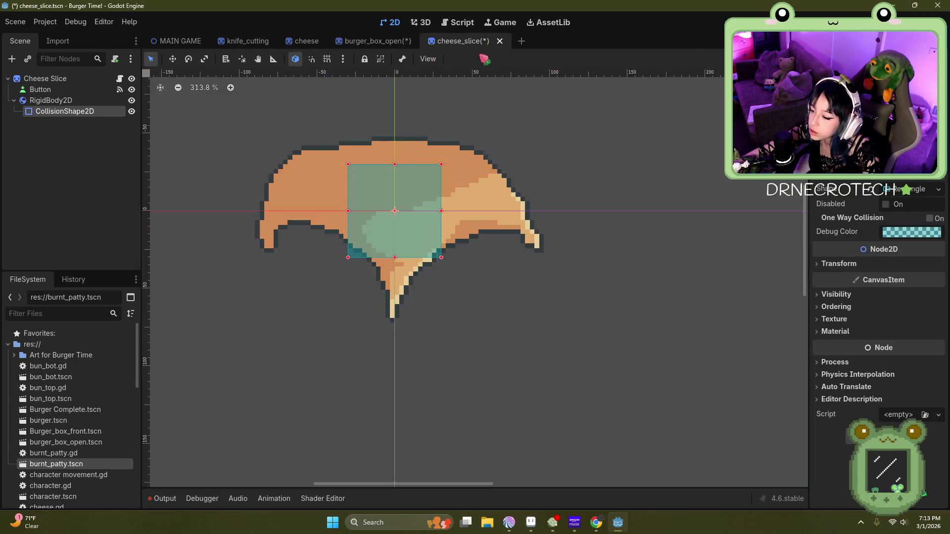
Step: Stretch the collision rectangle wide, lower its top edge to the cheese's lower half, and save
scroll(456, 271, up, 8)
drag(418, 273, 420, 290)
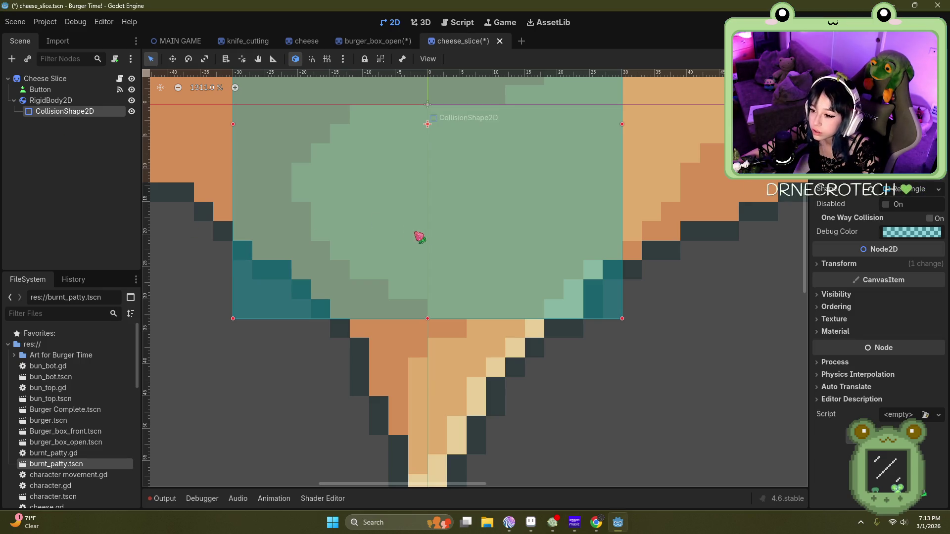
scroll(212, 292, down, 5)
scroll(377, 233, up, 2)
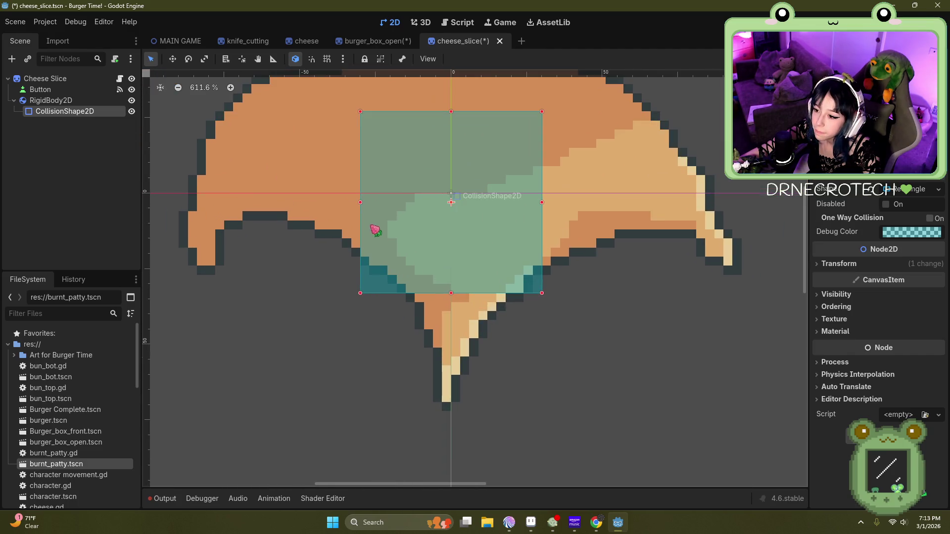
drag(360, 202, 230, 202)
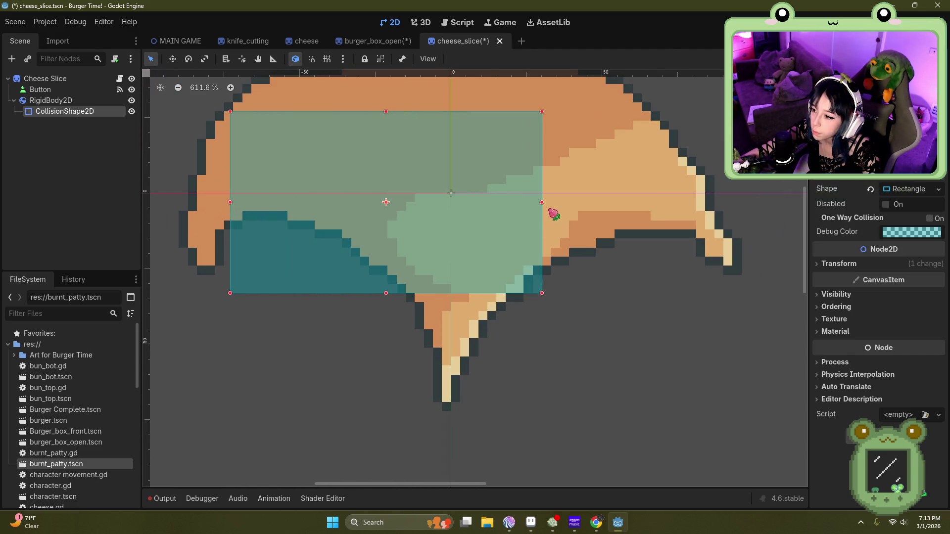
drag(542, 201, 672, 202)
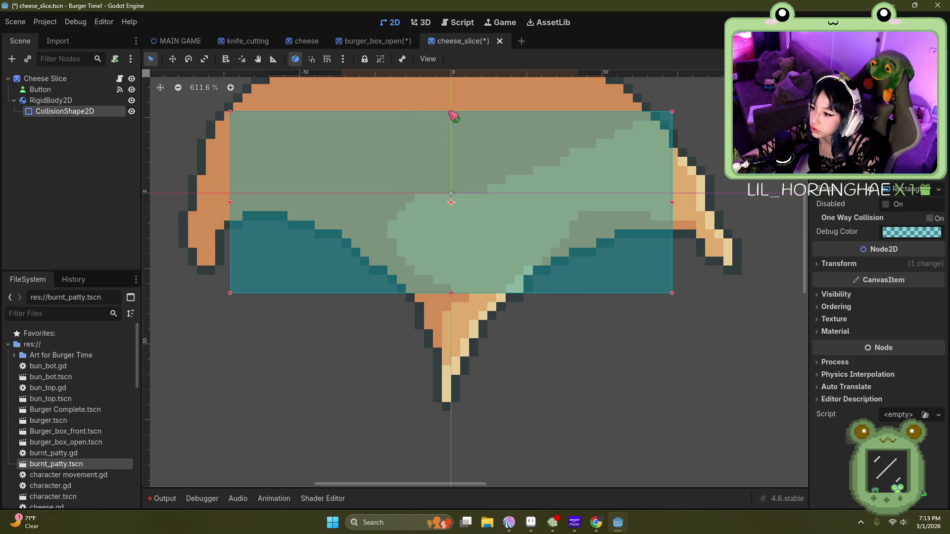
drag(450, 112, 458, 195)
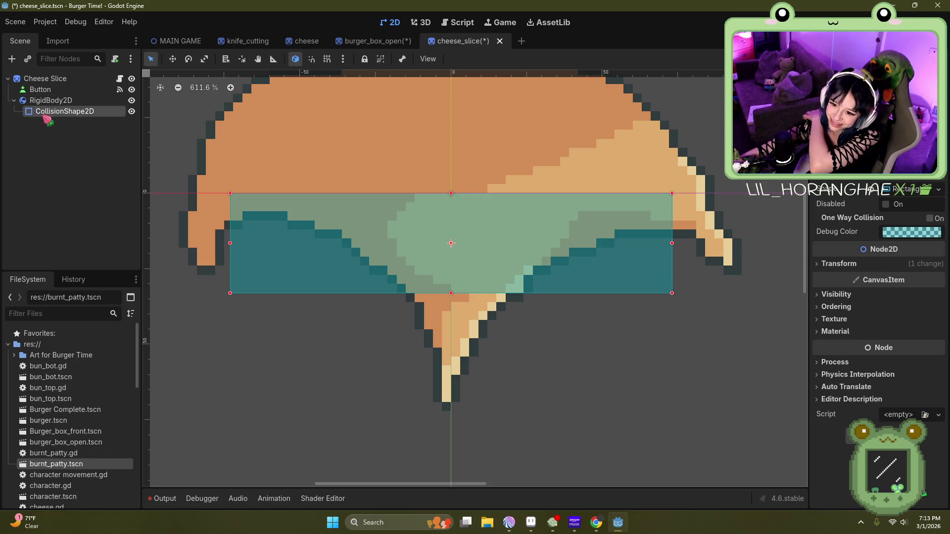
click(23, 20)
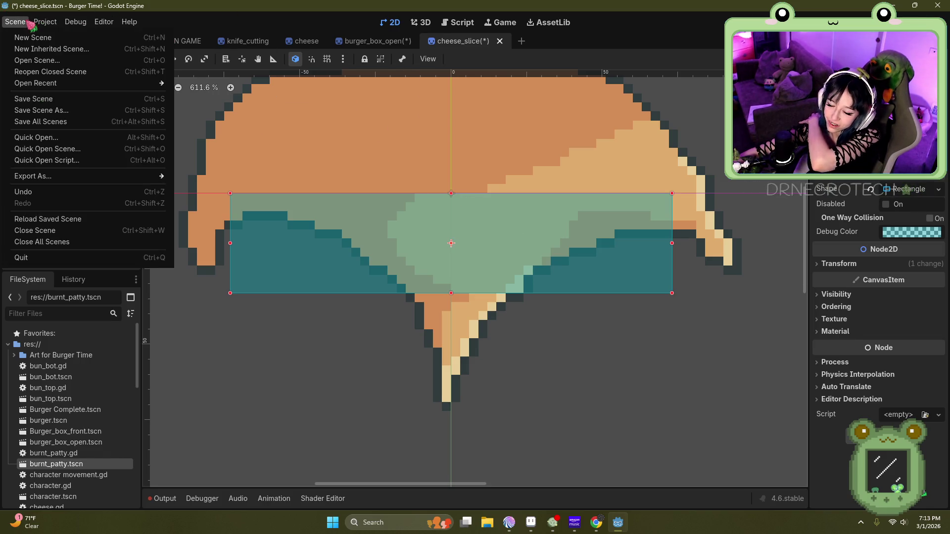
click(78, 99)
Step: After checking burger_box_open, widen the cheese collision rectangle a few pixels each side and save
click(357, 43)
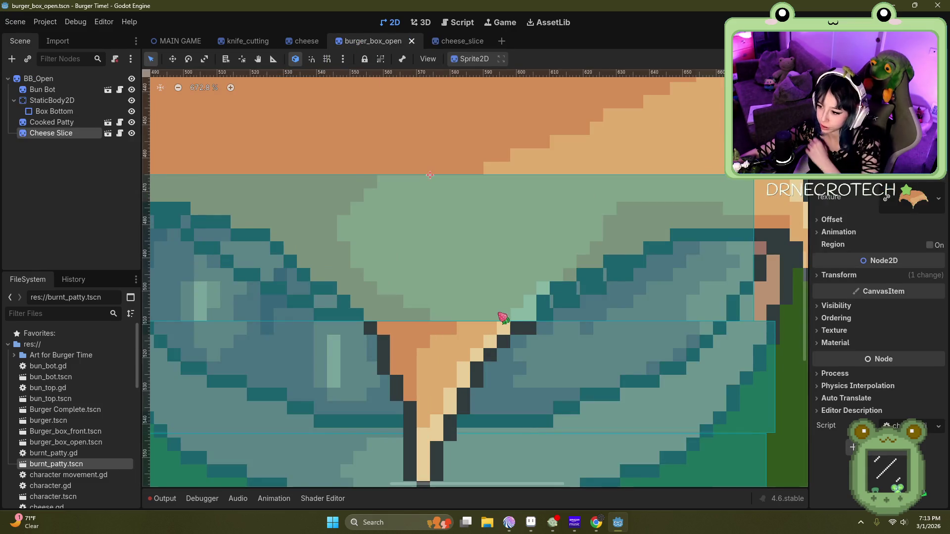
scroll(475, 292, down, 3)
scroll(391, 327, up, 3)
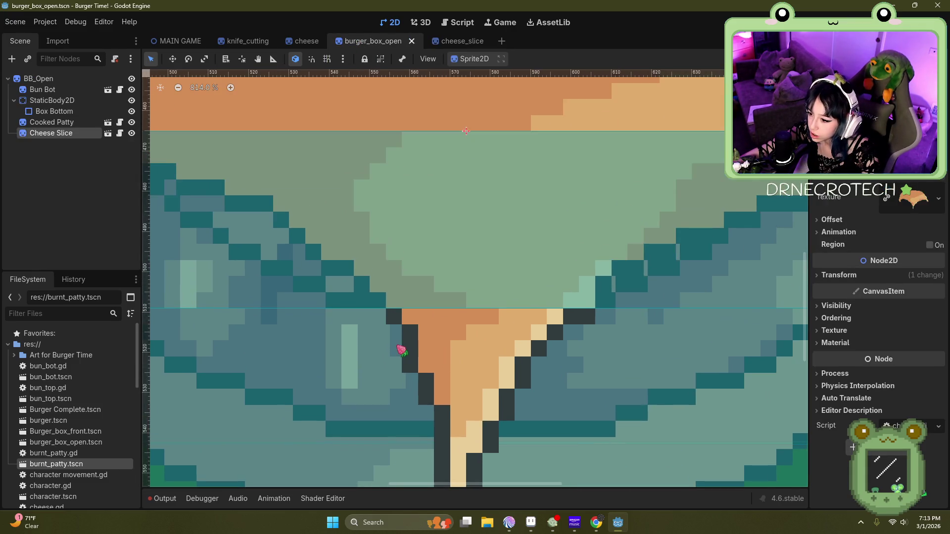
scroll(397, 343, down, 5)
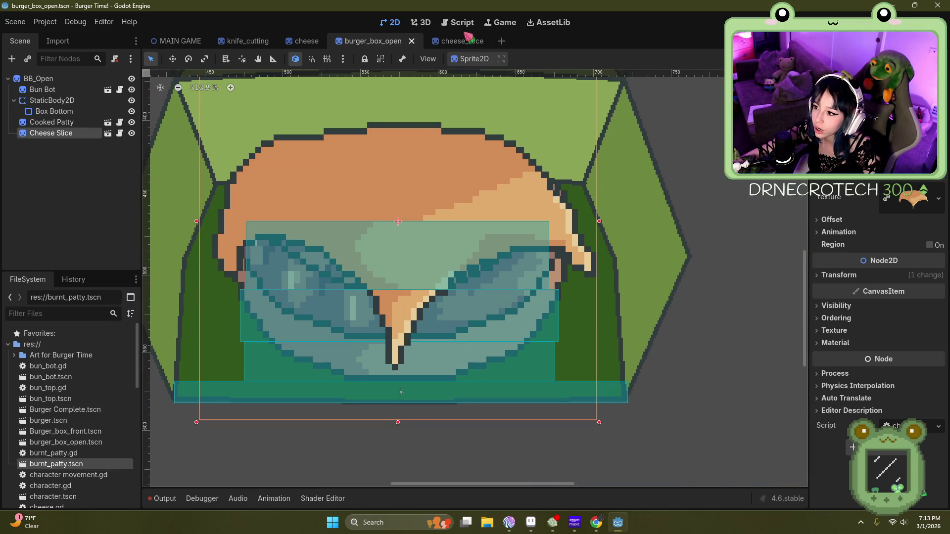
click(463, 42)
click(363, 41)
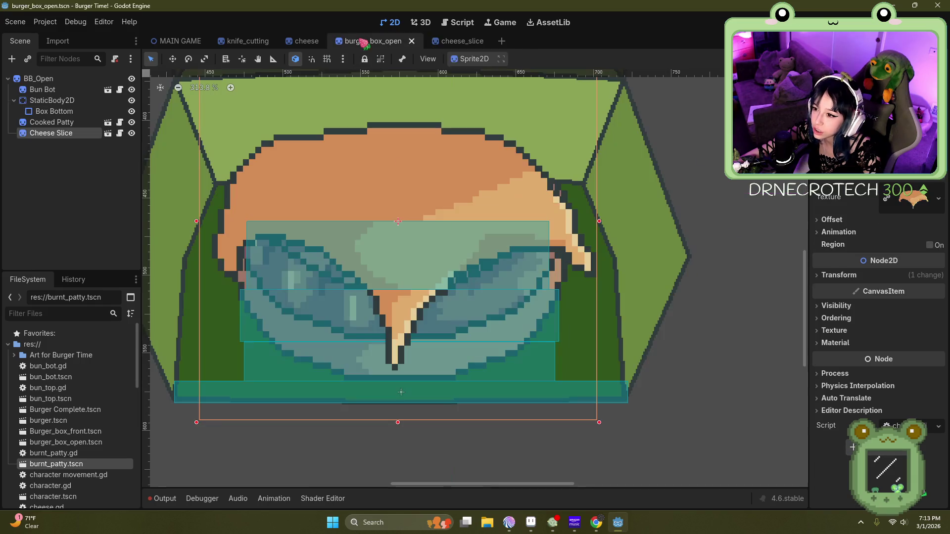
click(439, 42)
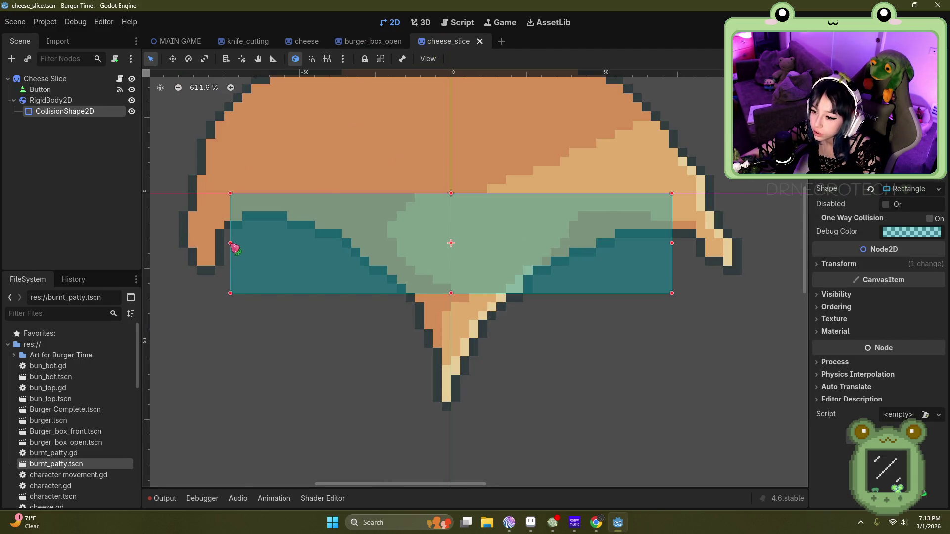
drag(230, 243, 227, 243)
drag(672, 242, 675, 243)
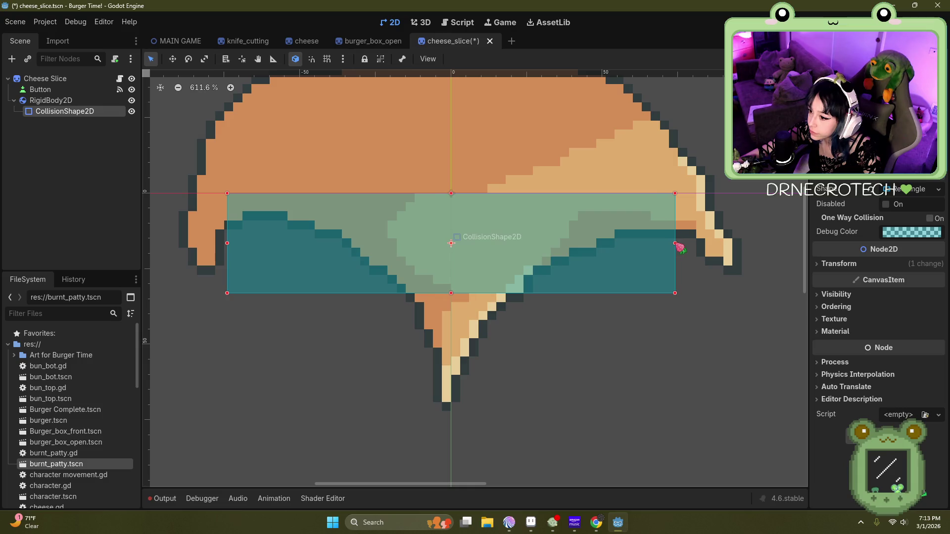
click(22, 21)
click(47, 99)
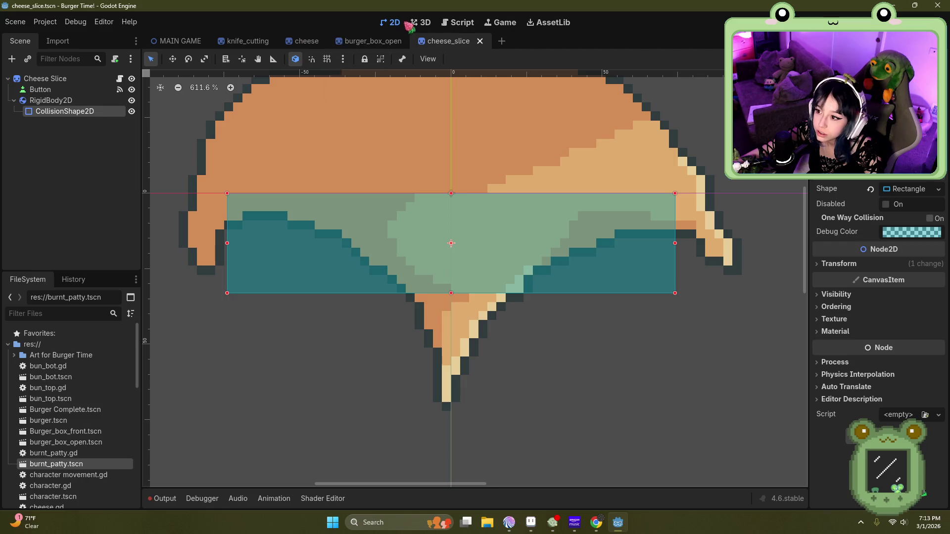
Step: Return to burger_box_open to view the cheese slice over the patty
click(369, 41)
scroll(362, 324, down, 2)
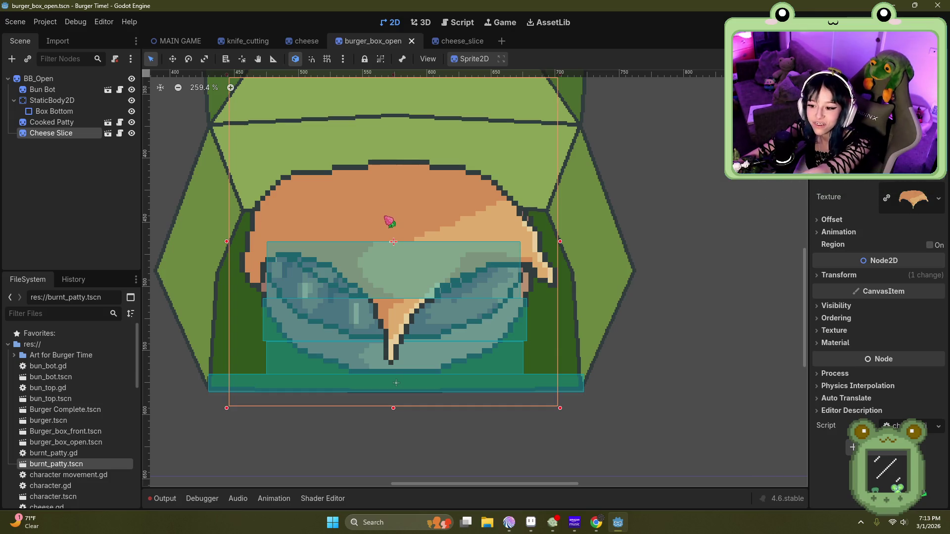
scroll(385, 217, up, 3)
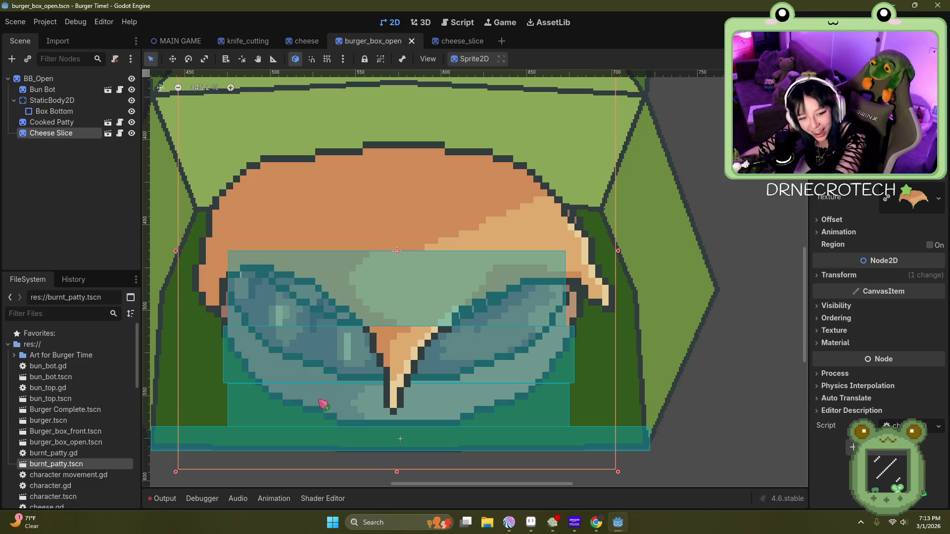
scroll(400, 262, down, 2)
scroll(420, 159, up, 1)
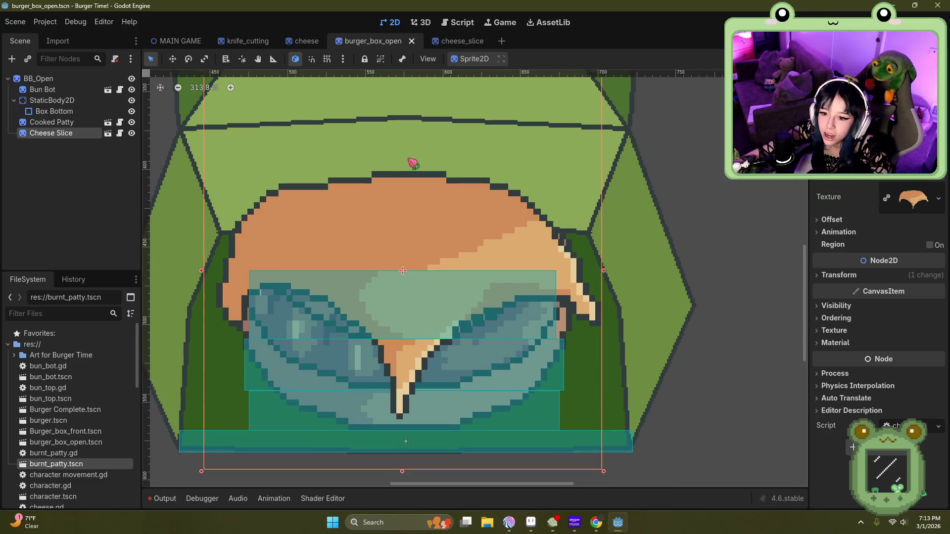
Step: Instance tomato_slice.tscn under BB_Open and select the new Tomato Slice node
click(36, 79)
click(27, 60)
scroll(388, 246, down, 5)
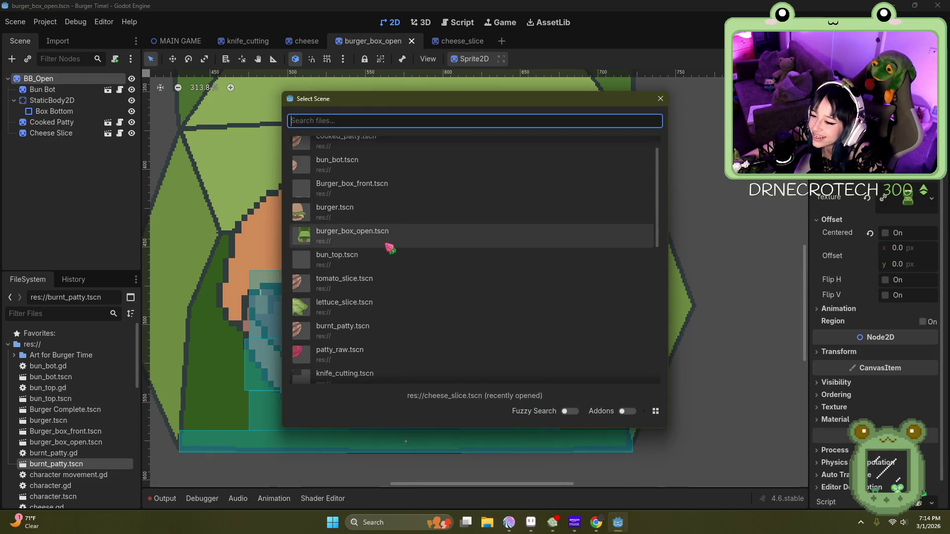
scroll(361, 305, down, 3)
scroll(360, 292, up, 8)
scroll(346, 189, up, 3)
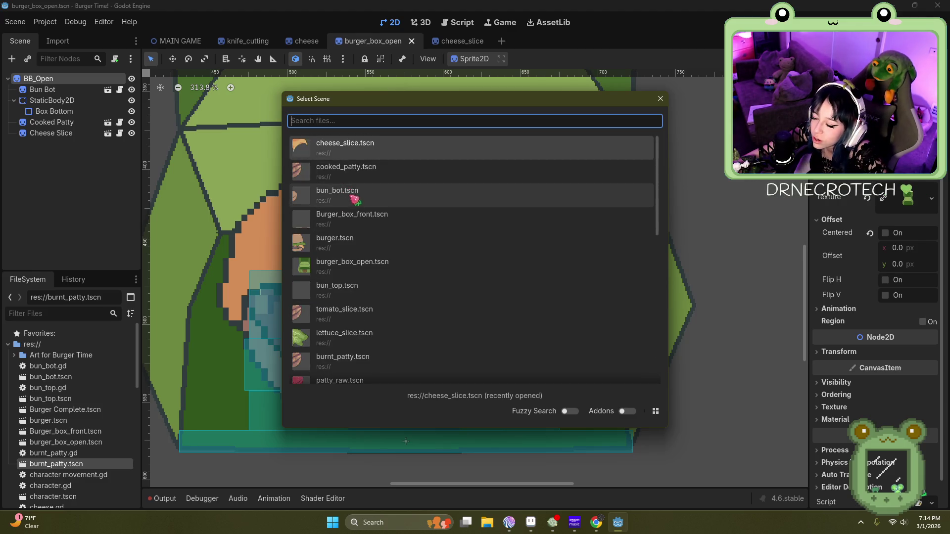
scroll(371, 287, down, 3)
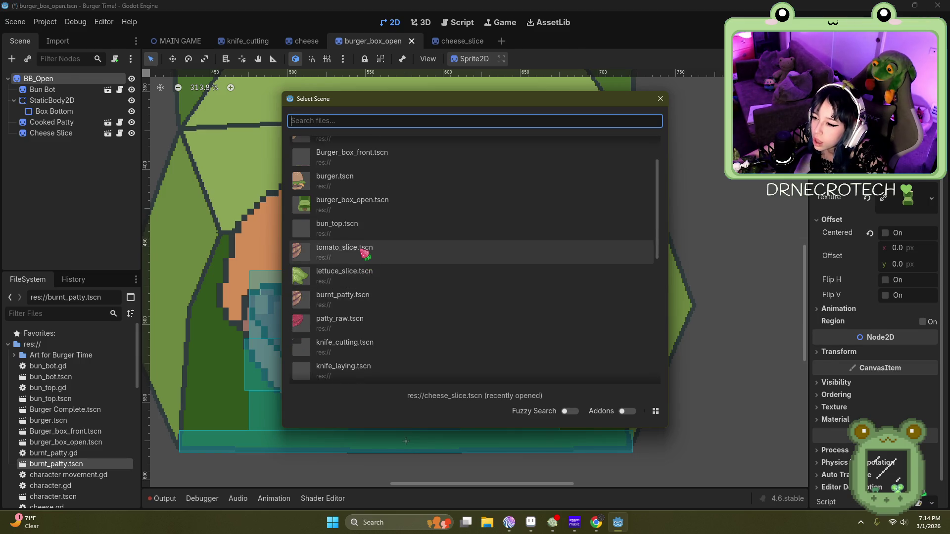
double_click(360, 247)
click(55, 144)
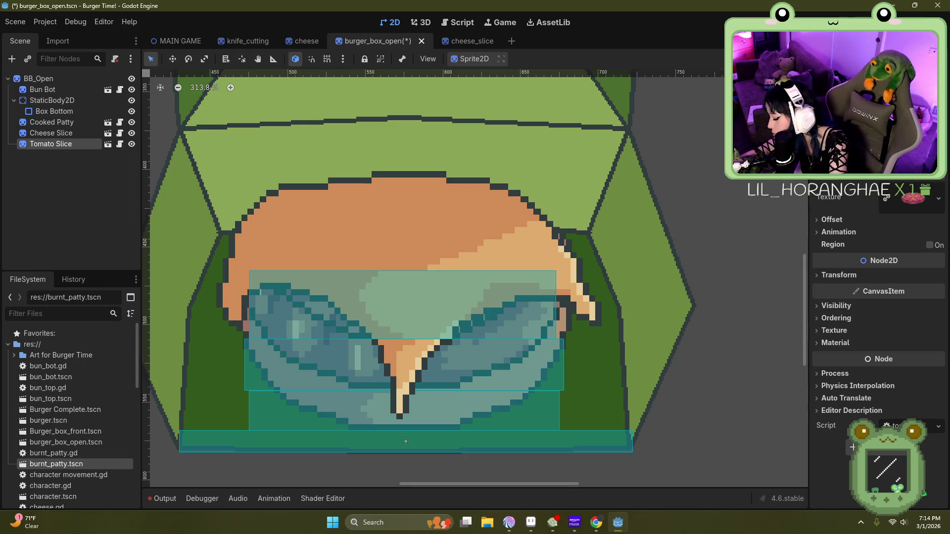
Step: Drag the Tomato Slice into the box on top of the cheese
scroll(475, 152, down, 7)
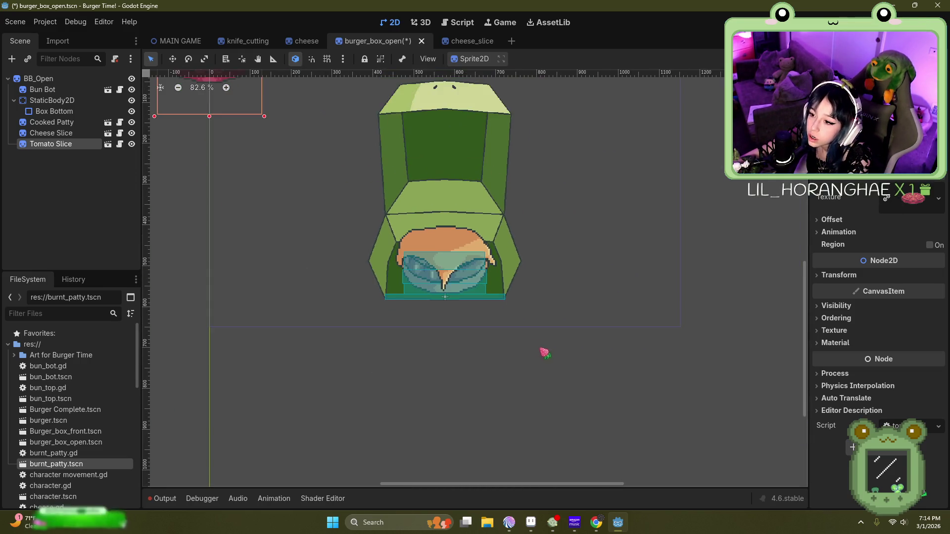
mouse_move(245, 98)
mouse_down()
mouse_move(341, 122)
mouse_move(414, 248)
mouse_move(419, 238)
mouse_up()
scroll(420, 238, up, 1)
scroll(439, 191, up, 8)
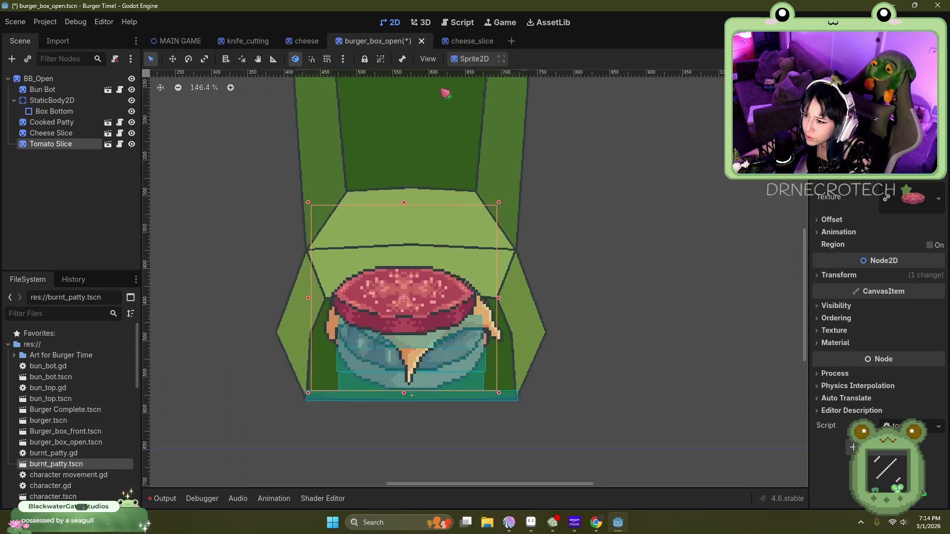
scroll(422, 293, up, 9)
mouse_move(420, 209)
mouse_down()
mouse_move(435, 166)
mouse_move(437, 220)
mouse_move(440, 204)
mouse_up()
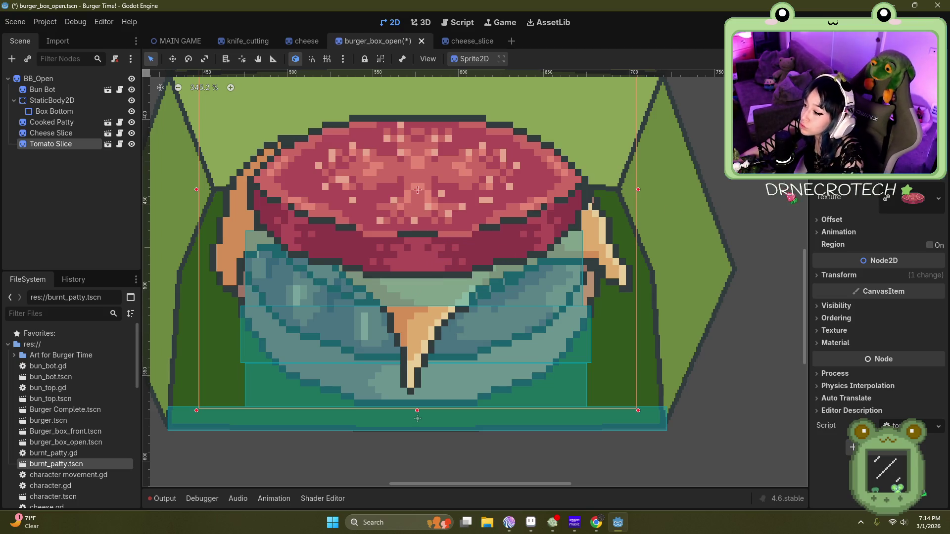
Step: Toggle the tomato sprite's Offset > Centered option to compare, leaving it on
click(836, 275)
click(837, 275)
click(829, 220)
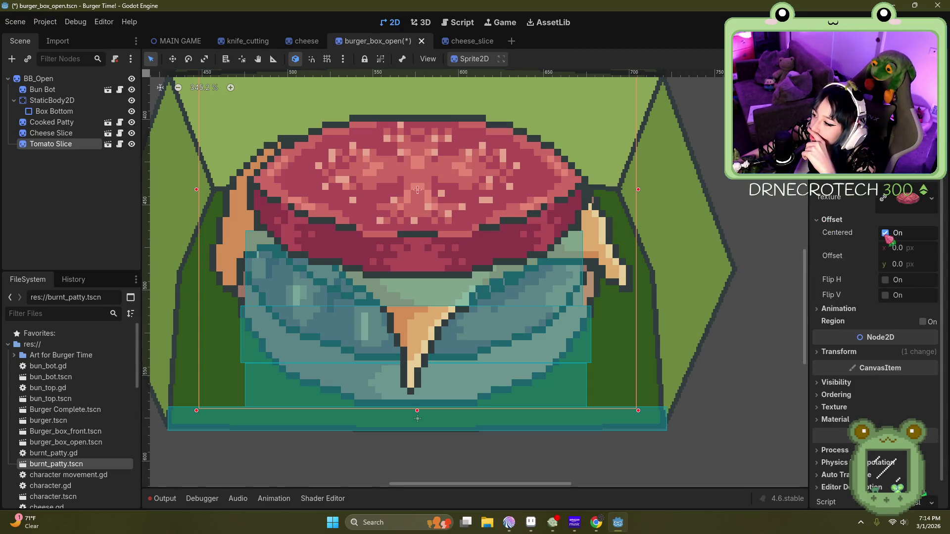
click(887, 234)
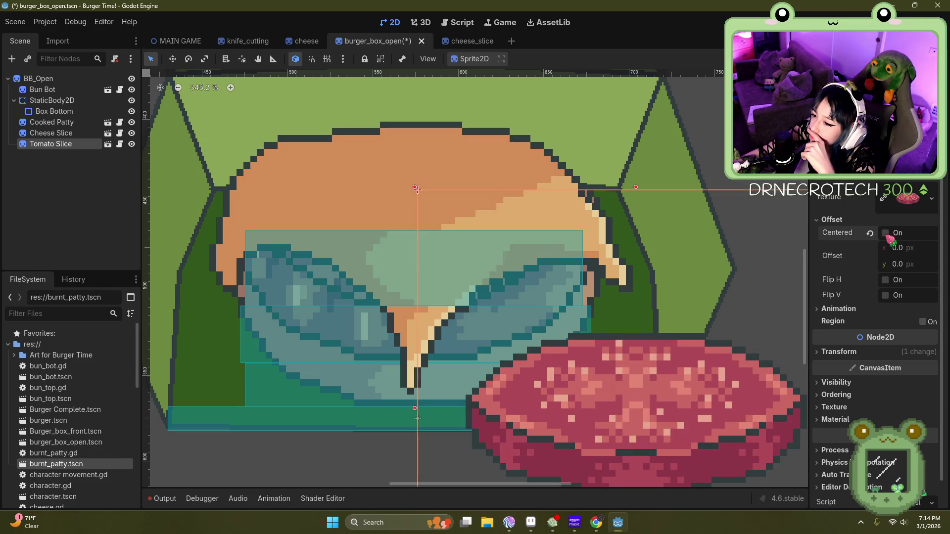
click(886, 234)
click(886, 235)
click(886, 235)
click(886, 234)
click(885, 234)
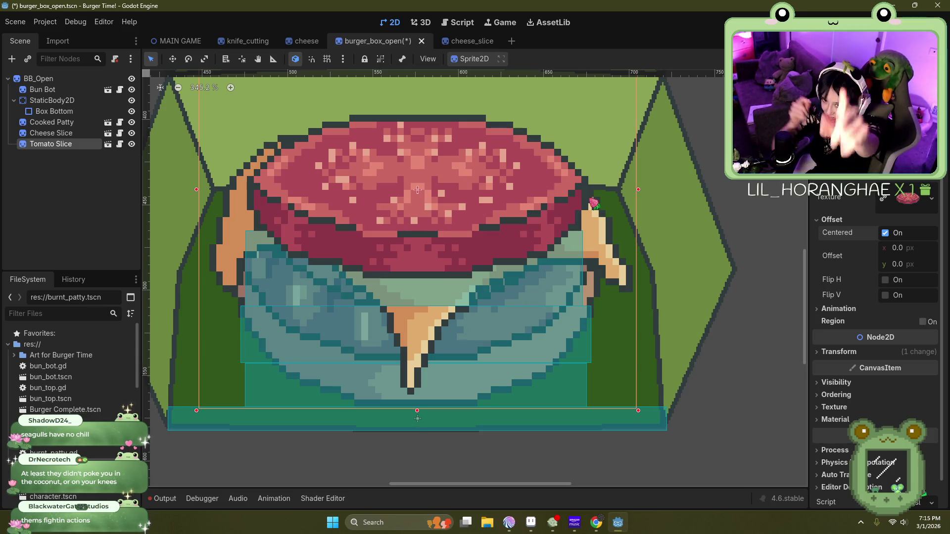
Step: Nudge the Tomato Slice a few pixels into its final spot on the cheese
key(alt+Tab)
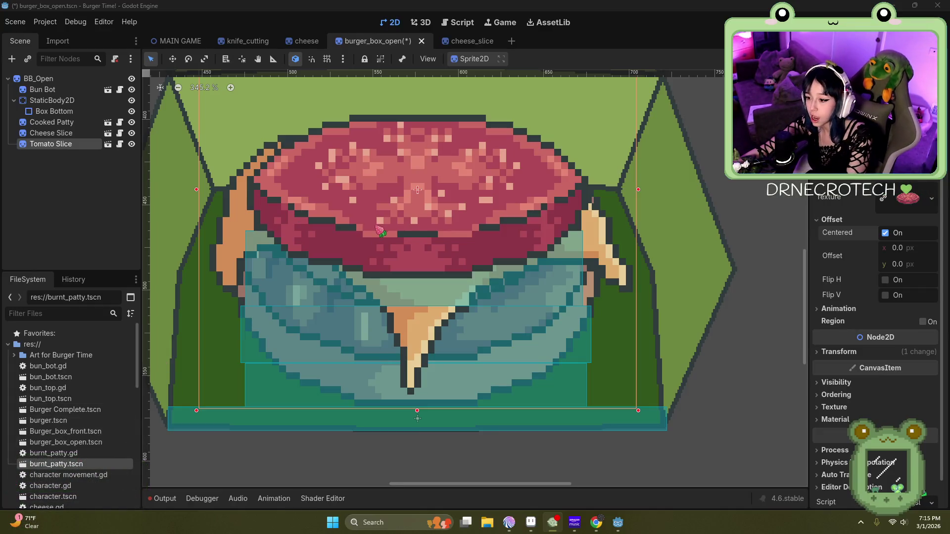
click(379, 229)
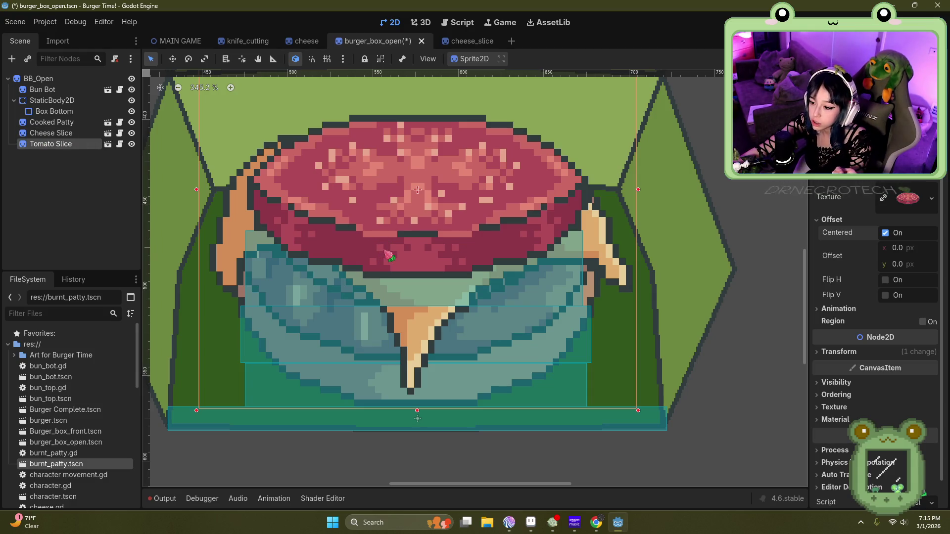
drag(389, 257, 386, 263)
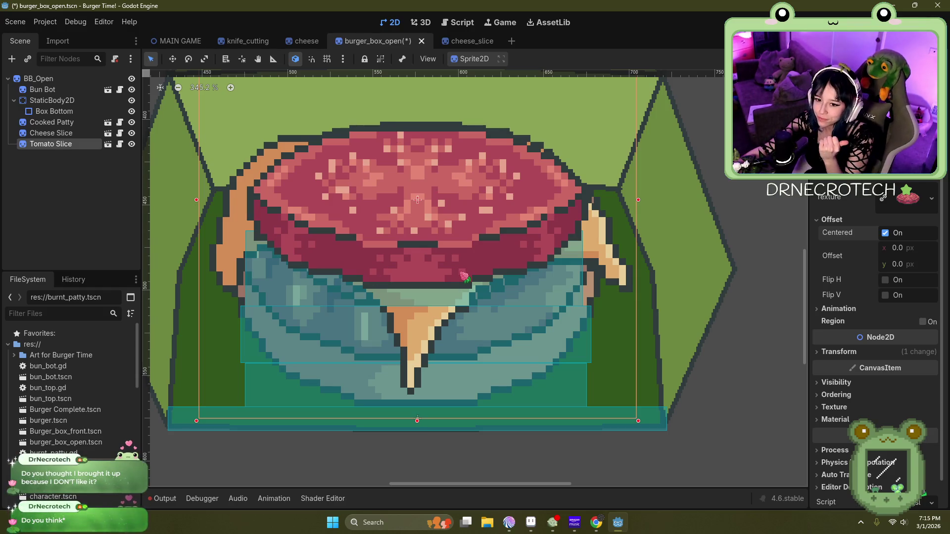
drag(473, 220, 478, 206)
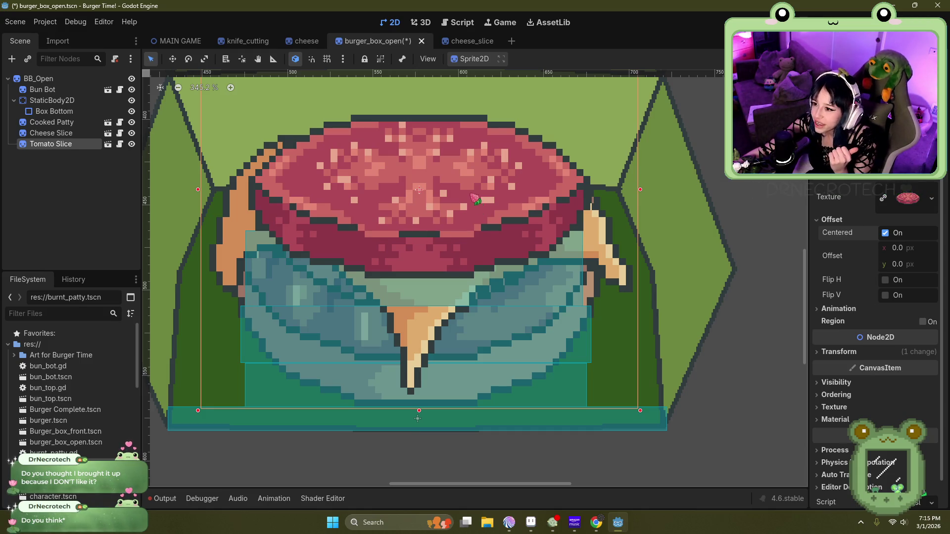
click(458, 43)
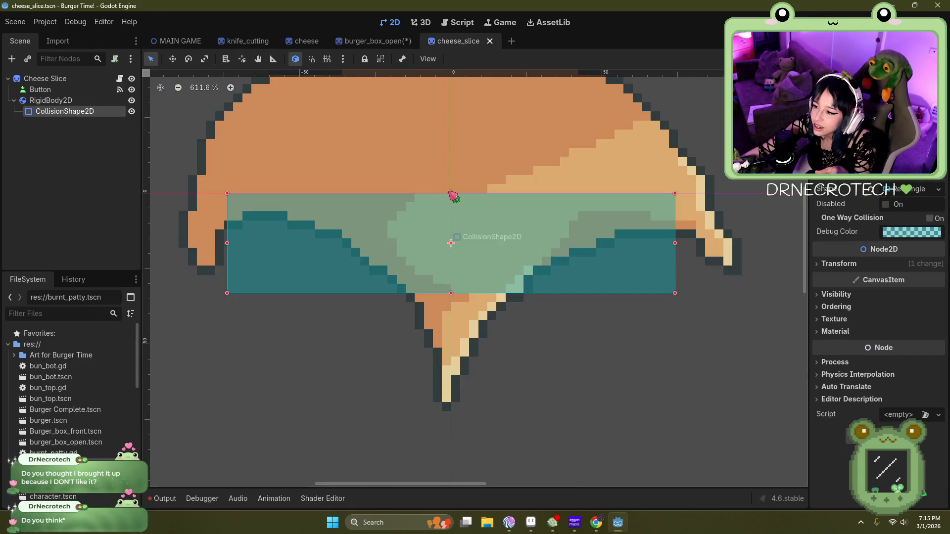
Step: Lower the cheese collision rectangle's top edge further and save the cheese slice scene
drag(450, 194, 456, 246)
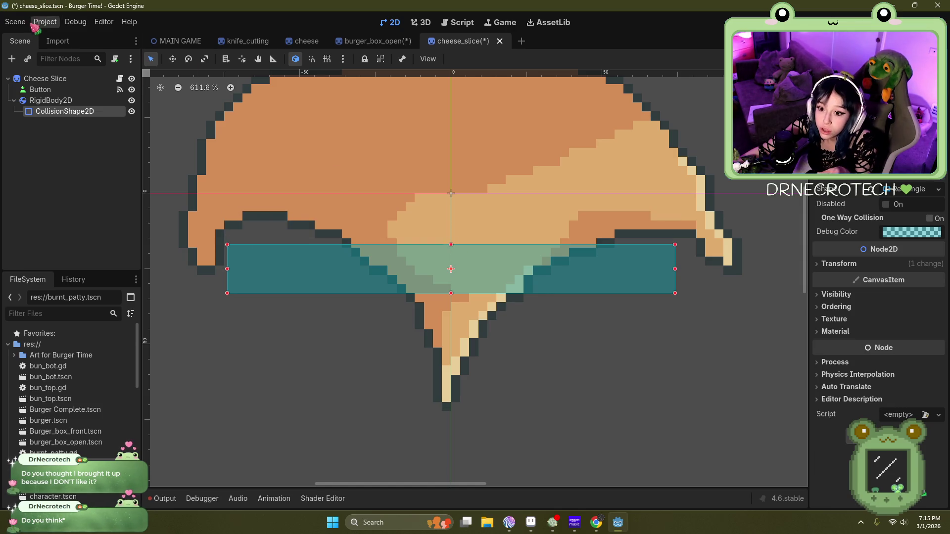
click(15, 22)
click(53, 104)
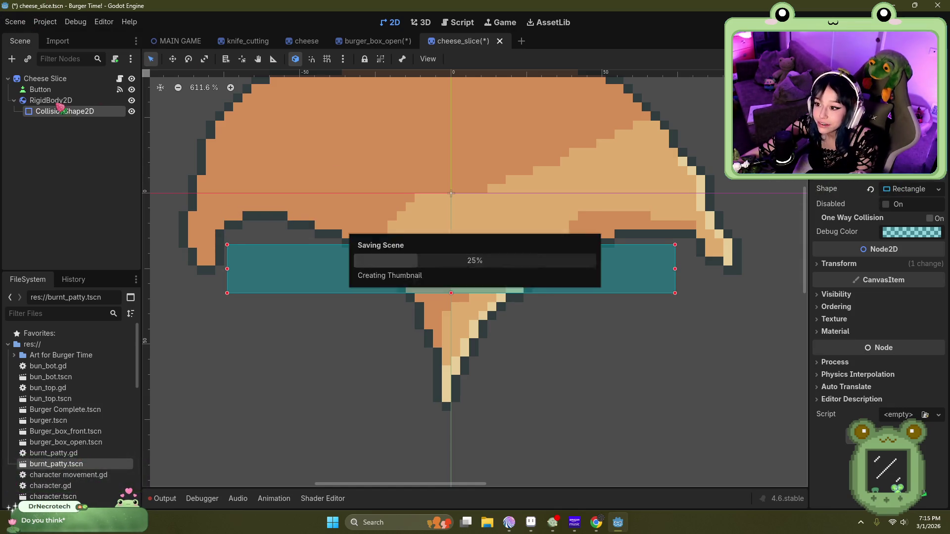
Step: Open the tomato slice scene from burger_box_open and select its root node
click(357, 44)
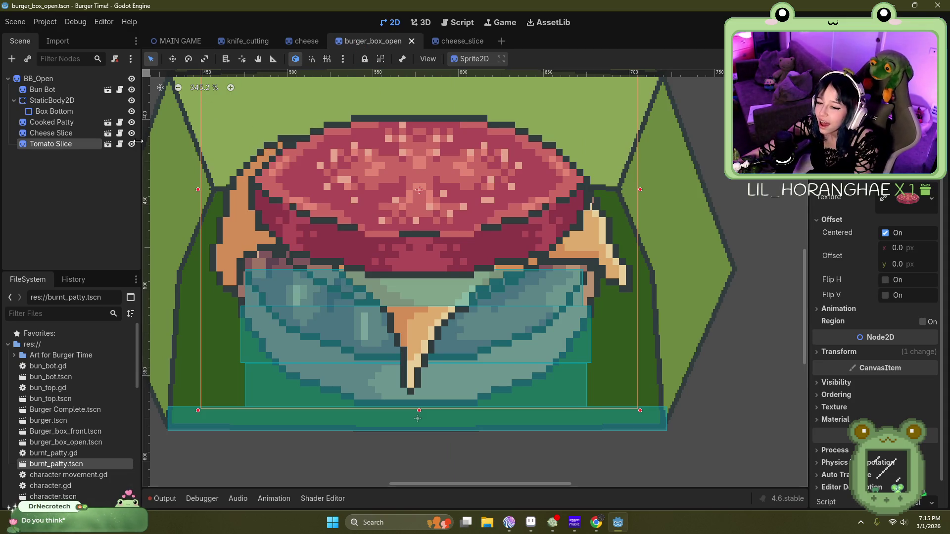
click(107, 144)
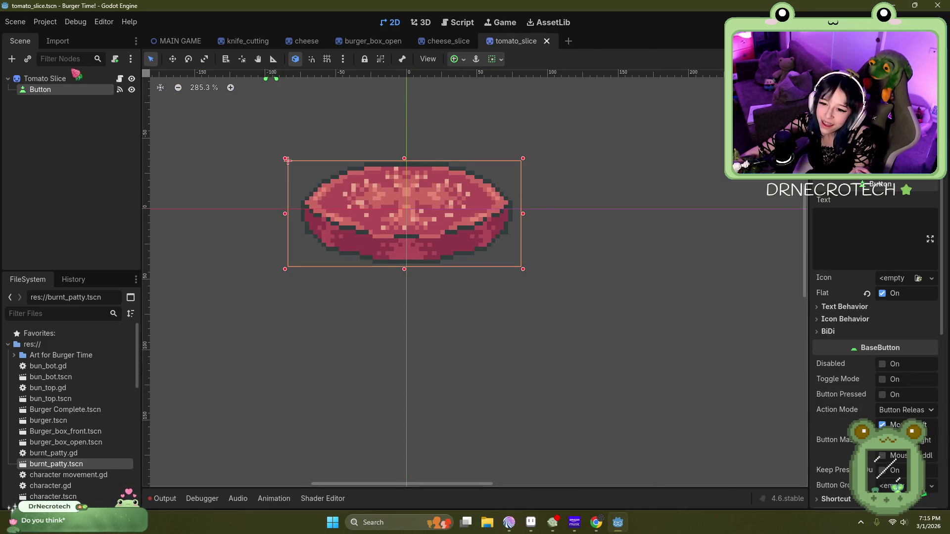
click(74, 78)
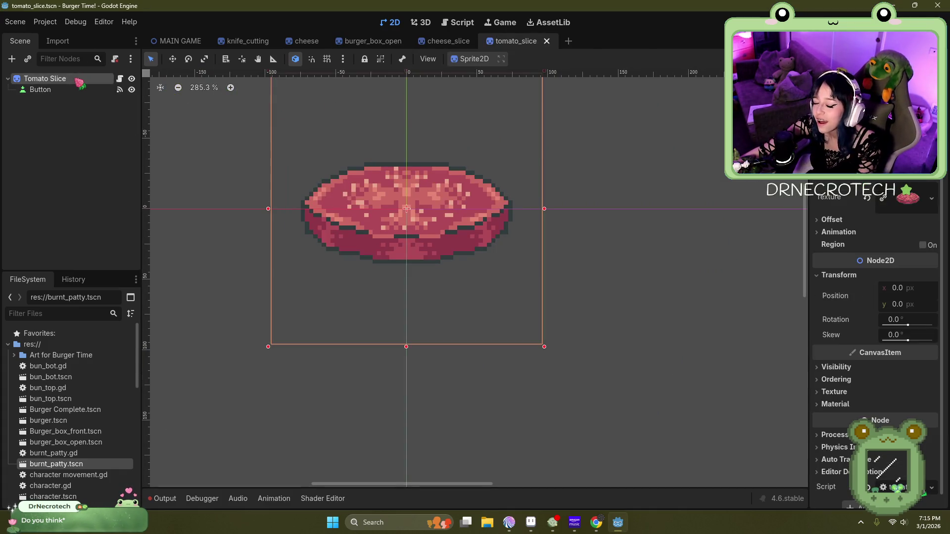
Step: Add a CollisionShape2D and a RigidBody2D to Tomato Slice, nesting the shape under the RigidBody2D
right_click(74, 78)
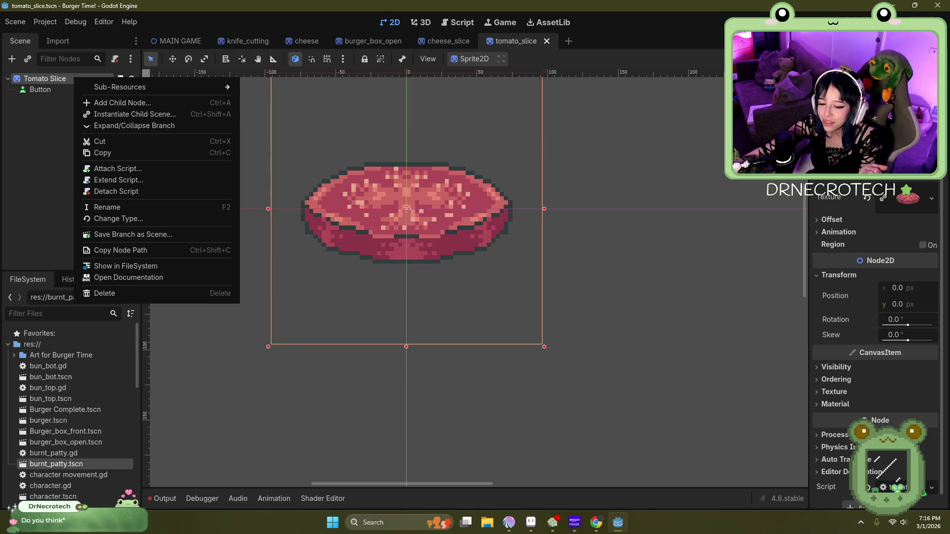
click(55, 143)
click(12, 59)
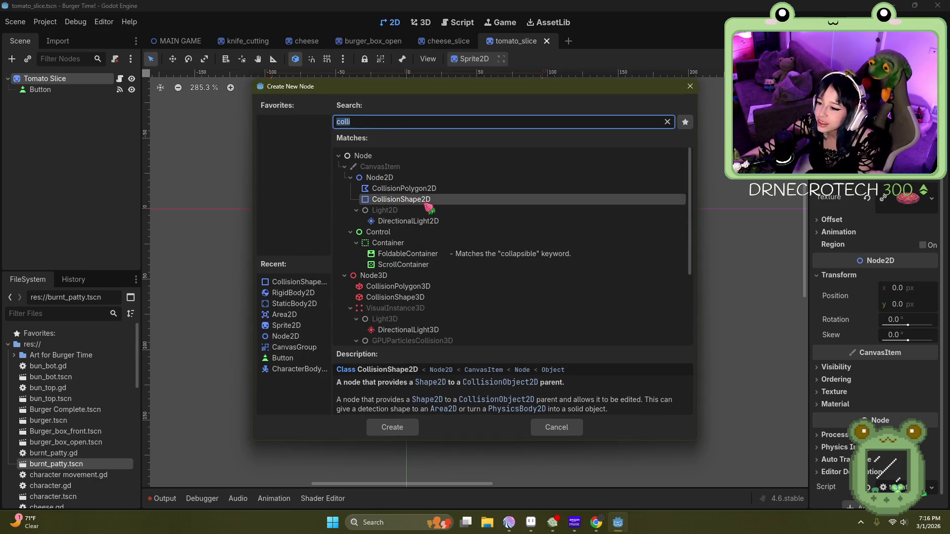
double_click(409, 200)
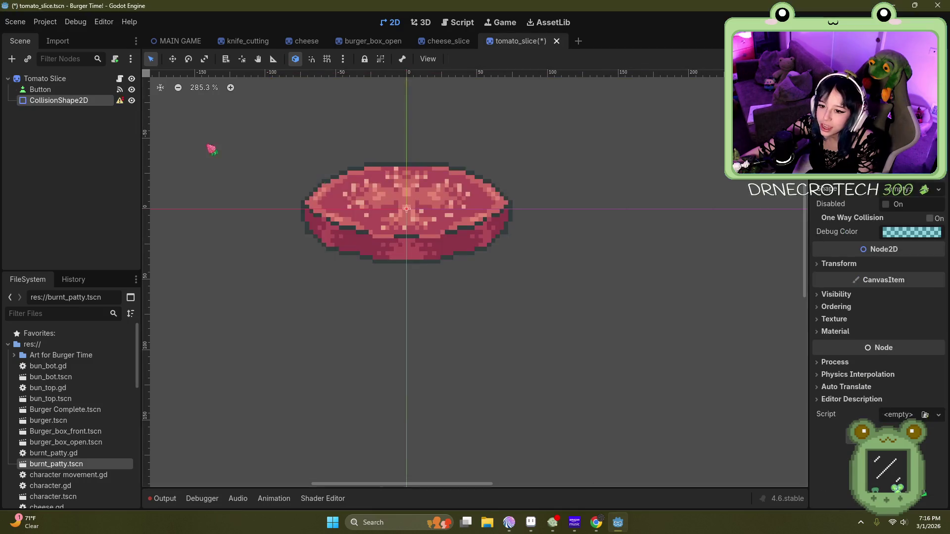
click(42, 79)
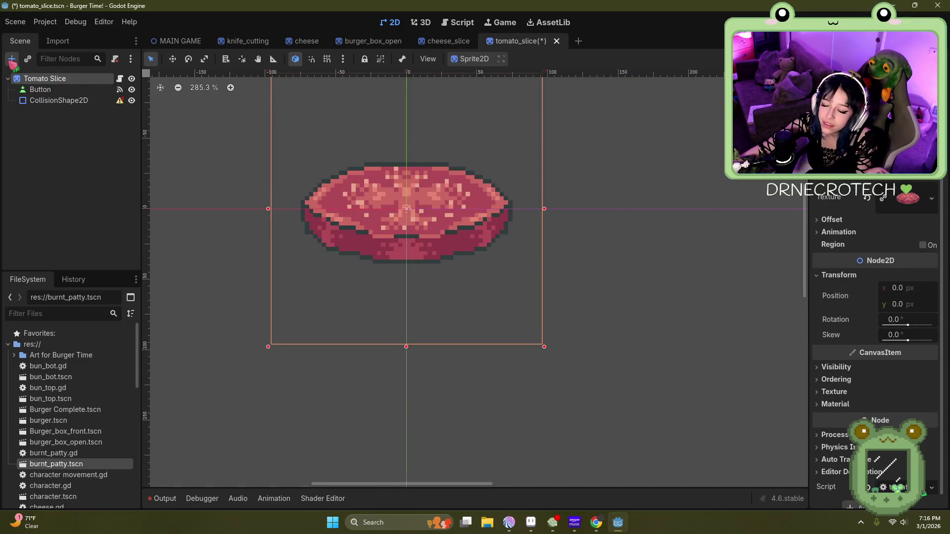
click(11, 59)
key(BackSpace)
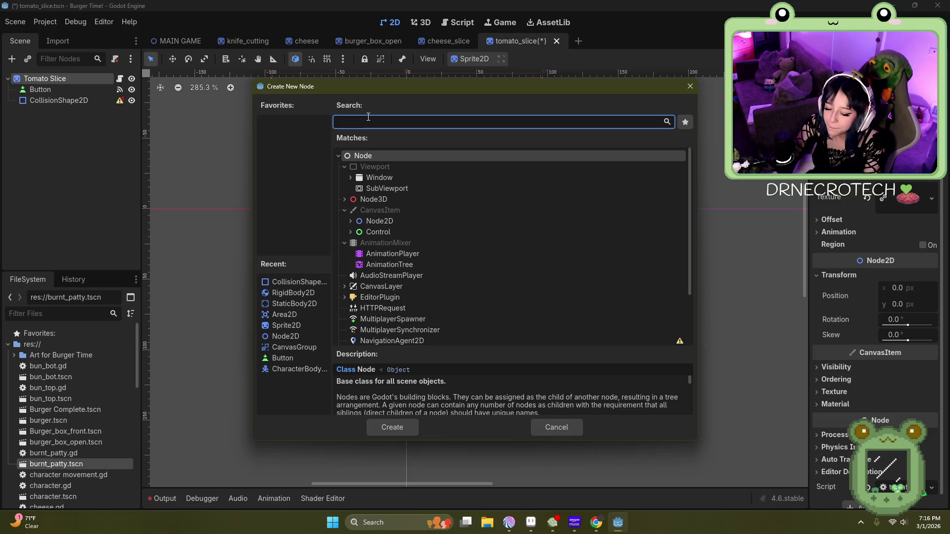
text(rigi)
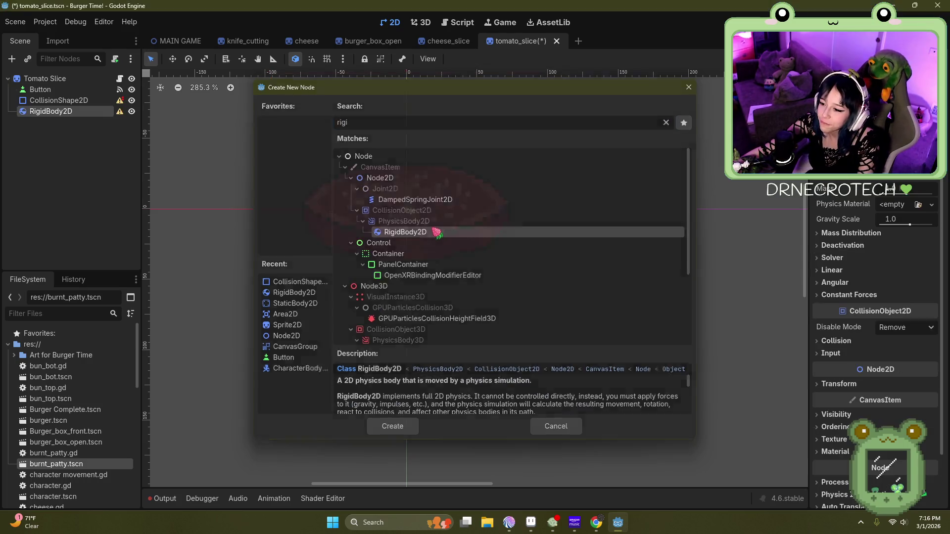
key(Return)
drag(79, 100, 86, 115)
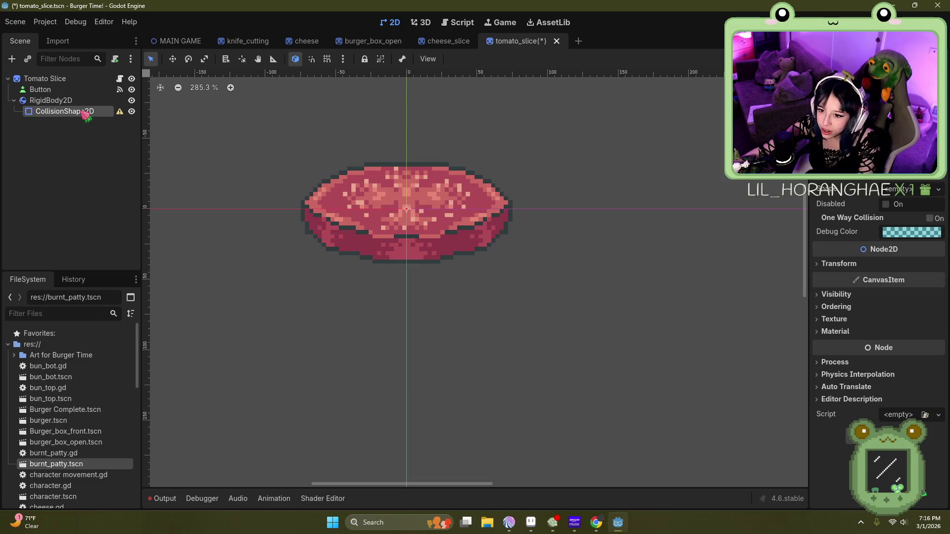
Step: Set the collision shape to RectangleShape2D and close the cheese_slice scene tab
click(937, 190)
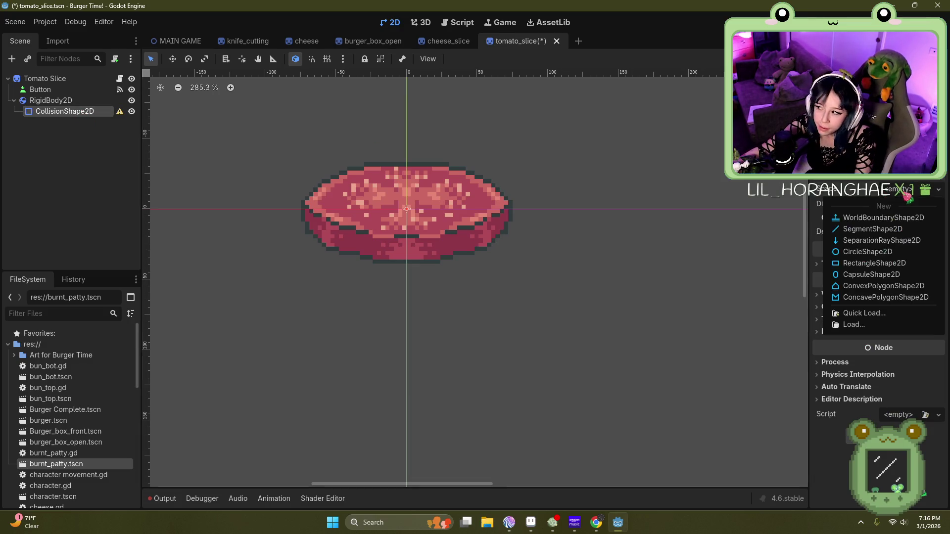
click(889, 266)
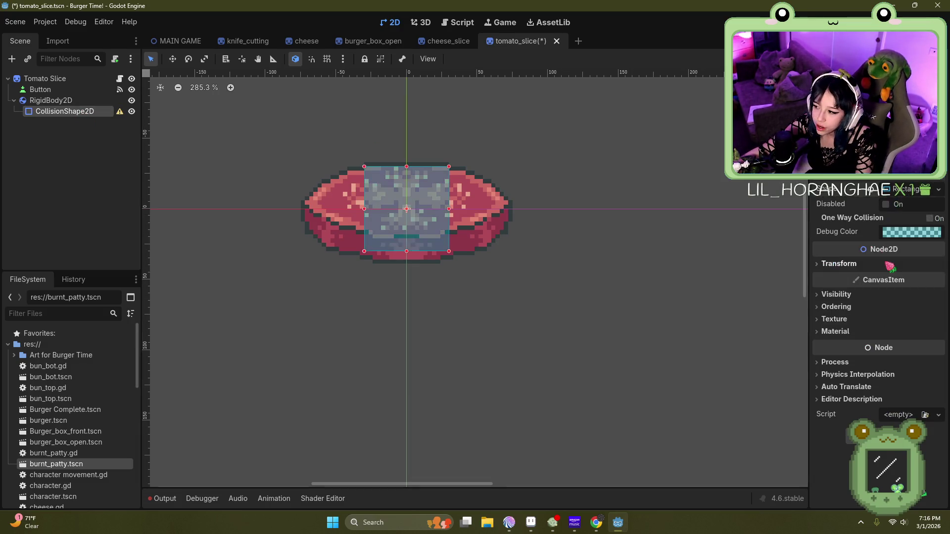
scroll(395, 233, up, 4)
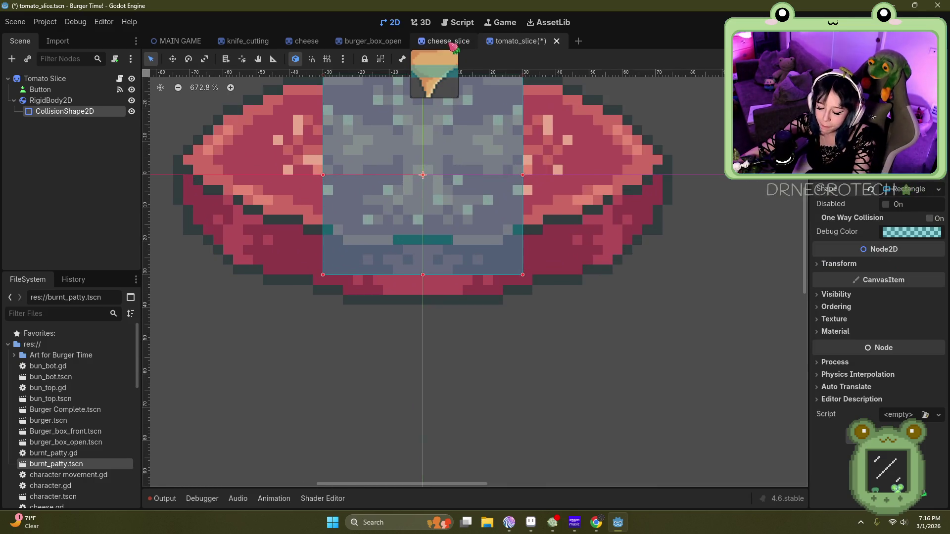
click(446, 41)
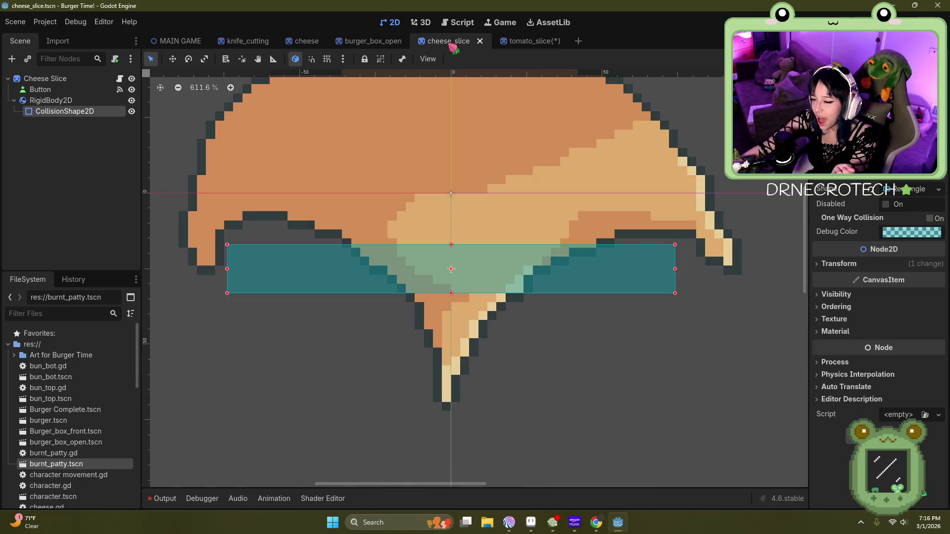
click(479, 41)
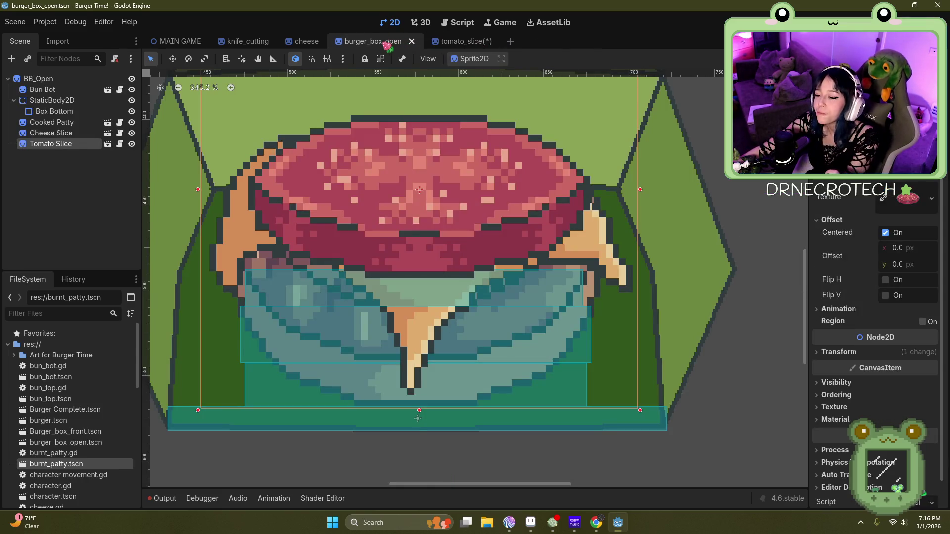
scroll(358, 289, up, 4)
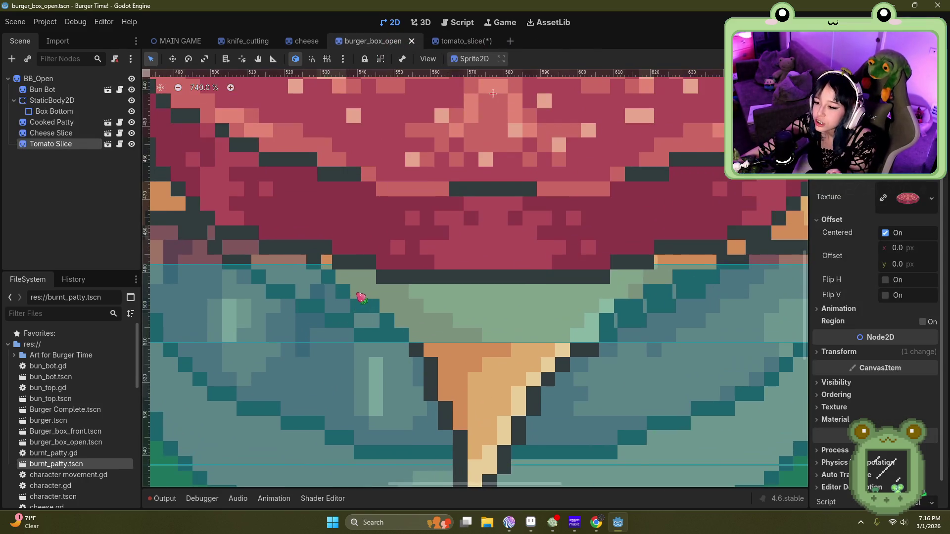
click(472, 44)
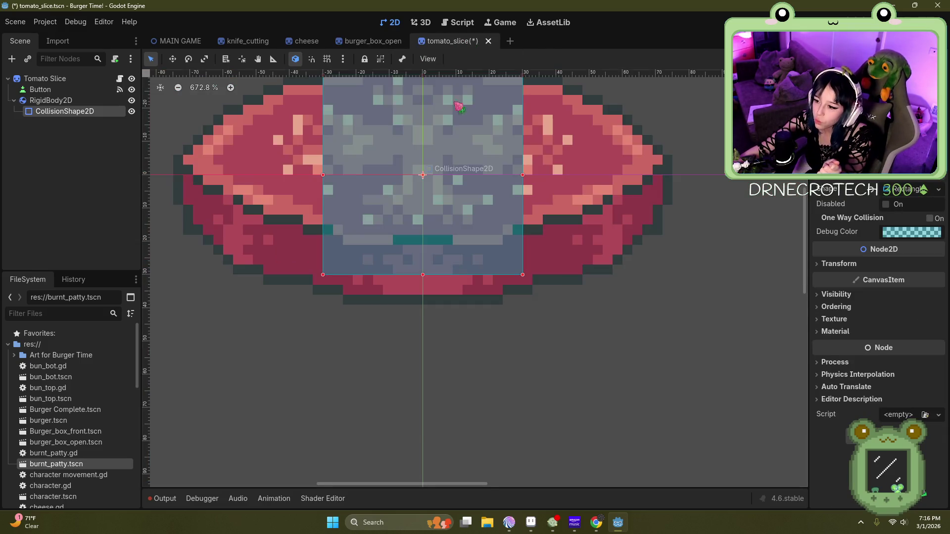
Step: Widen the collision rectangle on both sides and shrink it to a thin strip along the tomato's bottom
mouse_move(426, 280)
mouse_down()
mouse_move(426, 297)
mouse_move(425, 289)
mouse_up()
drag(325, 183, 230, 184)
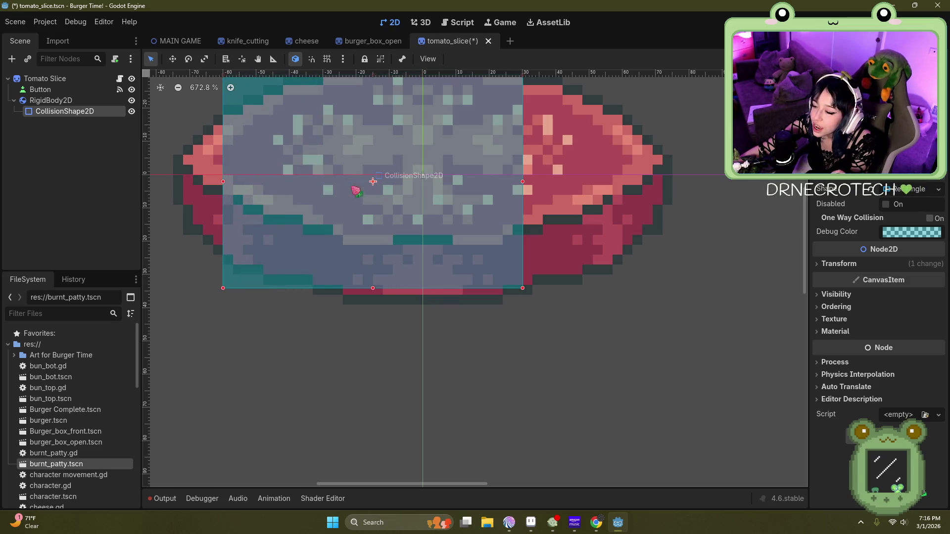
drag(528, 183, 627, 208)
scroll(499, 248, down, 3)
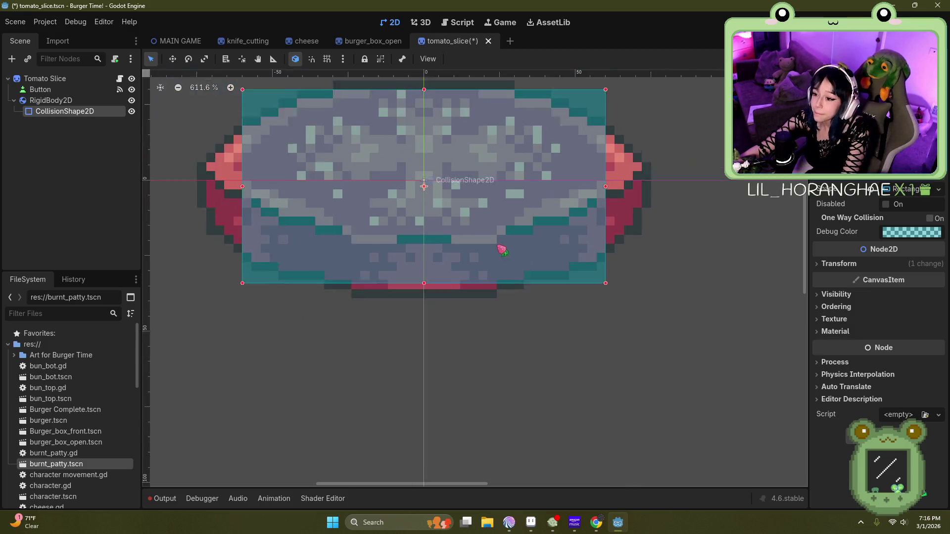
mouse_move(436, 116)
mouse_down()
mouse_move(442, 218)
mouse_move(453, 252)
mouse_move(463, 251)
mouse_up()
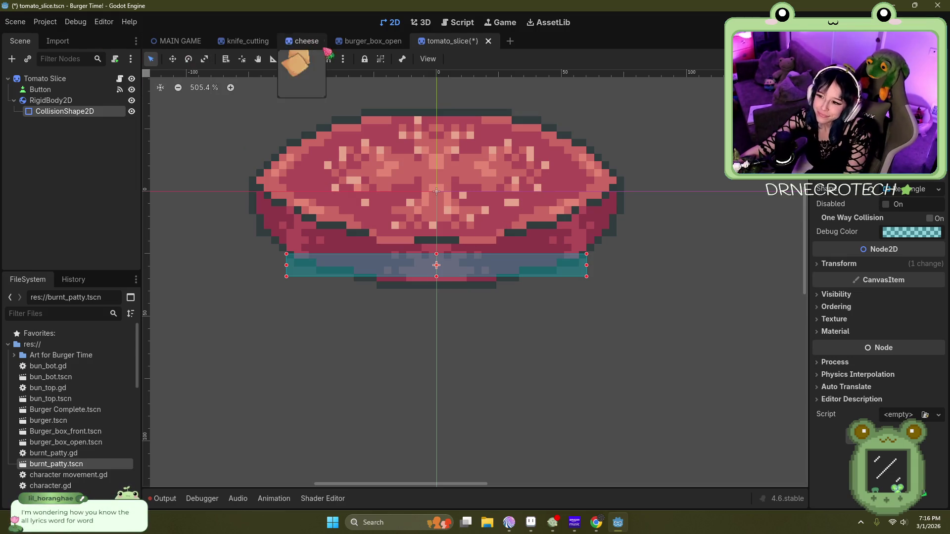
click(23, 26)
Step: Save the tomato slice scene and check its placement inside the burger box scene
click(75, 120)
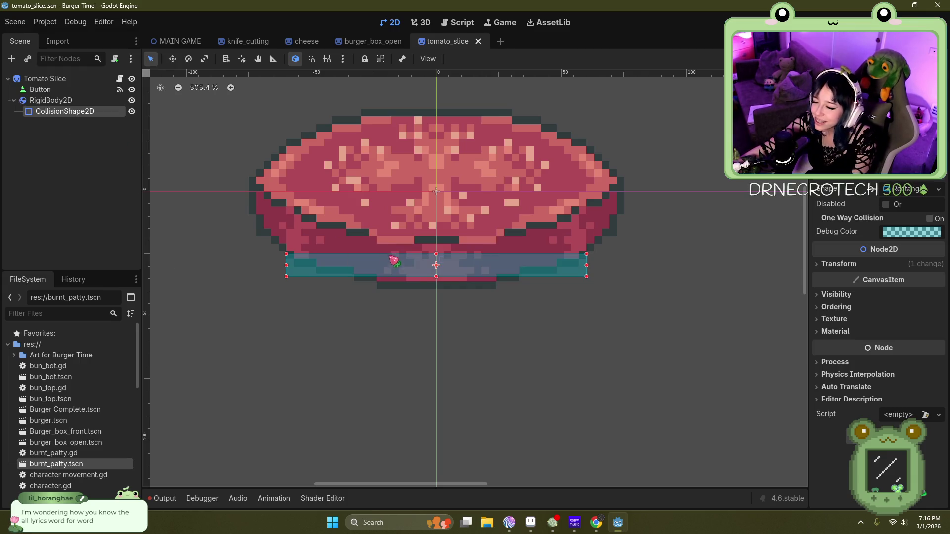
click(307, 41)
click(373, 41)
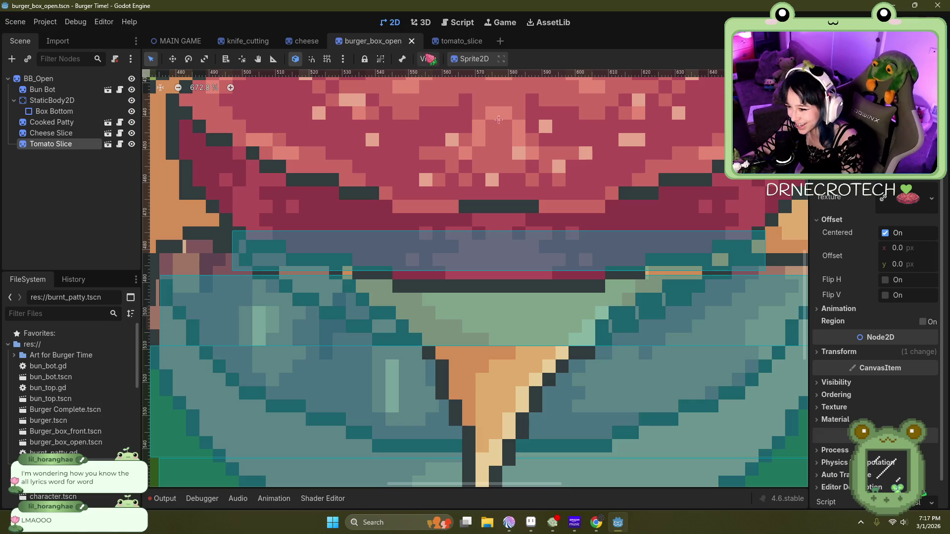
scroll(514, 230, up, 1)
scroll(518, 259, down, 1)
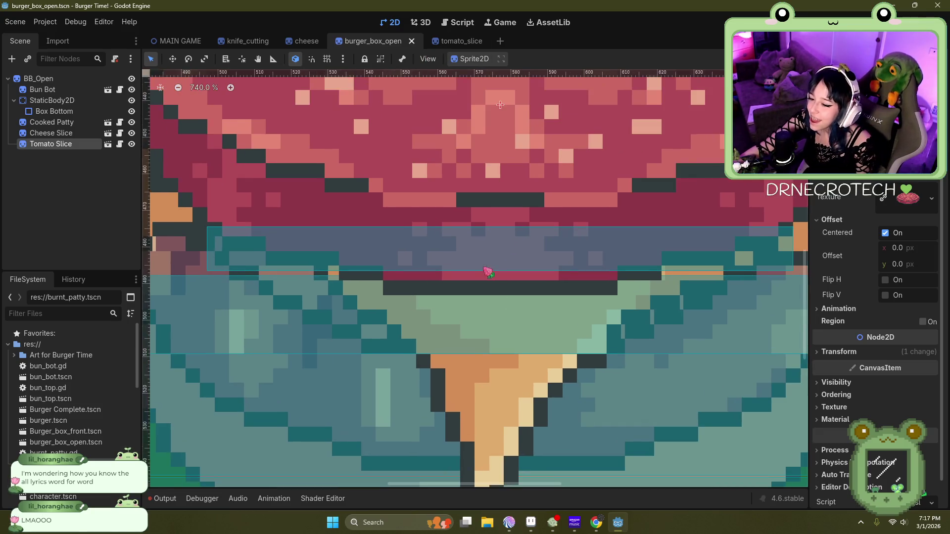
Step: Lower the tomato collision rectangle's bottom edge slightly and save the tomato slice scene
click(447, 41)
scroll(440, 291, up, 6)
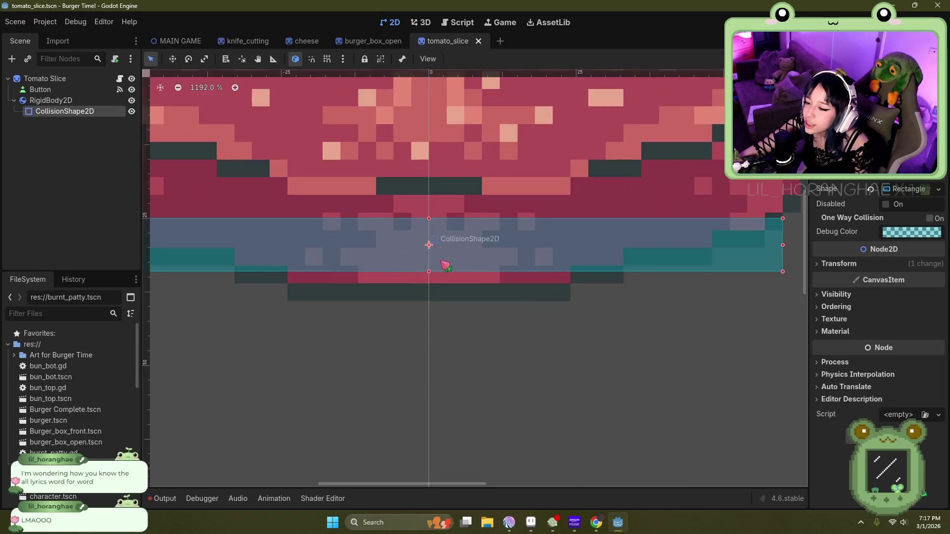
drag(430, 265, 431, 274)
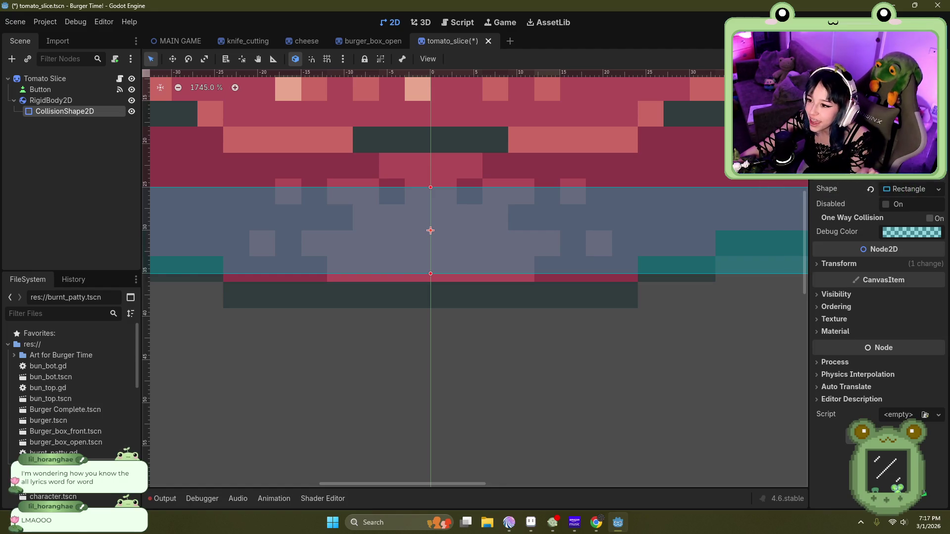
scroll(365, 394, down, 4)
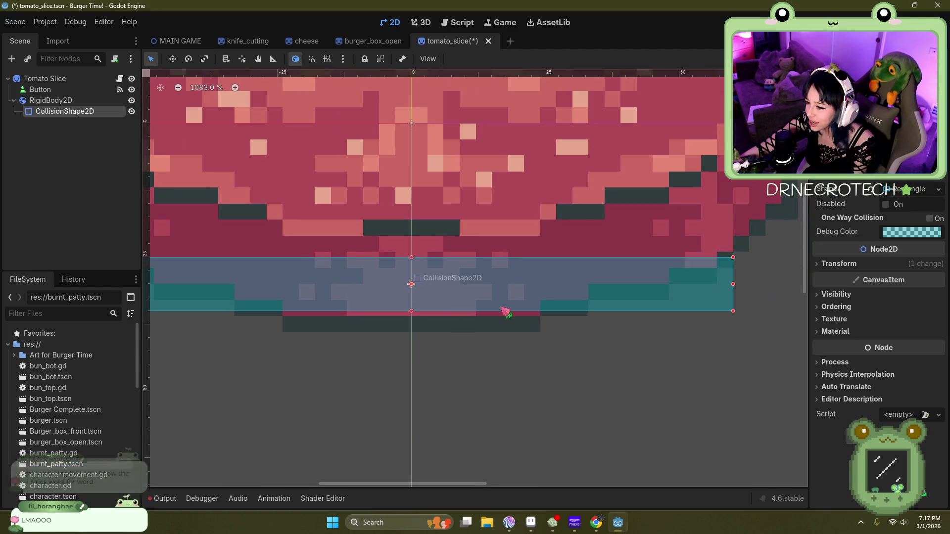
click(15, 22)
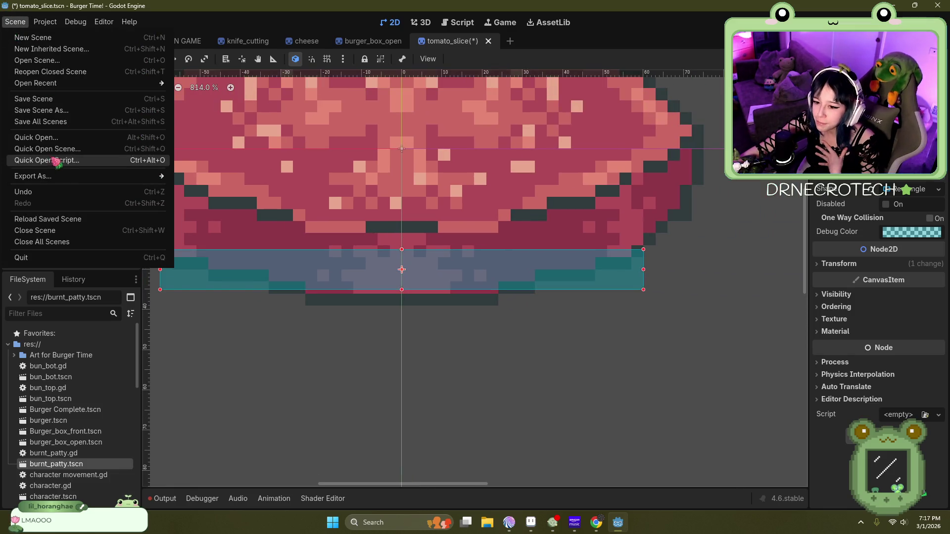
click(39, 102)
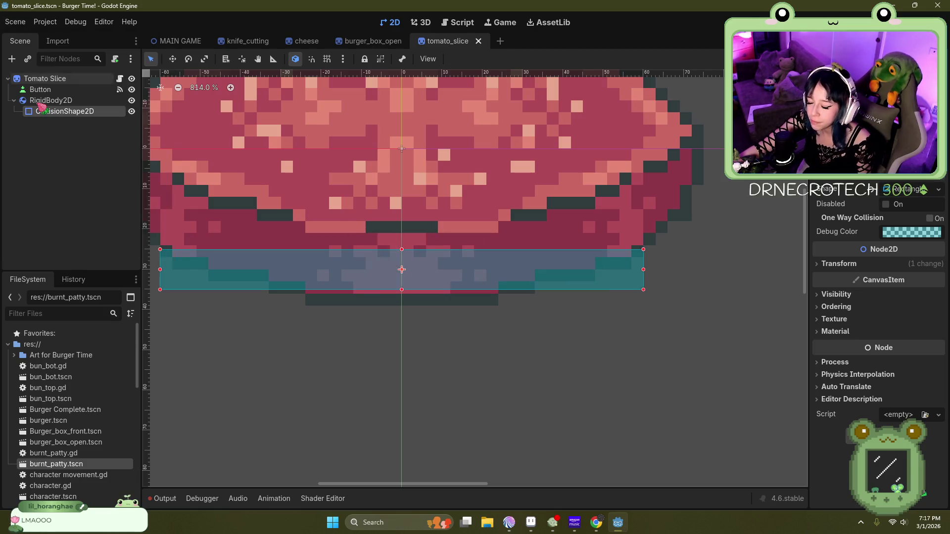
Step: In burger_box_open, select BB_Open to add a saved scene beneath it
click(366, 42)
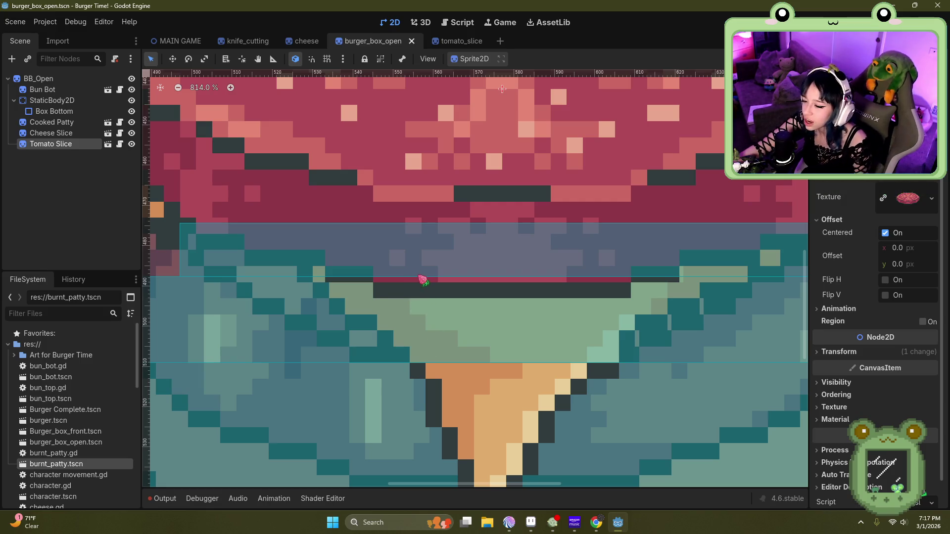
scroll(419, 266, down, 5)
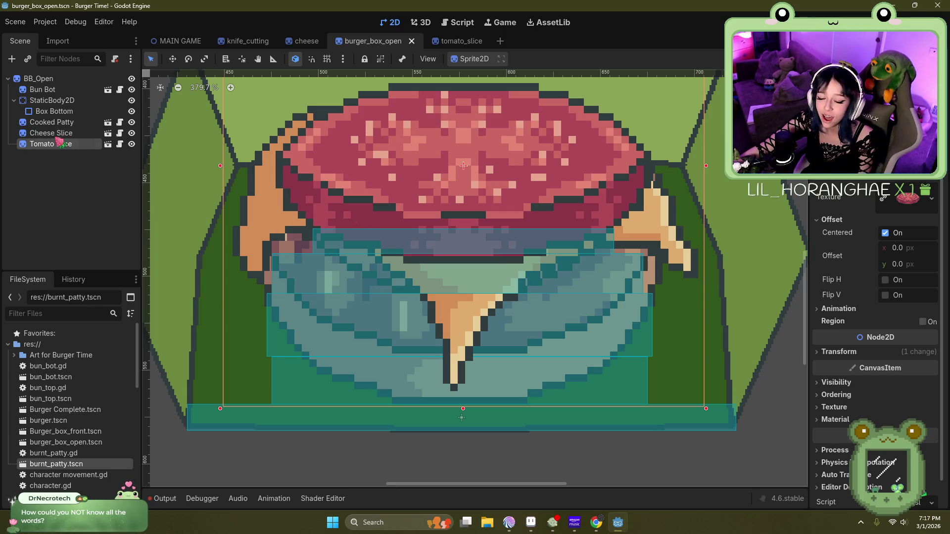
click(37, 79)
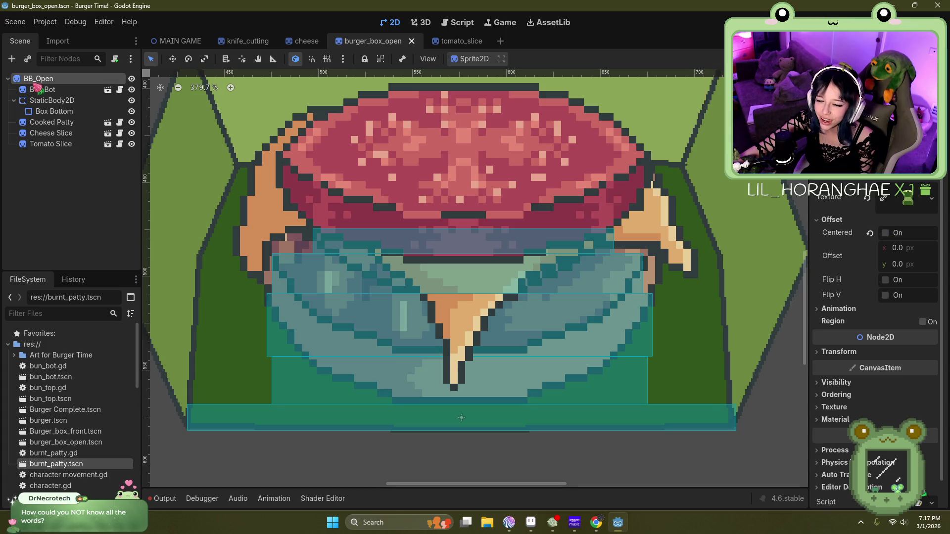
click(28, 59)
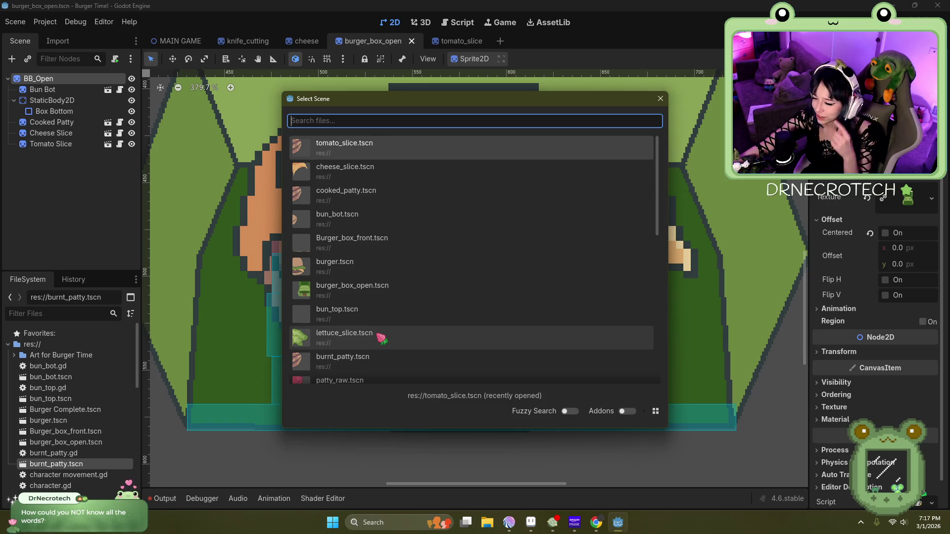
Step: Instance lettuce_slice.tscn under BB_Open and drag it into the box over the patty
double_click(380, 338)
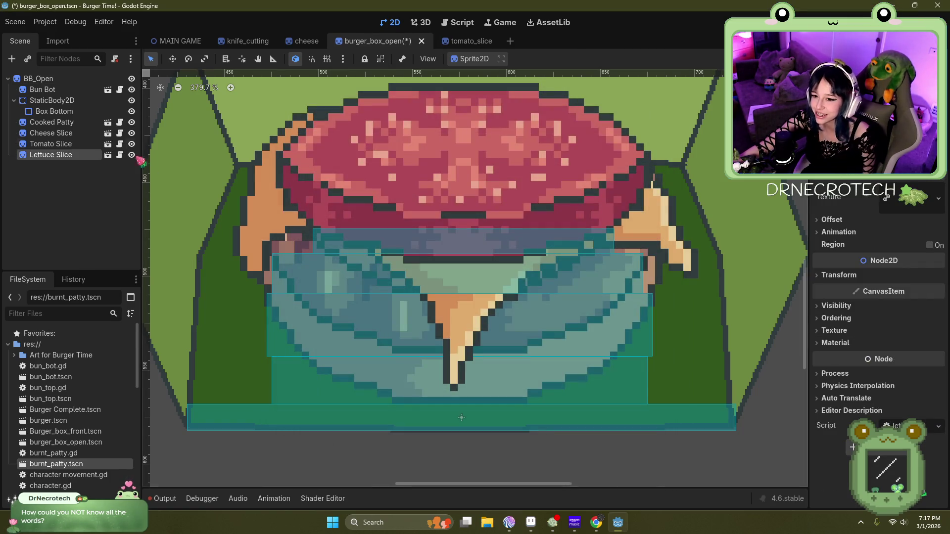
scroll(497, 322, down, 3)
scroll(497, 322, down, 4)
scroll(501, 306, down, 1)
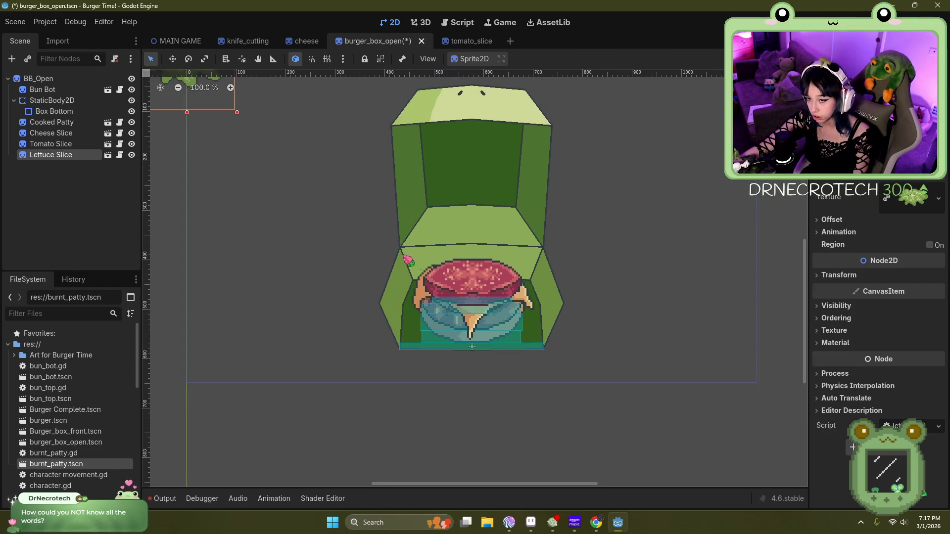
scroll(326, 235, down, 3)
scroll(271, 119, up, 4)
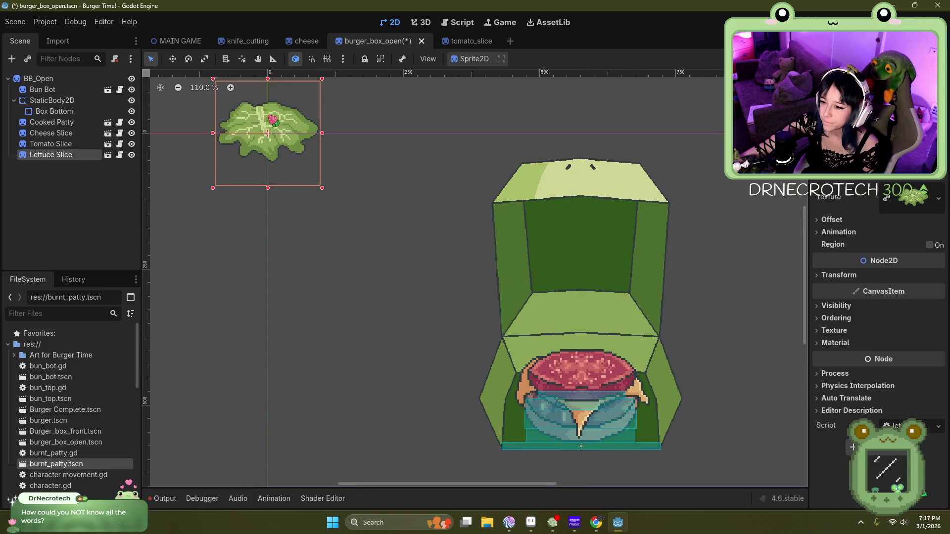
mouse_move(283, 127)
mouse_down()
mouse_move(498, 253)
mouse_move(579, 311)
mouse_move(594, 345)
mouse_up()
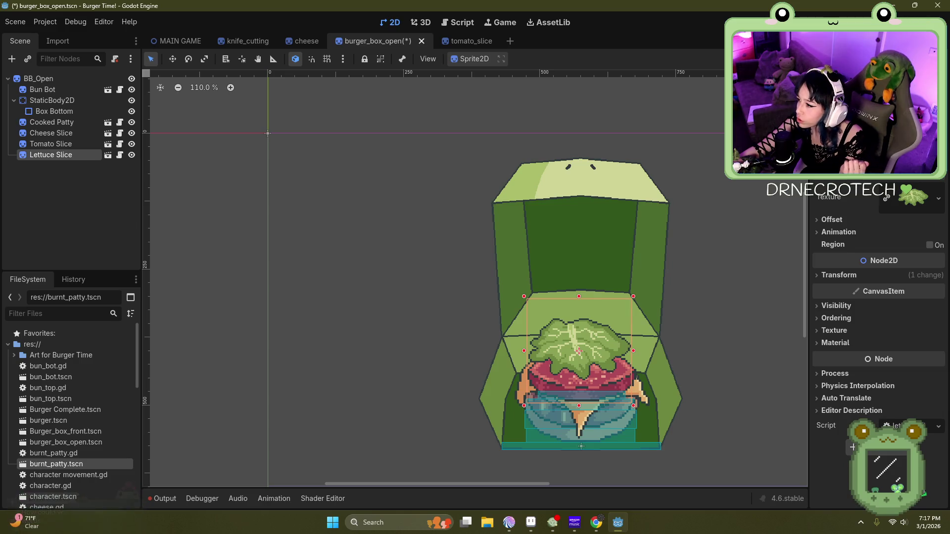
Step: Adjust the lettuce slice's position and size within the open box
scroll(527, 158, up, 1)
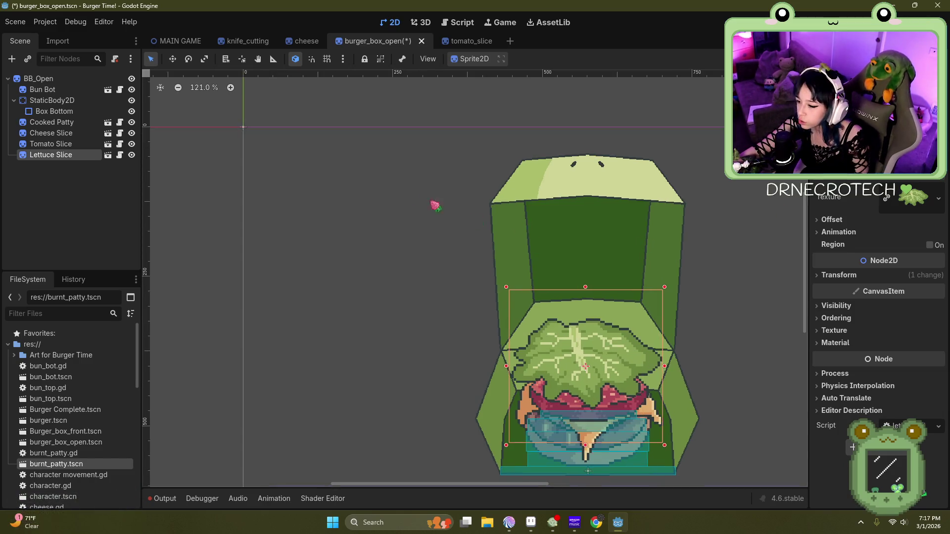
scroll(454, 211, down, 4)
scroll(540, 393, up, 3)
scroll(544, 331, up, 6)
scroll(435, 237, down, 2)
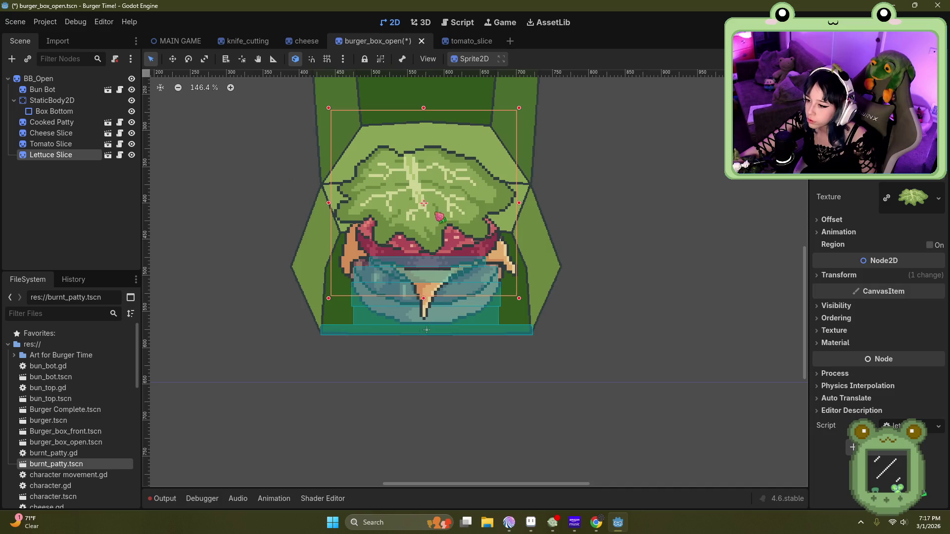
scroll(437, 220, up, 2)
mouse_move(477, 209)
mouse_down()
mouse_move(480, 155)
mouse_move(479, 228)
mouse_move(468, 224)
mouse_move(483, 255)
mouse_up()
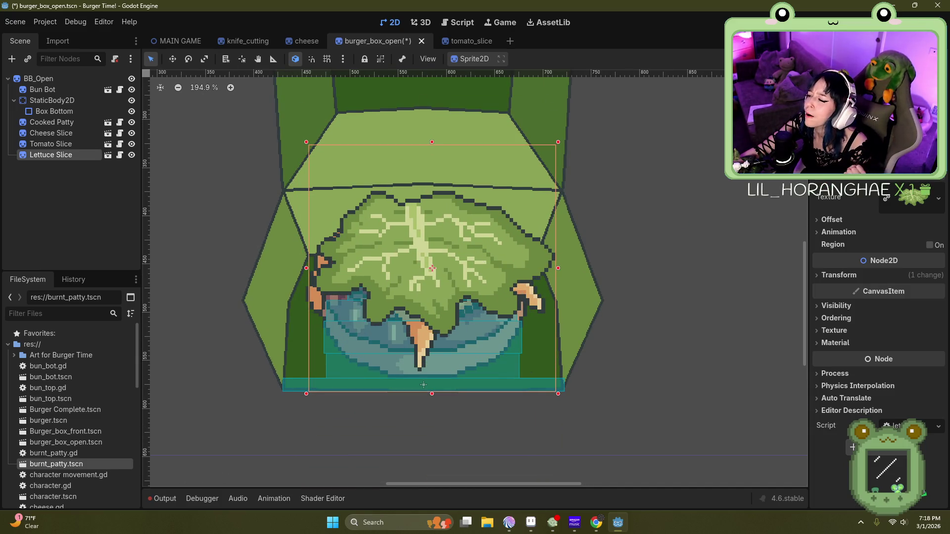
key(ctrl+z)
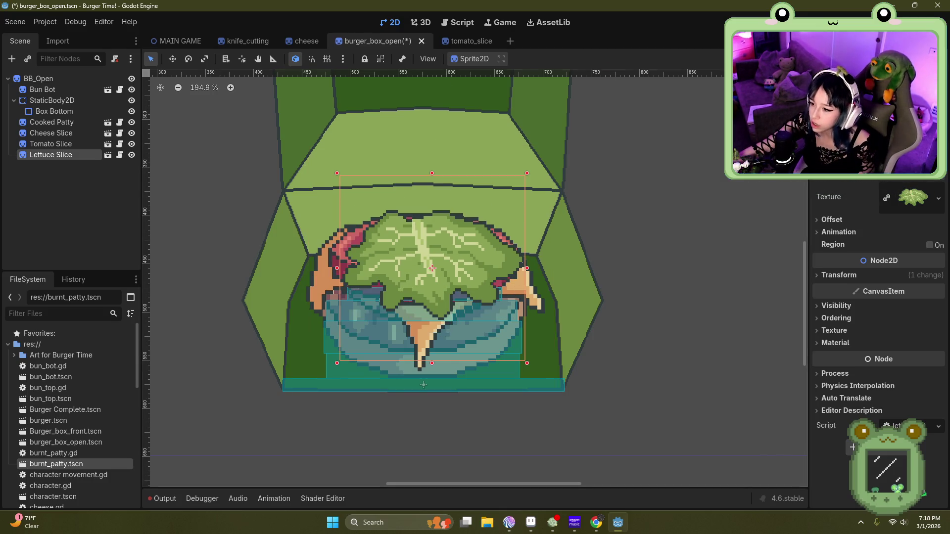
mouse_move(474, 254)
mouse_down()
mouse_move(463, 237)
mouse_move(299, 191)
mouse_move(252, 194)
mouse_up()
Step: Hide the tomato slice, restore the lettuce's larger size, and shift it slightly down-right
click(132, 144)
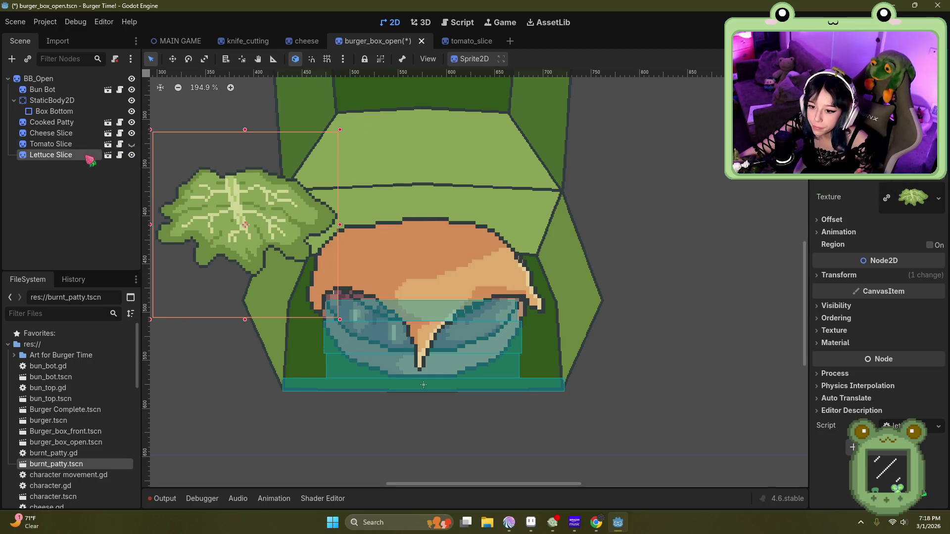
key(ctrl+z)
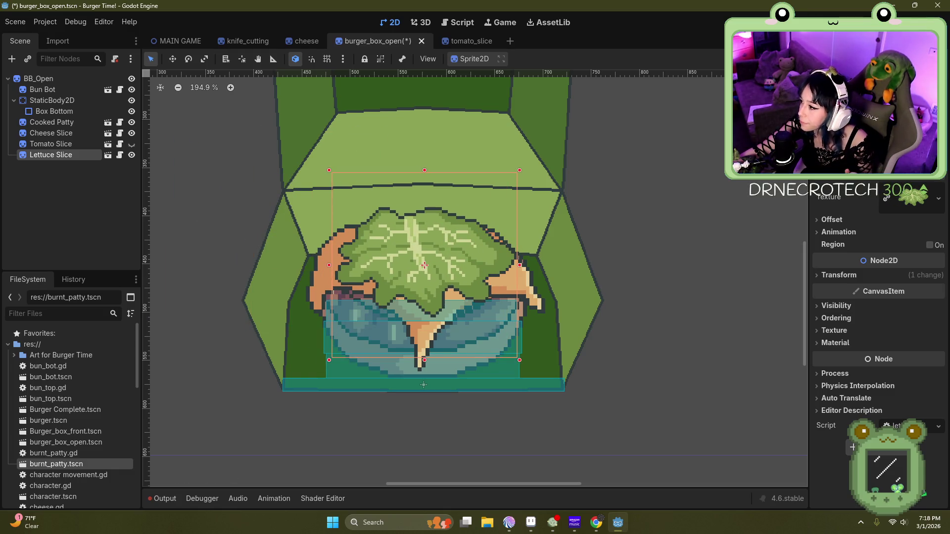
key(ctrl+z)
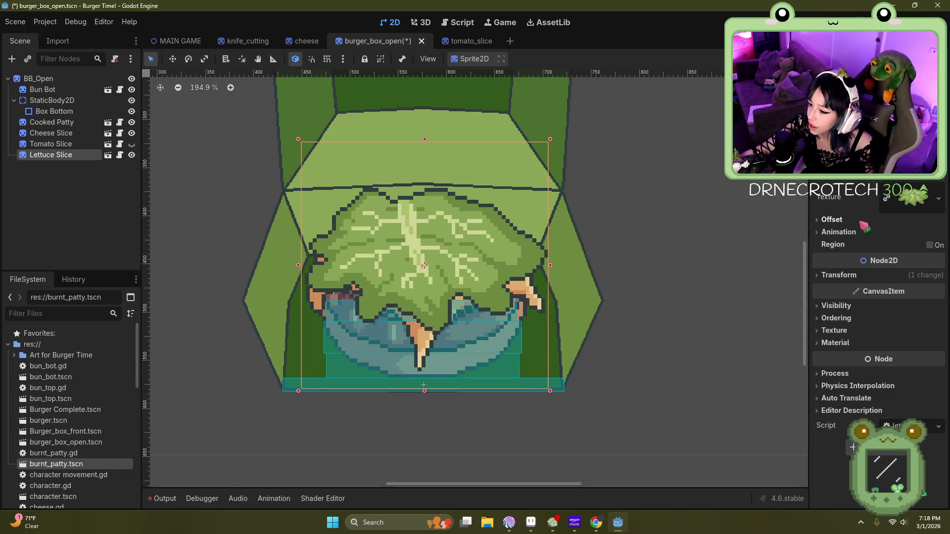
drag(469, 258, 476, 277)
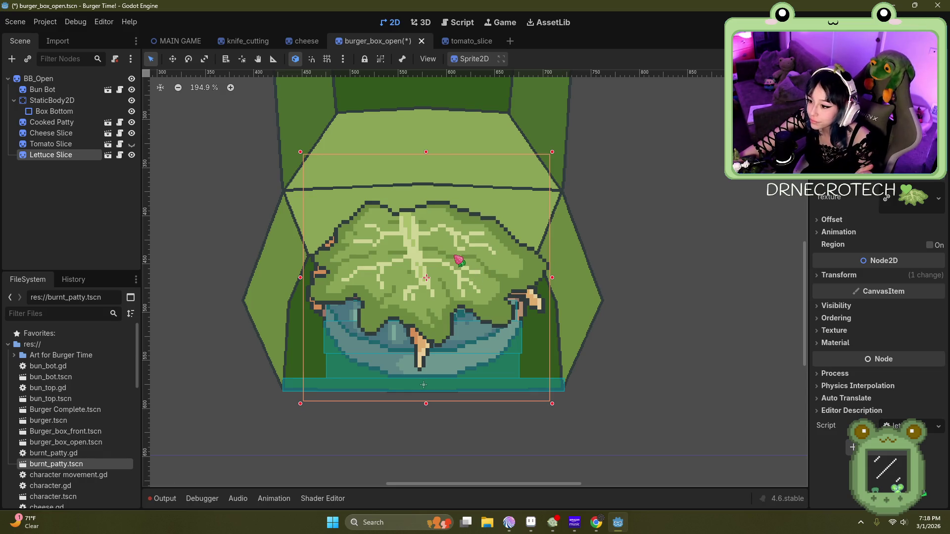
click(50, 144)
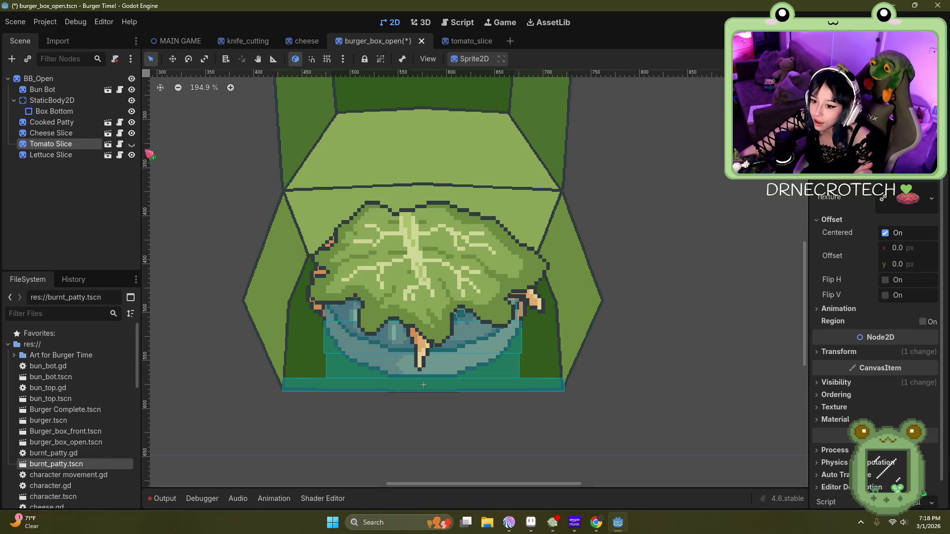
Step: Reorder Tomato Slice after Lettuce Slice and raise the tomato above the lettuce
drag(126, 144, 89, 161)
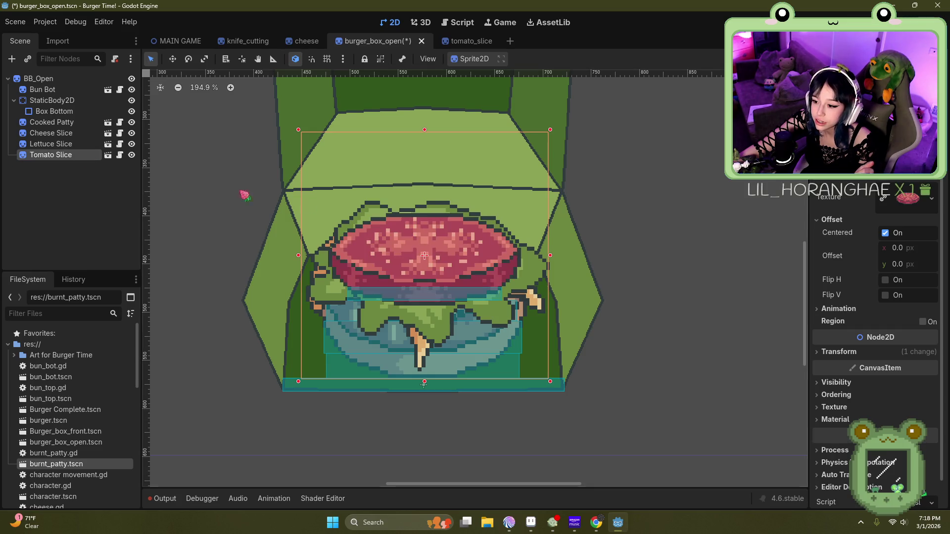
drag(441, 249, 438, 176)
click(84, 146)
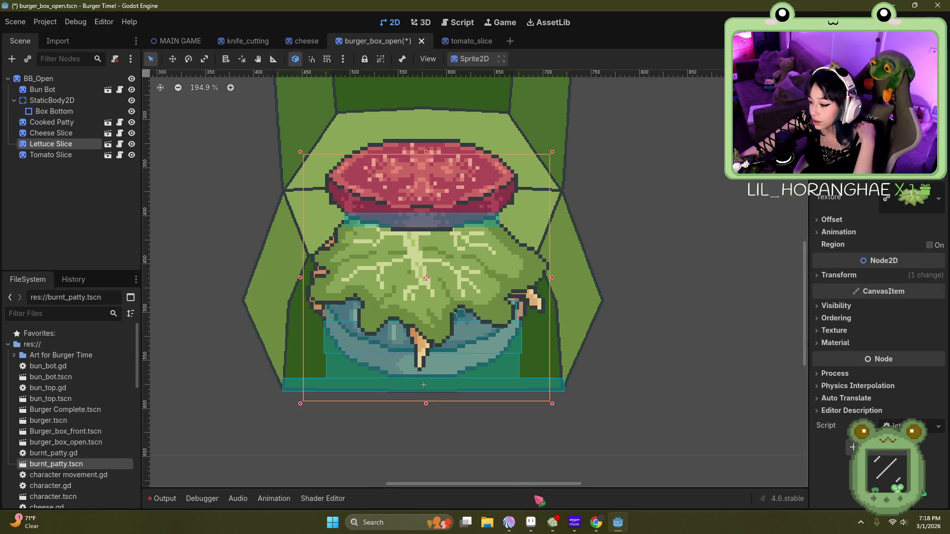
Step: Switch to the music player, then return to the Godot editor
click(575, 524)
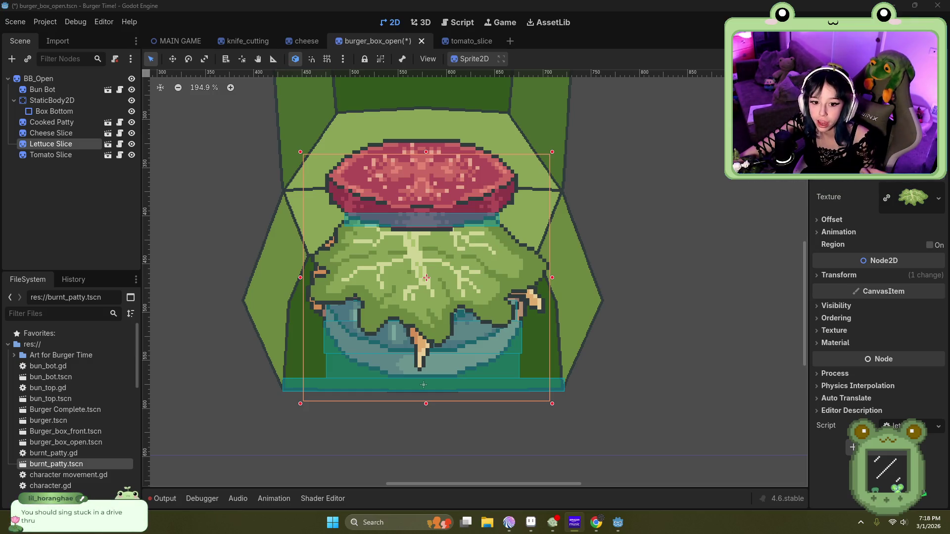
key(alt+Tab)
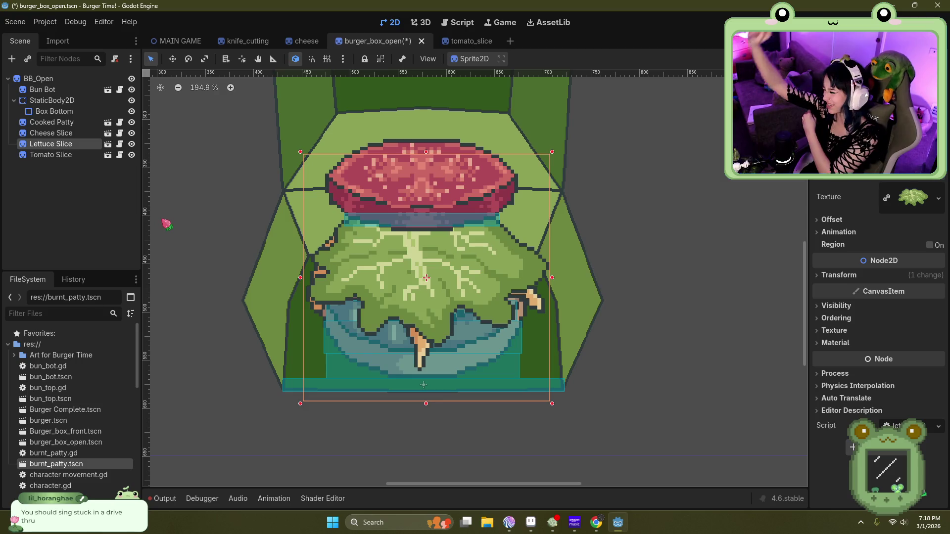
mouse_move(455, 44)
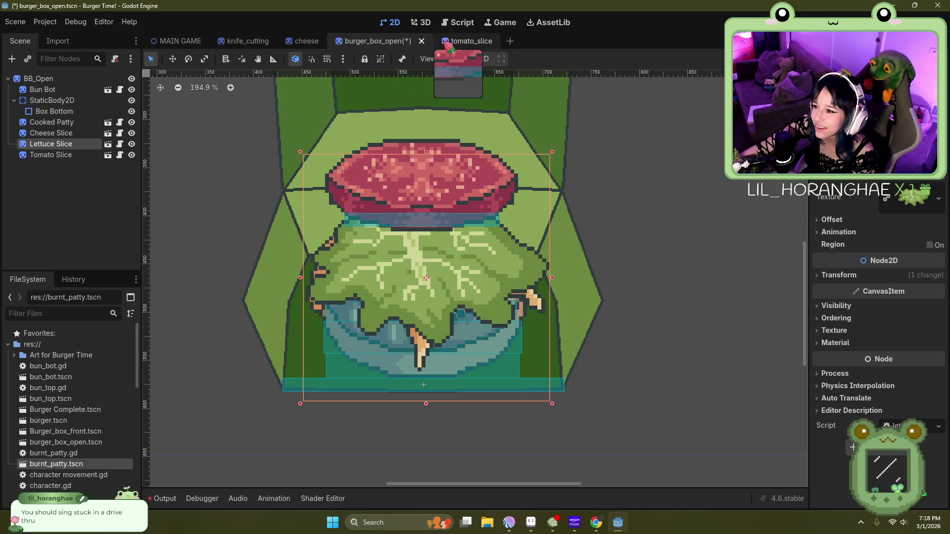
click(459, 45)
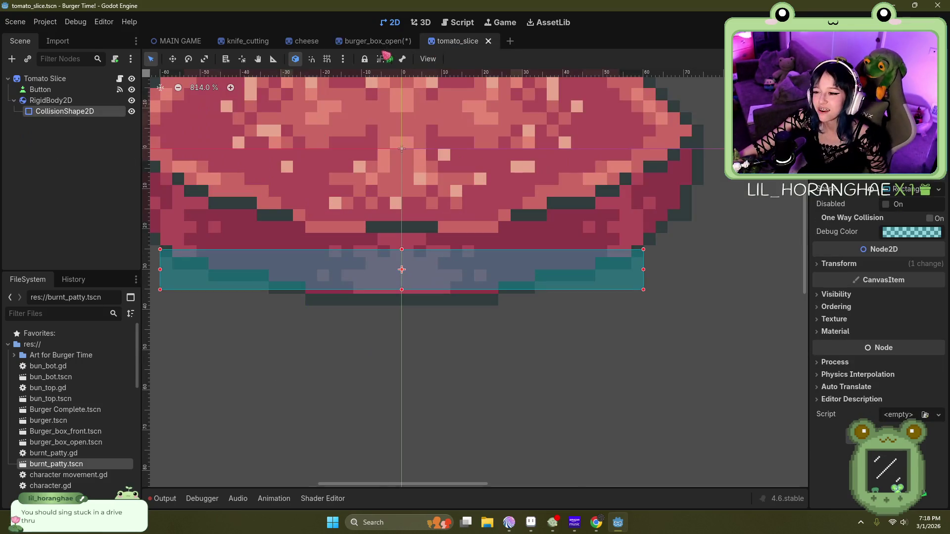
click(376, 42)
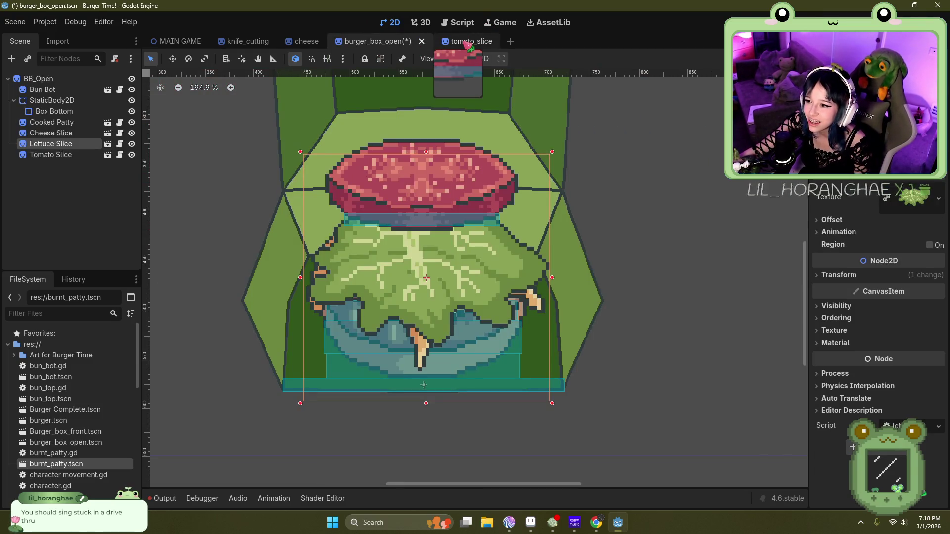
click(467, 44)
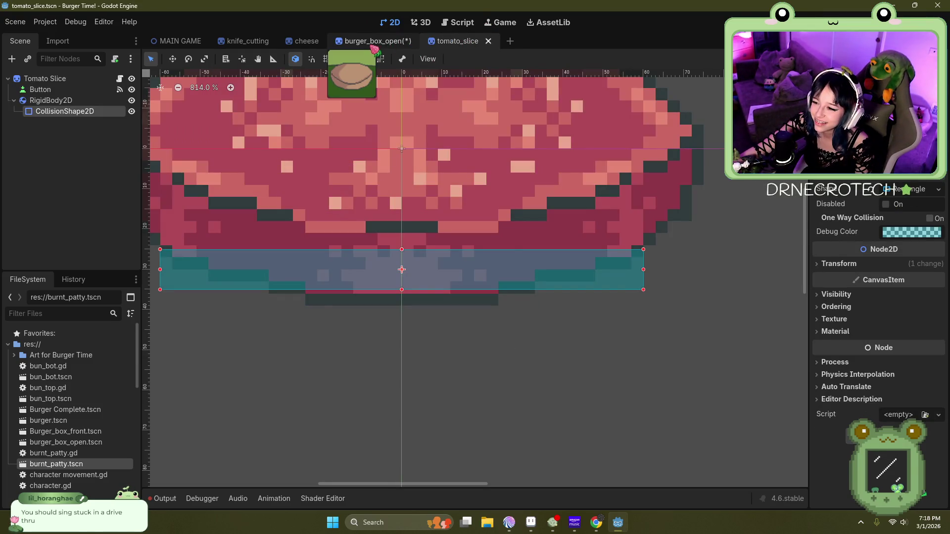
click(373, 47)
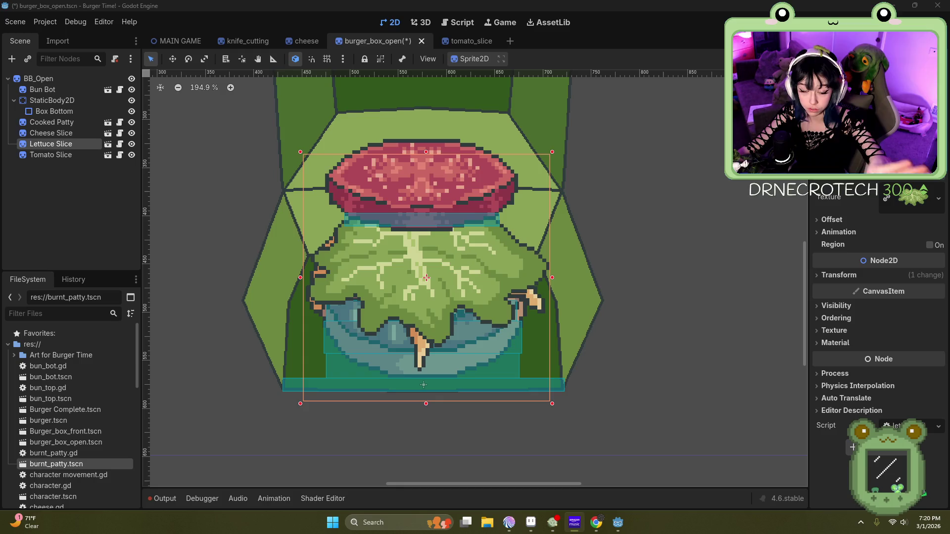
click(617, 522)
key(XF86AudioLowerVolume)
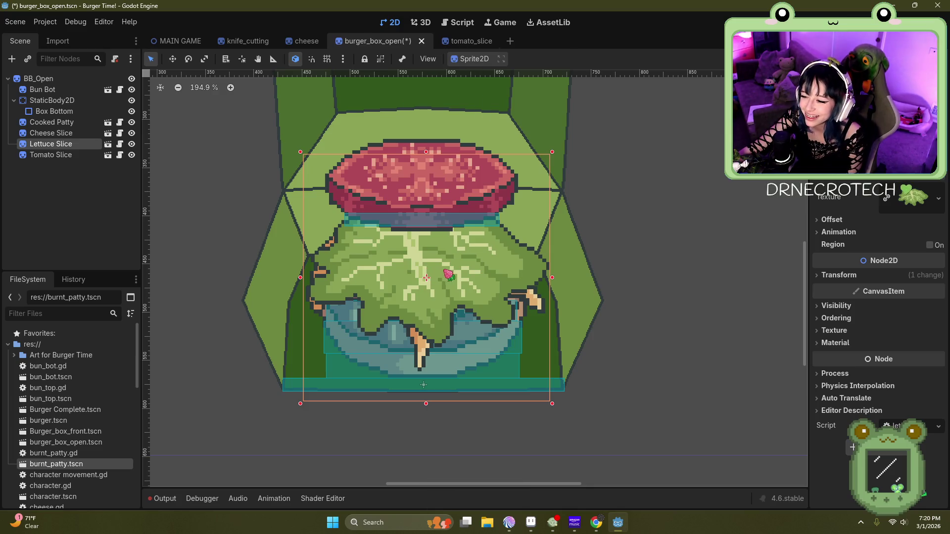
Step: Open the lettuce slice's own scene and add a RigidBody2D under Lettuce Slice
double_click(445, 271)
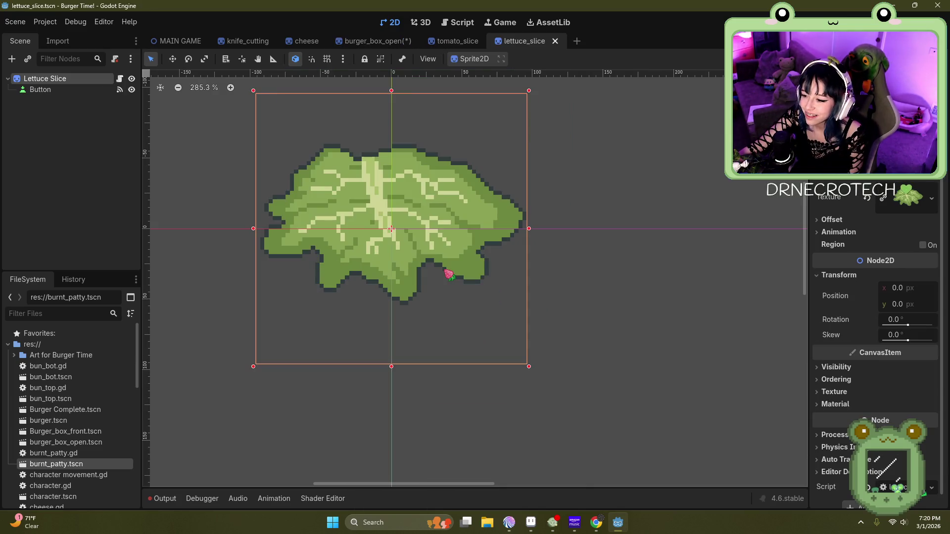
right_click(66, 79)
click(20, 95)
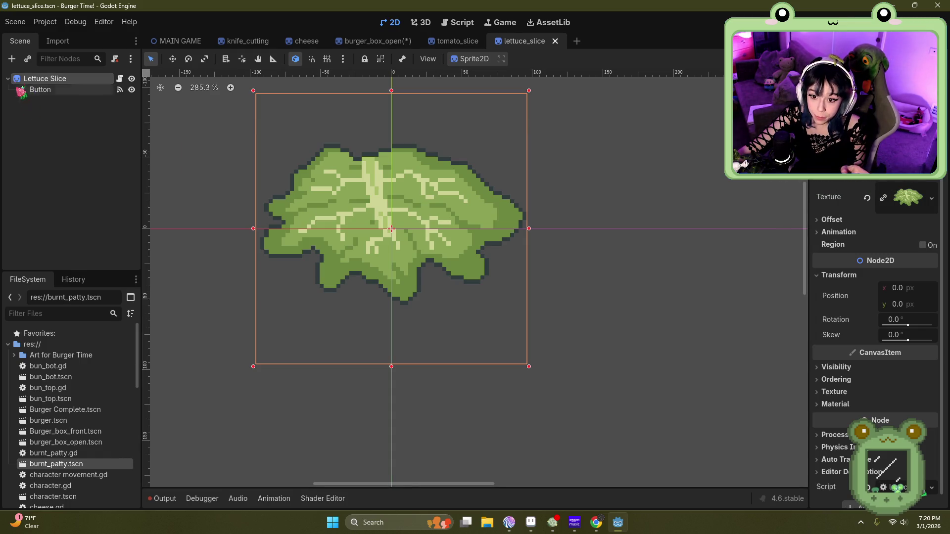
click(11, 59)
double_click(438, 236)
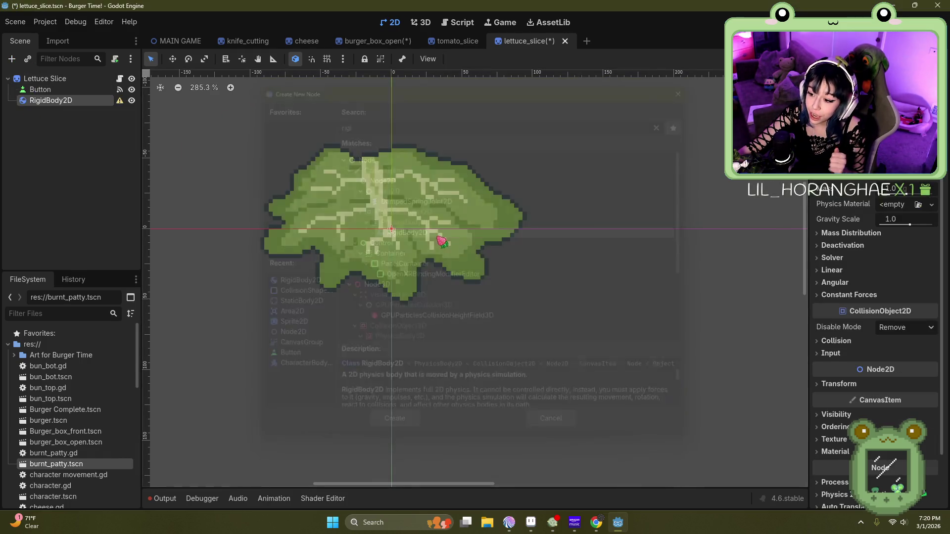
Step: Add a CollisionShape2D child under the RigidBody2D
click(11, 59)
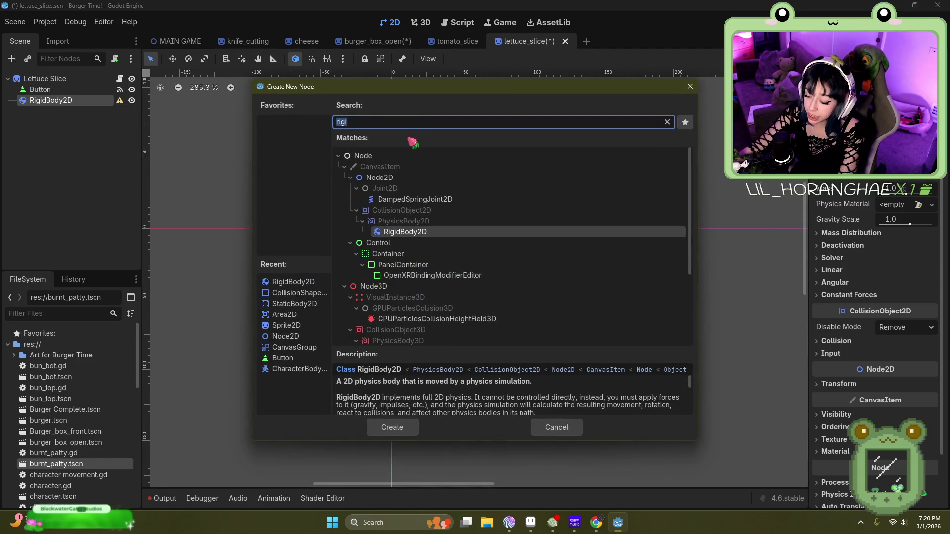
key(BackSpace)
click(379, 116)
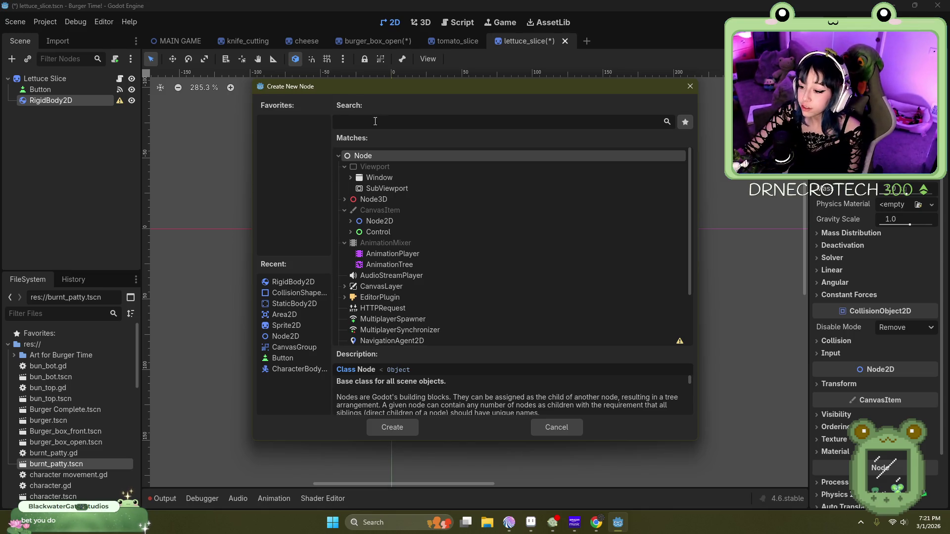
click(351, 221)
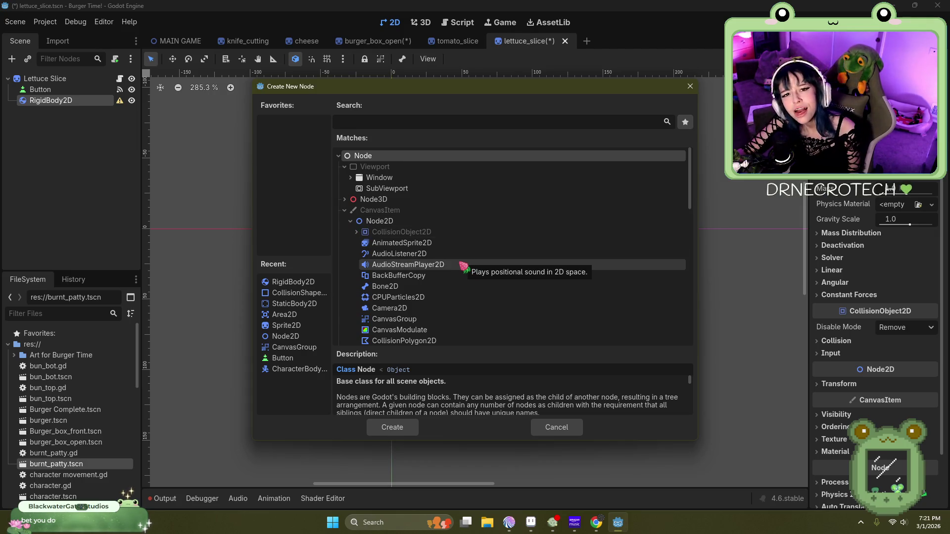
scroll(463, 267, down, 3)
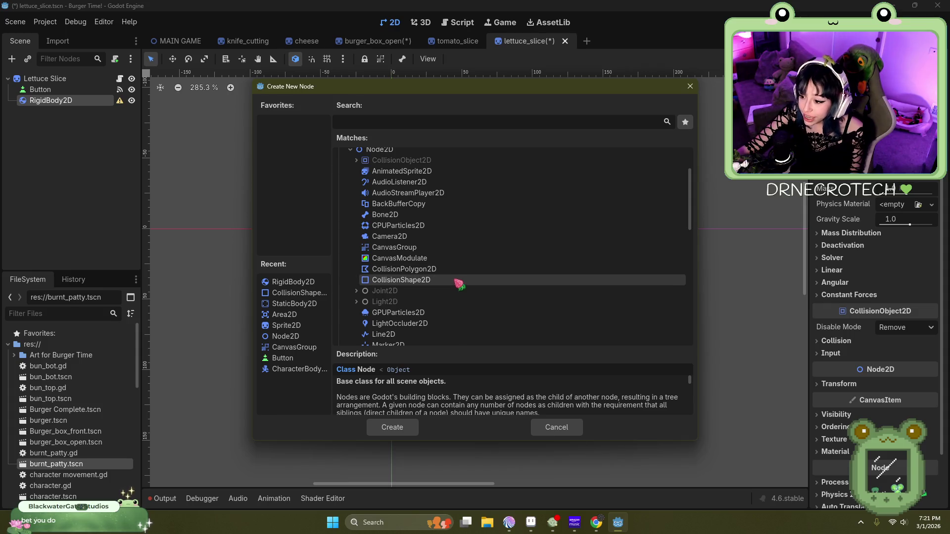
double_click(458, 280)
click(908, 191)
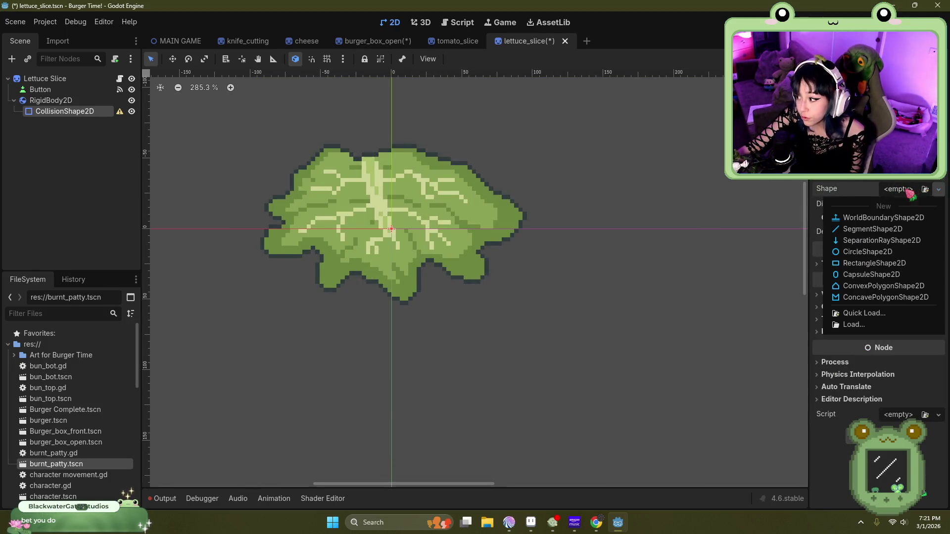
Step: Assign a New RectangleShape2D to the lettuce's CollisionShape2D
click(896, 263)
scroll(359, 267, up, 5)
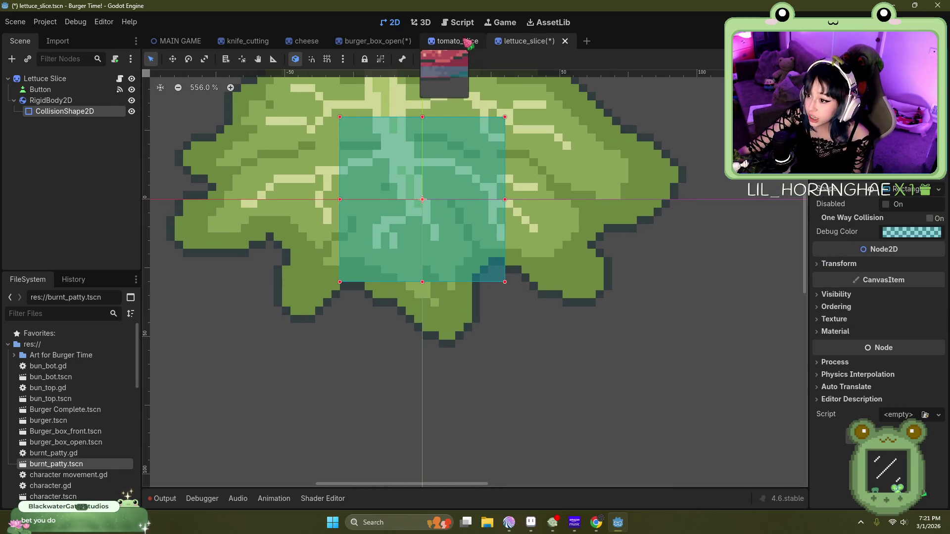
click(388, 46)
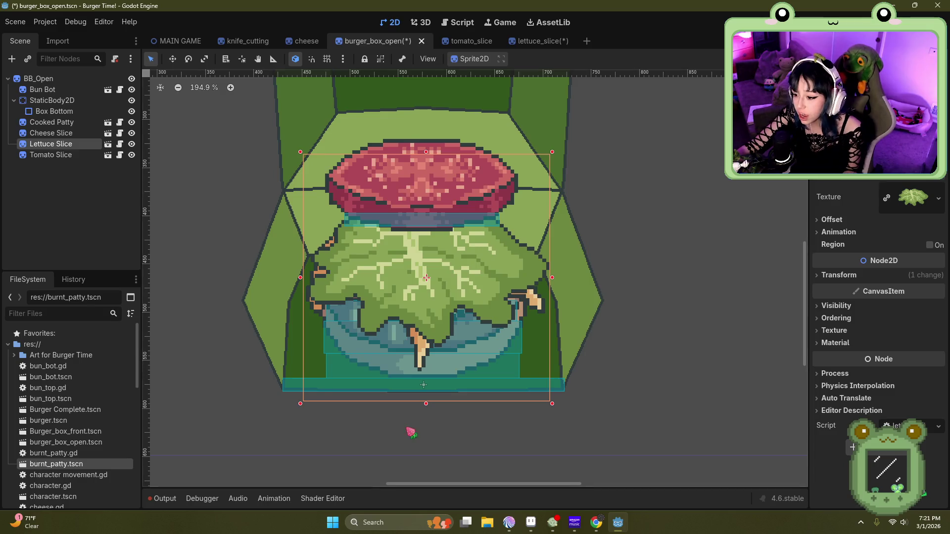
scroll(404, 330, up, 6)
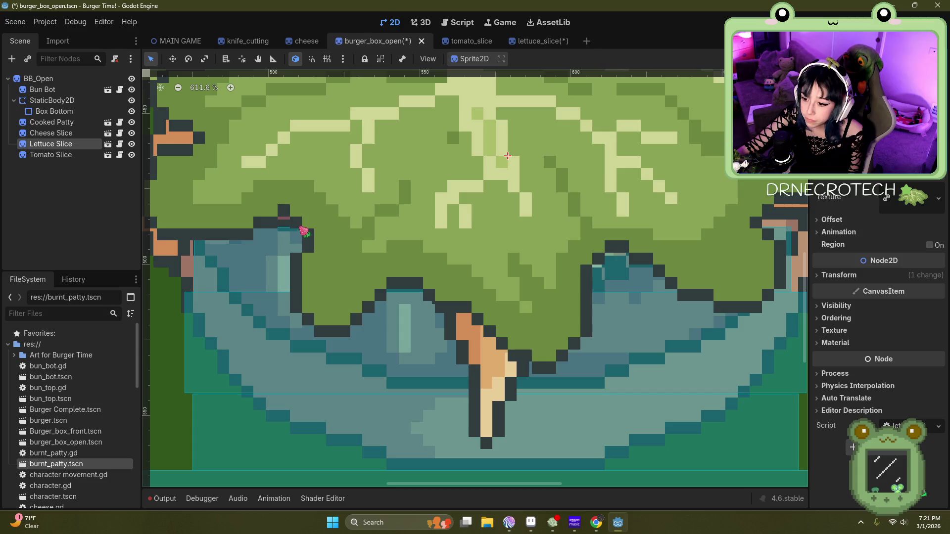
click(537, 42)
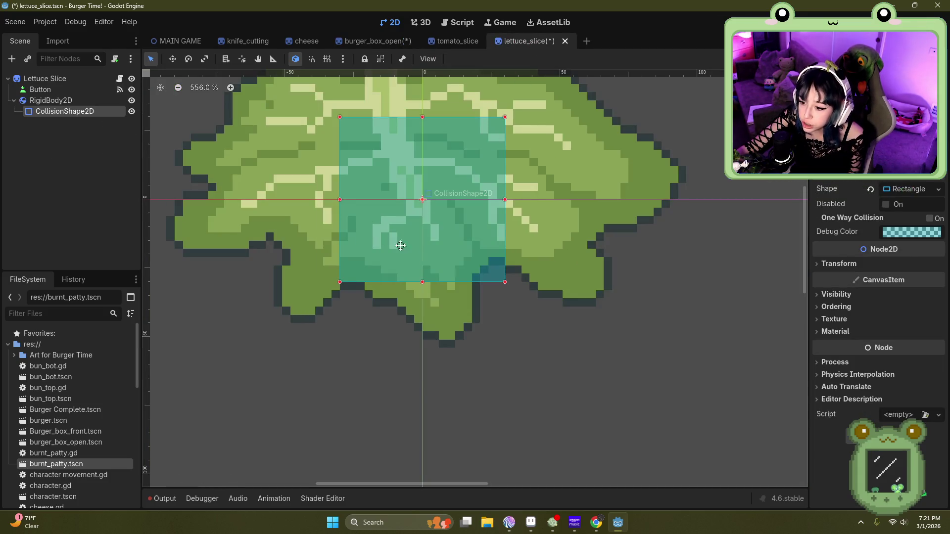
Step: Reshape the collision rectangle into a thin strip spanning the lettuce leaf's full width
drag(408, 254, 342, 218)
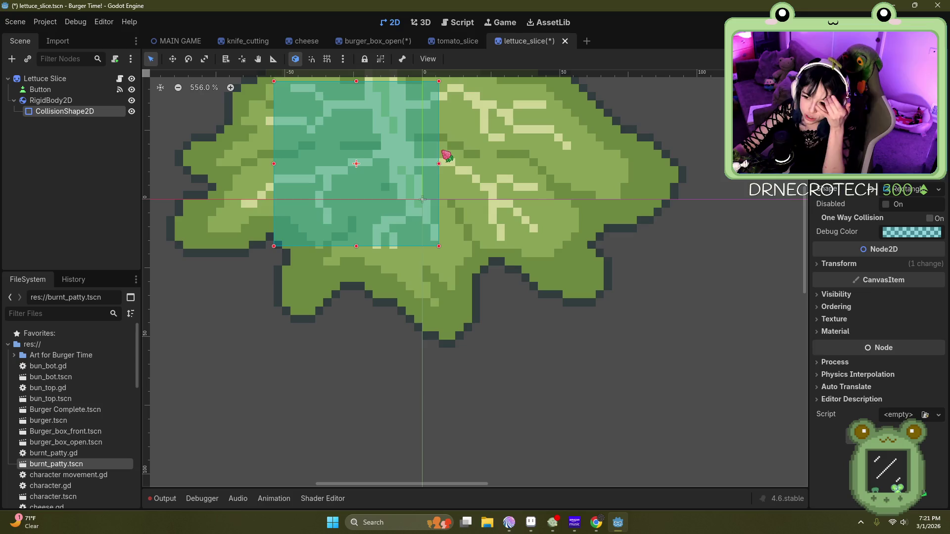
drag(440, 164, 600, 177)
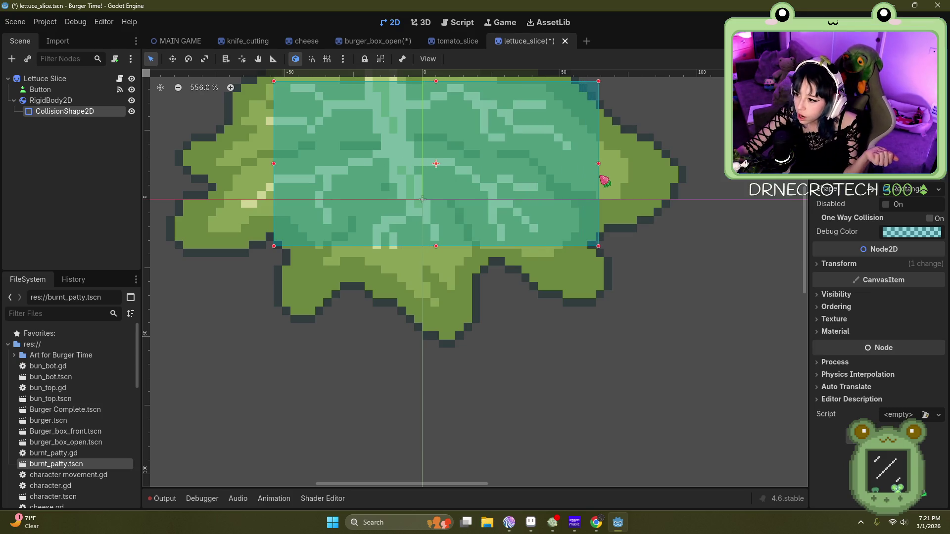
click(276, 168)
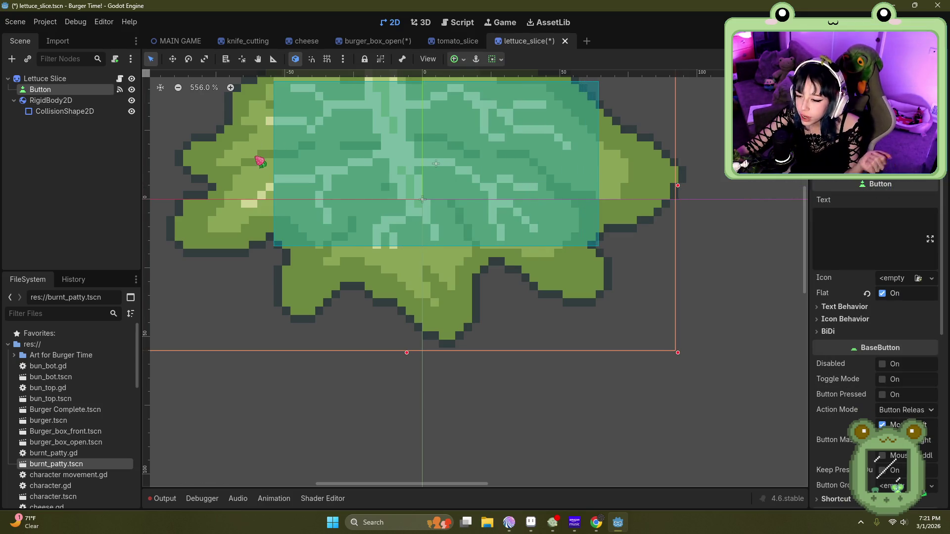
click(74, 111)
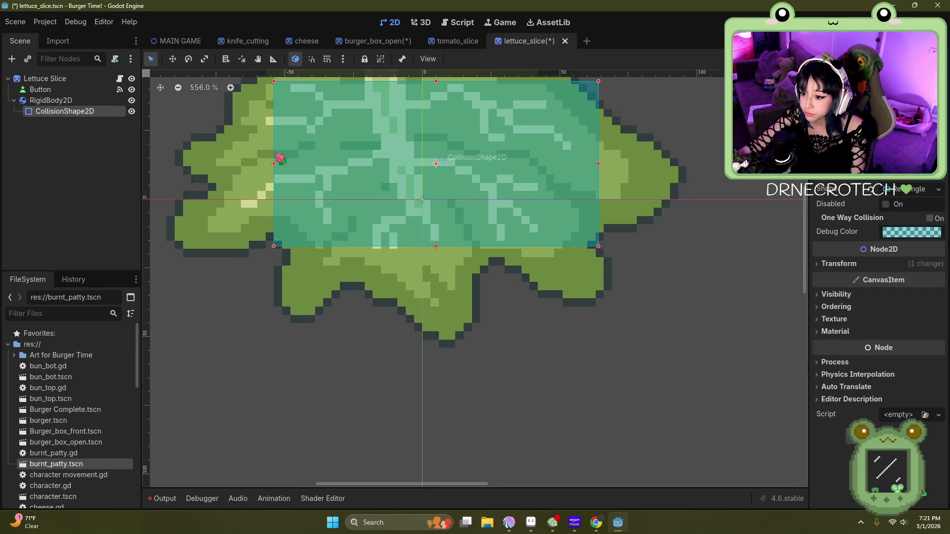
drag(276, 165, 247, 165)
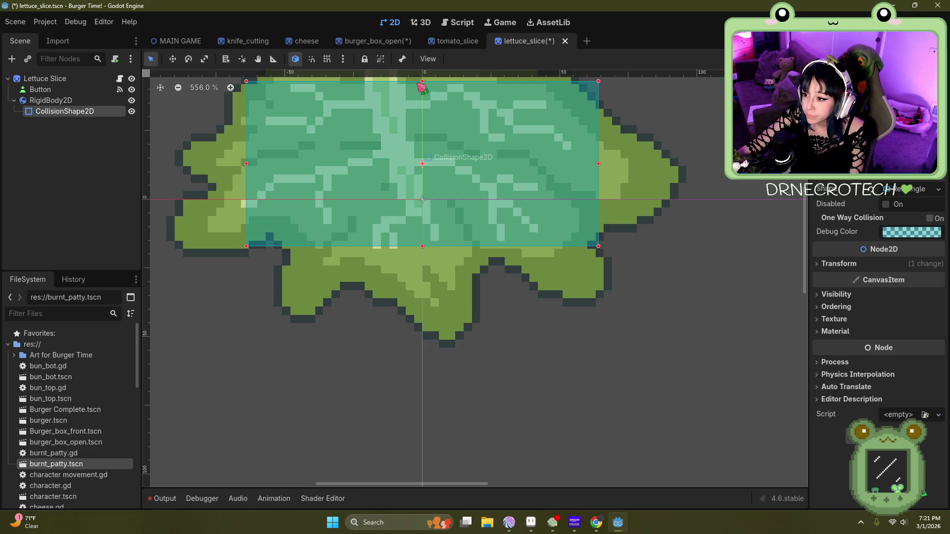
mouse_move(422, 81)
mouse_down()
mouse_move(444, 172)
mouse_move(470, 209)
mouse_up()
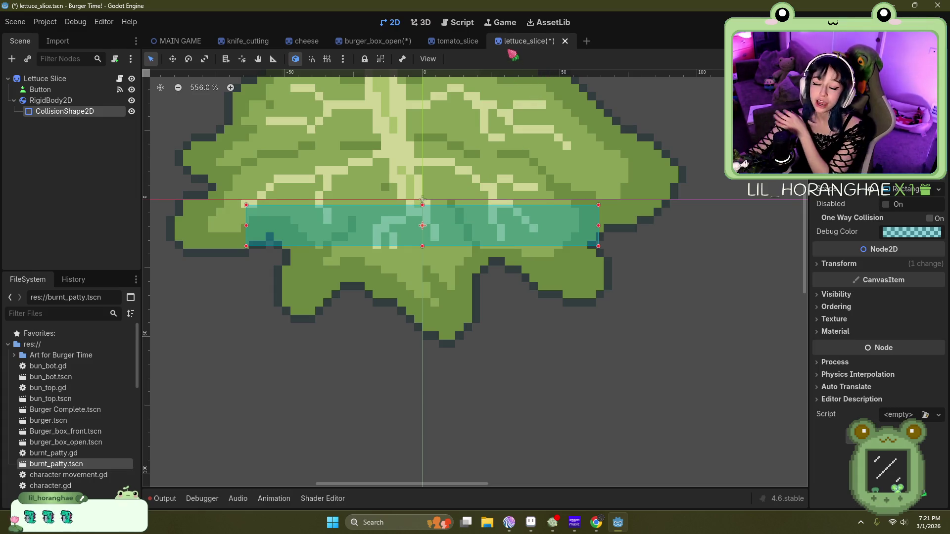
drag(250, 231, 170, 226)
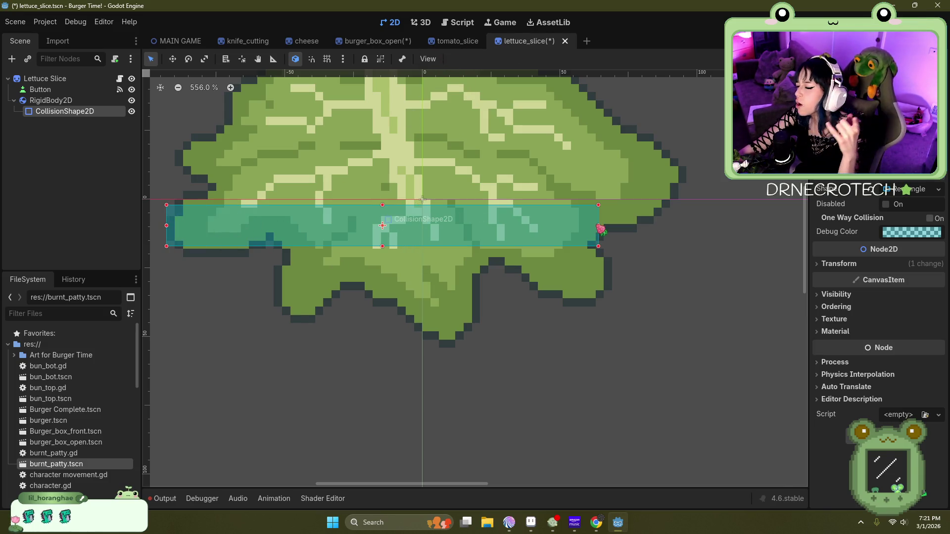
mouse_move(600, 228)
mouse_down()
mouse_move(696, 240)
mouse_move(690, 235)
mouse_up()
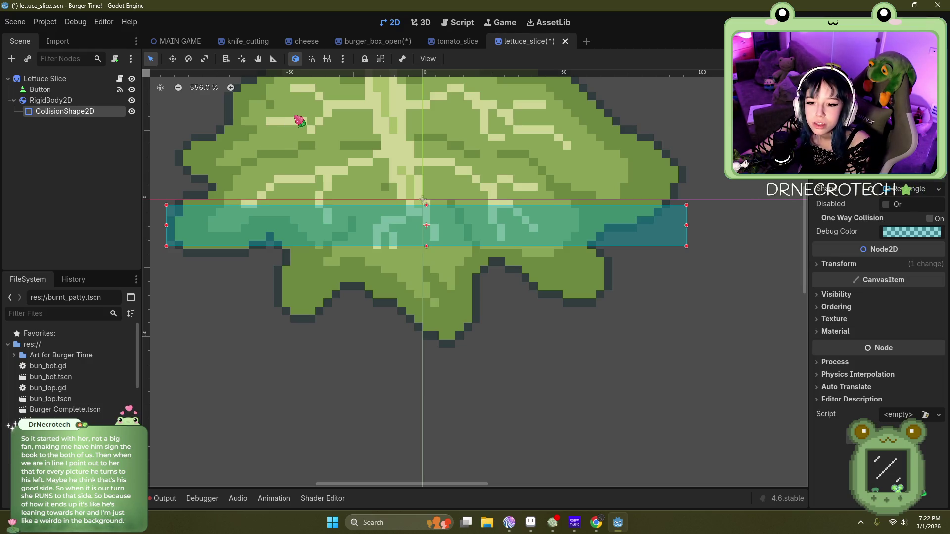
Step: Review the lettuce's collision strip, then switch to the tomato_slice scene
scroll(541, 229, down, 2)
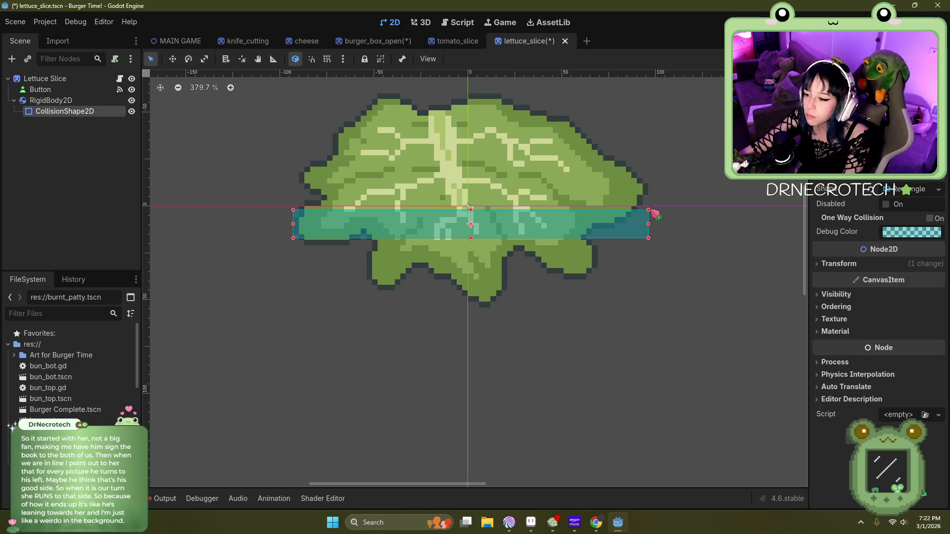
scroll(420, 237, up, 1)
scroll(430, 257, down, 3)
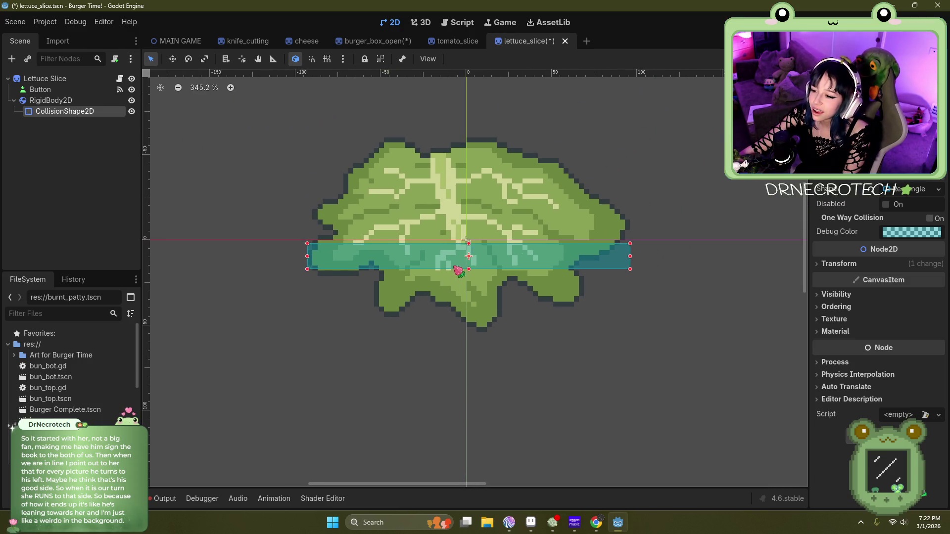
scroll(445, 287, up, 3)
click(460, 41)
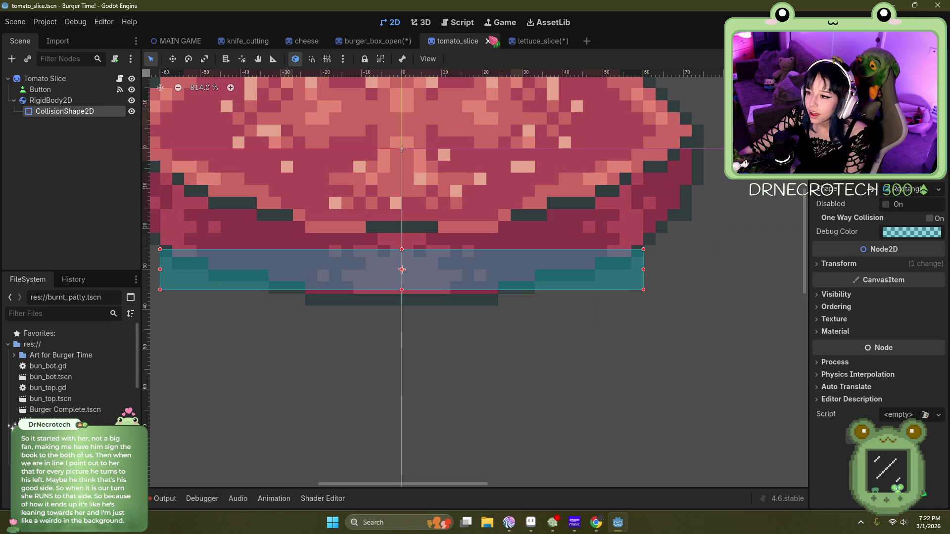
Step: Save the burger_box_open scene
click(381, 41)
scroll(319, 226, down, 6)
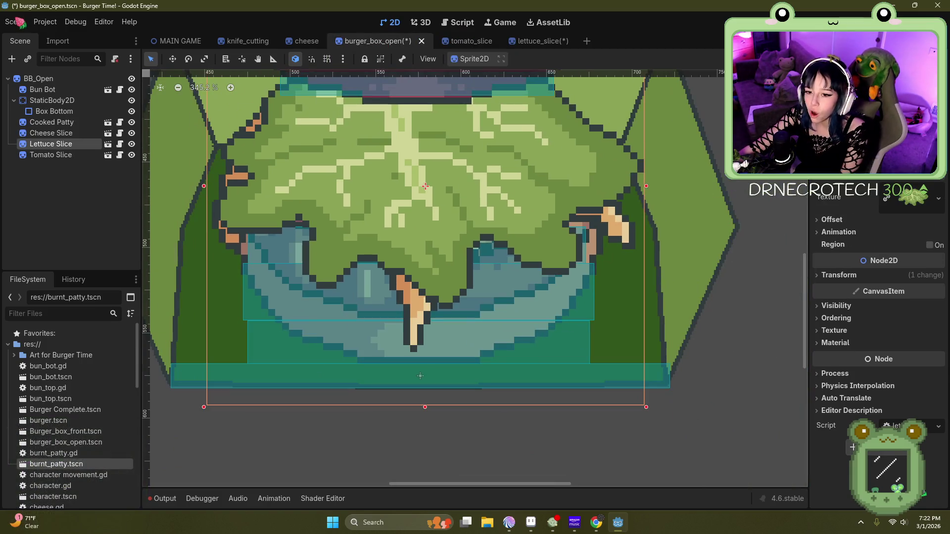
click(16, 21)
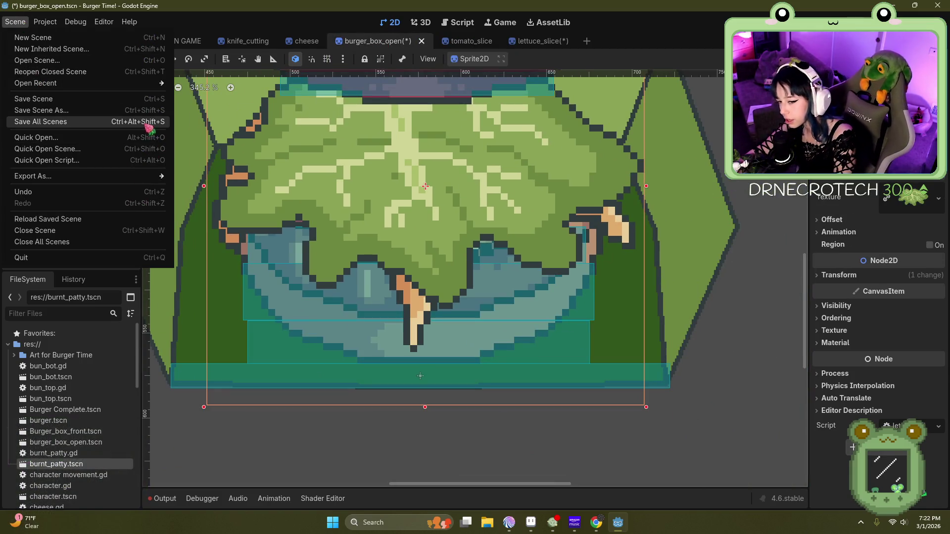
click(30, 99)
click(15, 22)
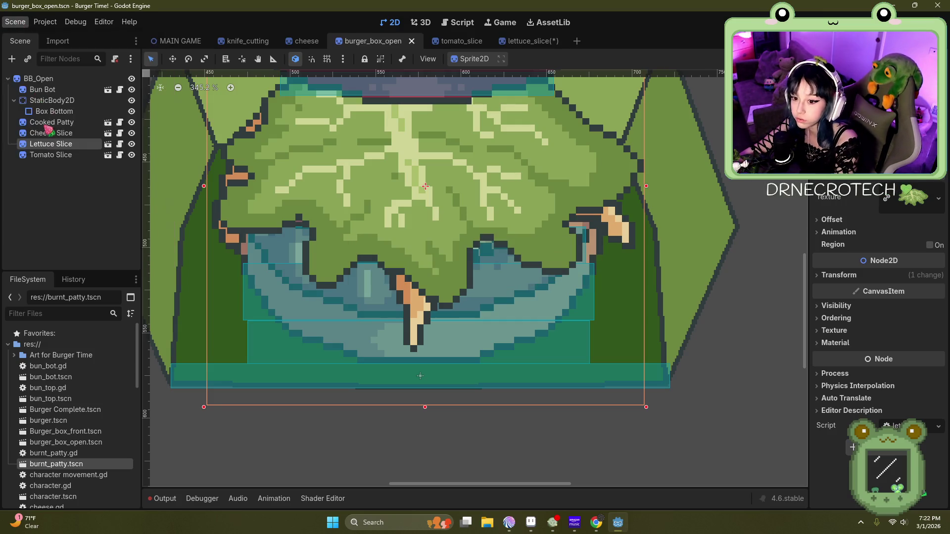
scroll(364, 247, down, 1)
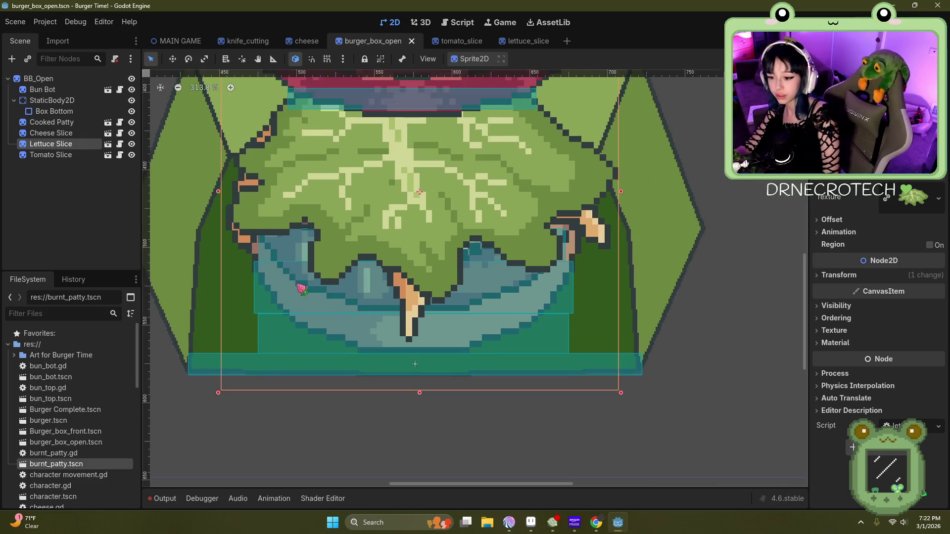
scroll(299, 285, up, 4)
Step: Lower the lettuce collision strip's bottom edge slightly and save the lettuce_slice scene
click(523, 42)
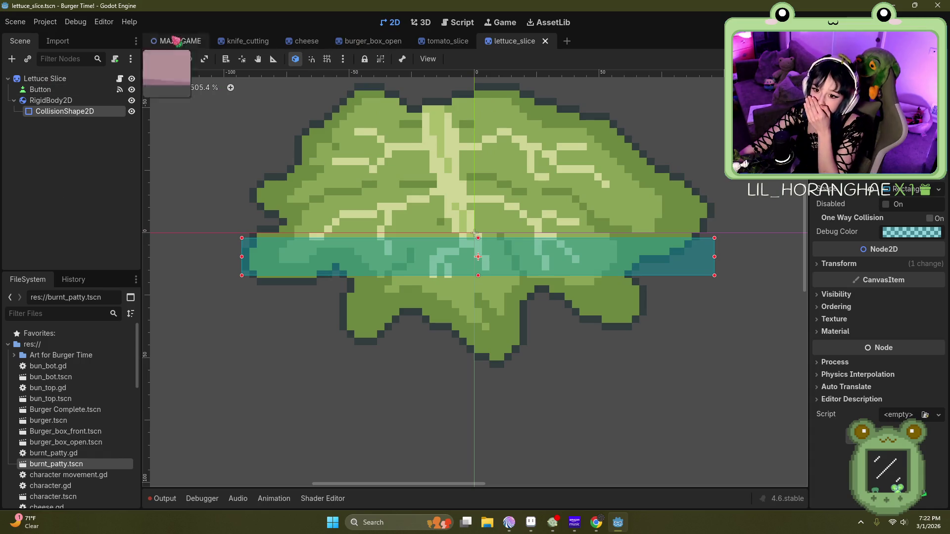
click(15, 22)
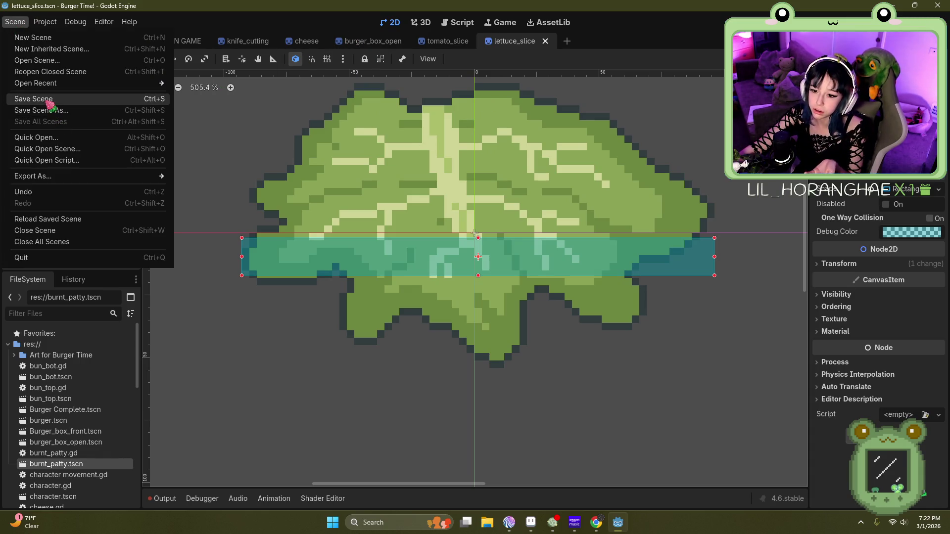
click(353, 42)
scroll(403, 235, up, 5)
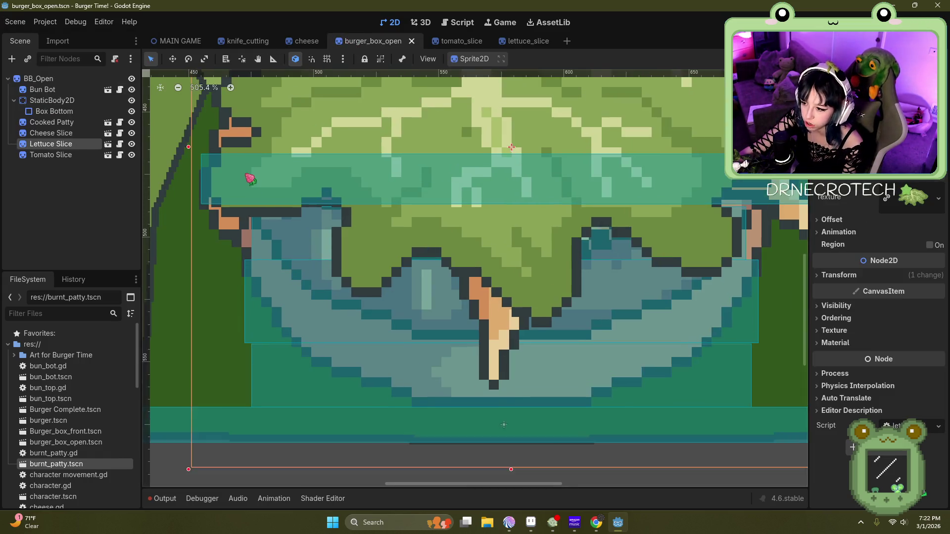
scroll(327, 209, down, 2)
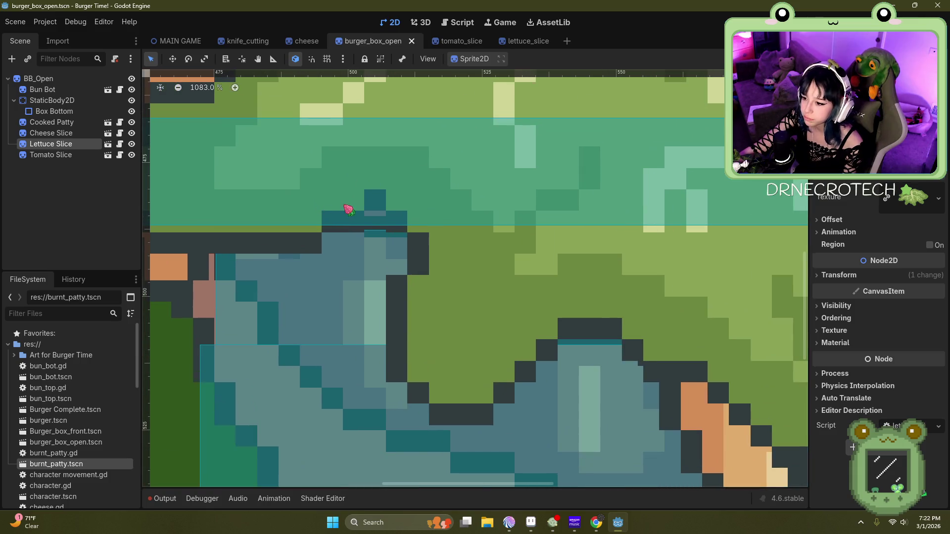
scroll(349, 210, down, 2)
click(525, 41)
scroll(460, 255, up, 5)
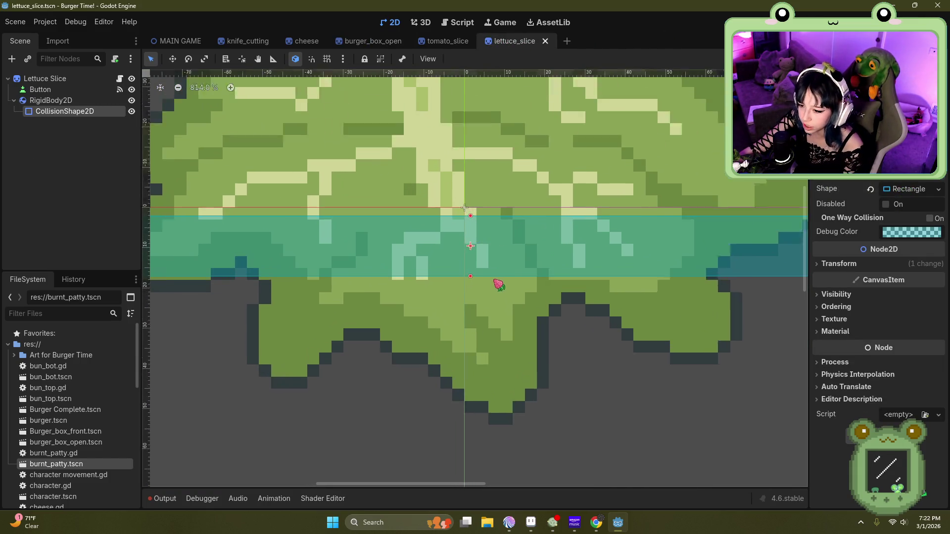
drag(470, 276, 470, 280)
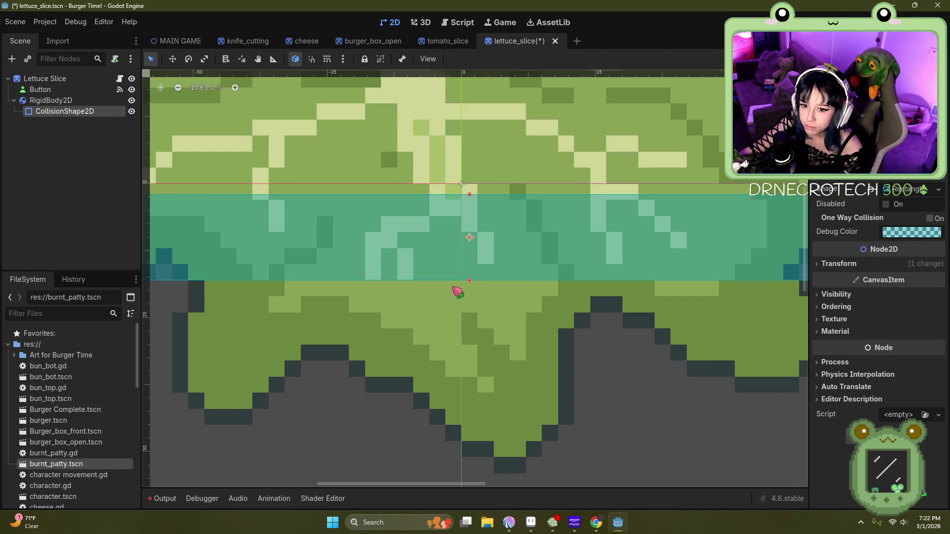
click(15, 22)
click(58, 98)
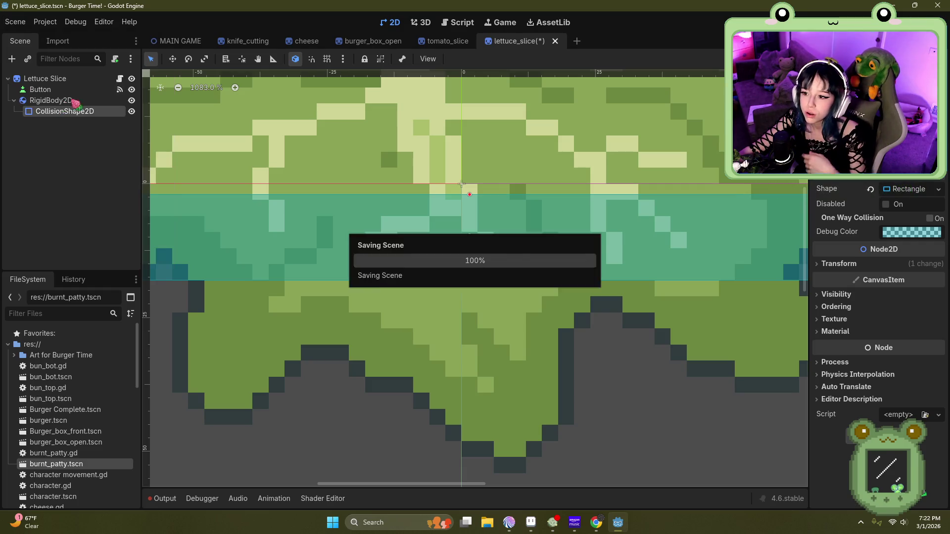
Step: Check the lettuce's new collision band in burger_box_open, then switch to another application
click(372, 41)
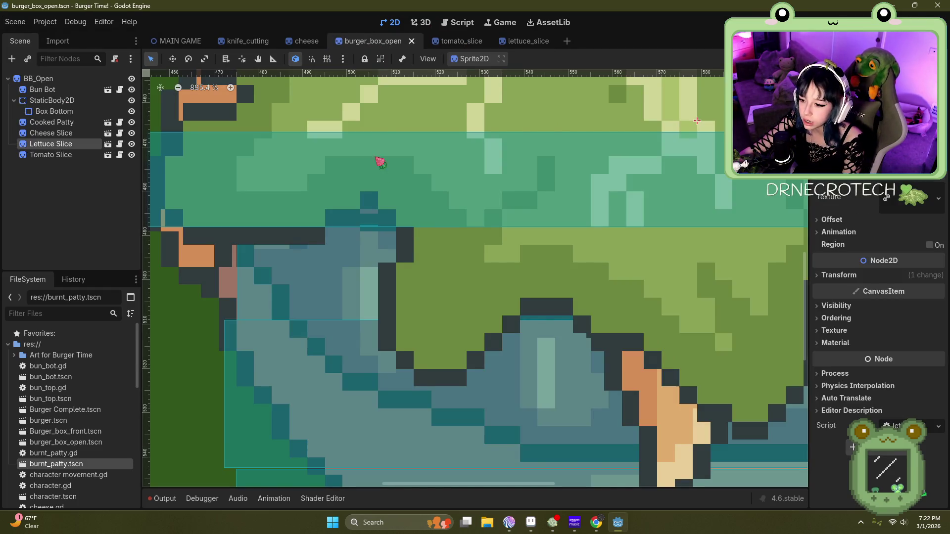
scroll(372, 156, down, 5)
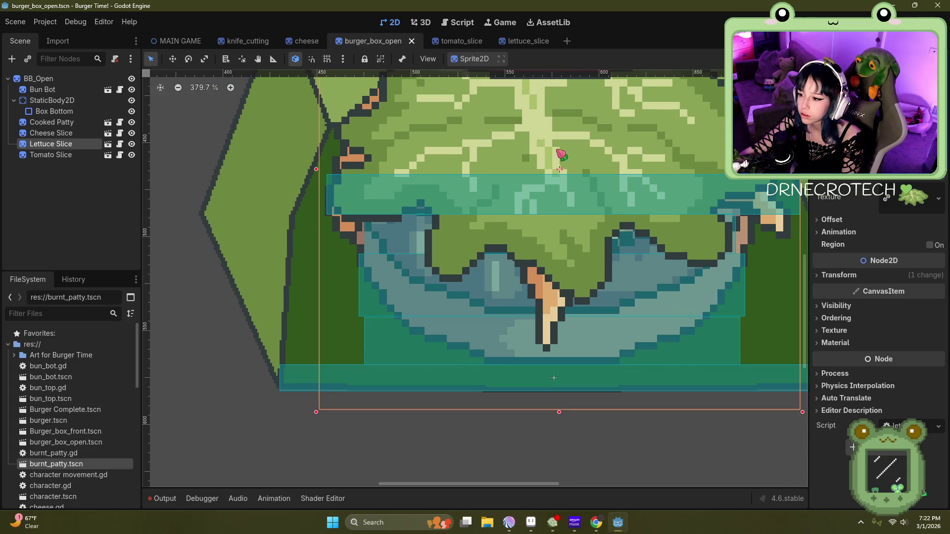
scroll(556, 162, up, 3)
drag(543, 168, 544, 169)
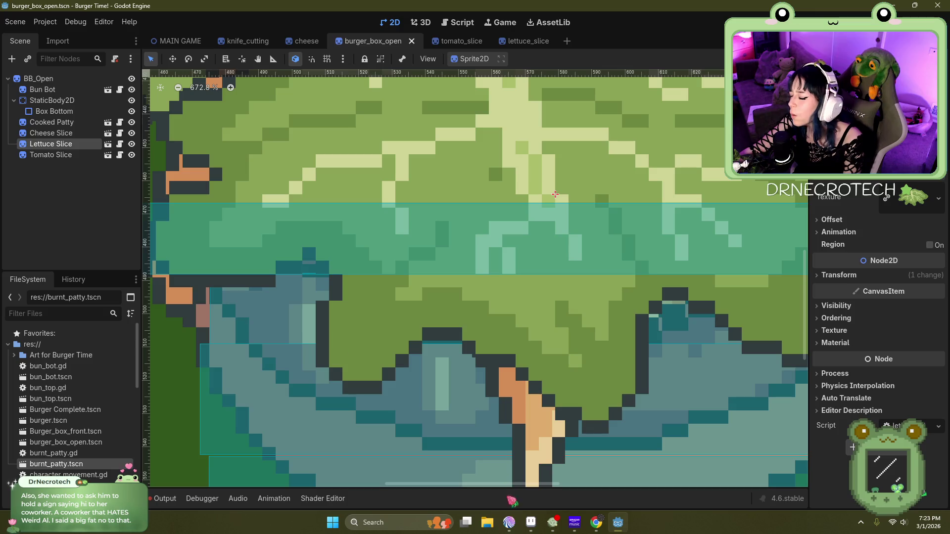
click(552, 522)
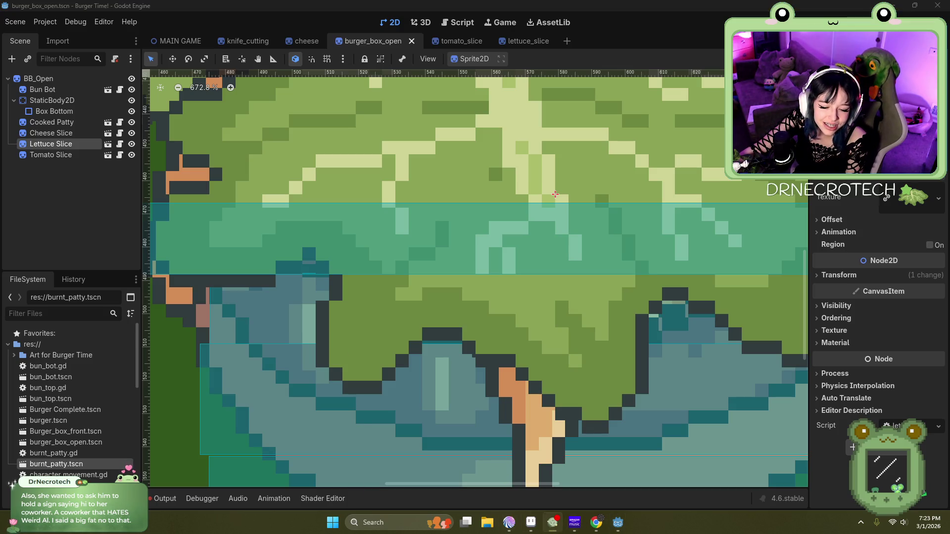
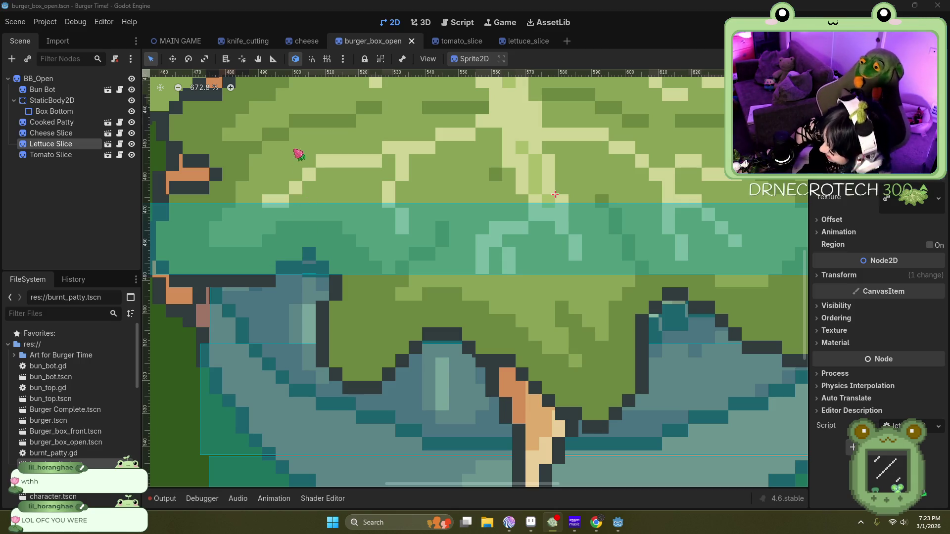
Step: Zoom out and open the tomato_slice scene tab to check its sprite and collision shape
scroll(463, 249, down, 4)
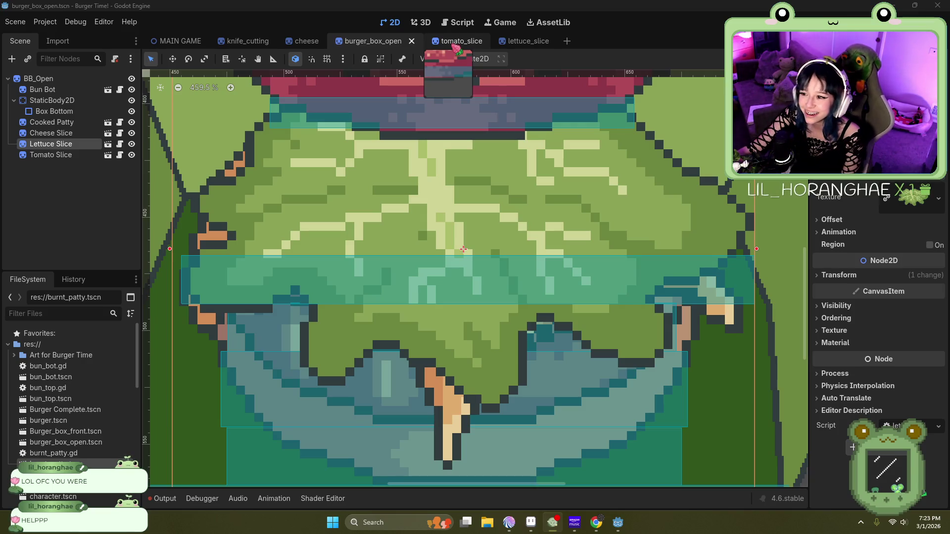
click(455, 47)
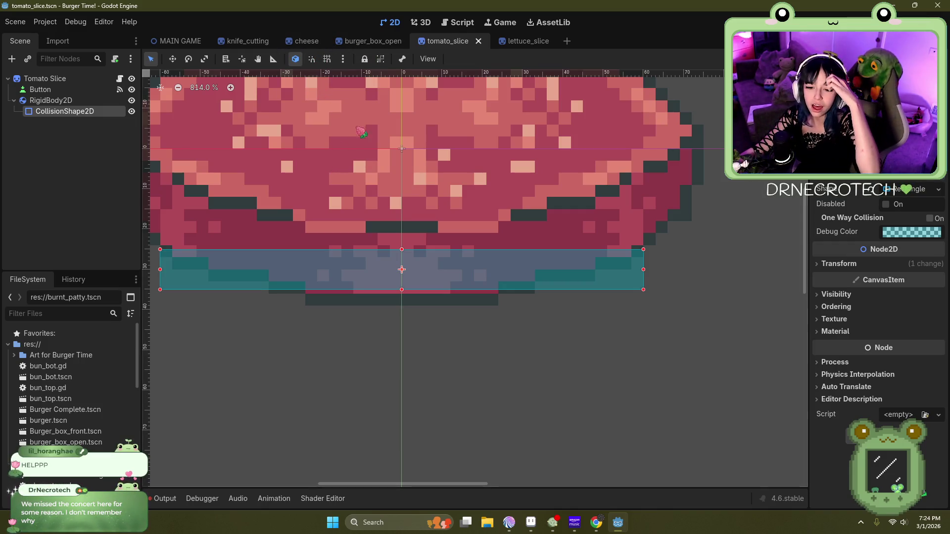
Step: In burger_box_open, drag the Tomato Slice down onto the lettuce, undoing one trial move
click(372, 41)
scroll(439, 336, down, 2)
drag(452, 108, 453, 237)
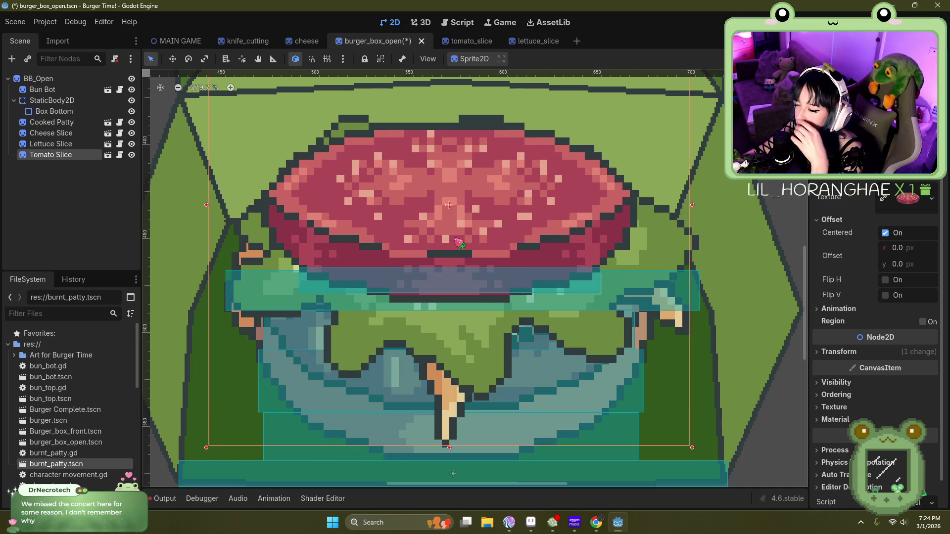
drag(459, 179, 459, 201)
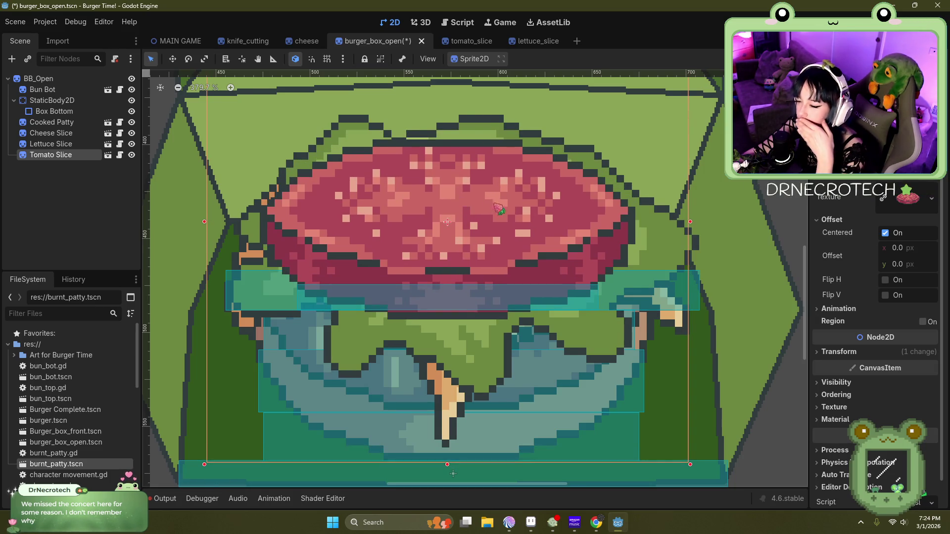
scroll(517, 206, down, 5)
scroll(505, 207, up, 3)
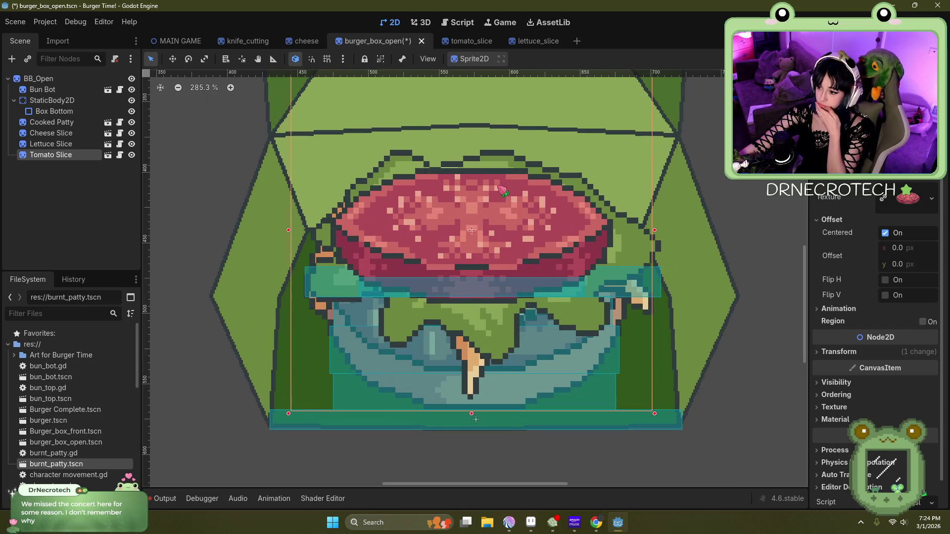
drag(519, 211, 518, 202)
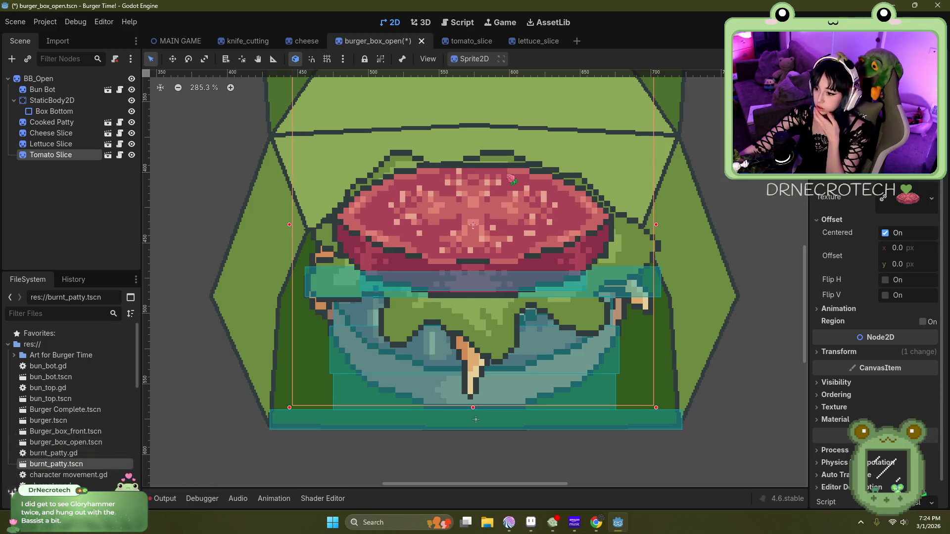
scroll(360, 254, up, 5)
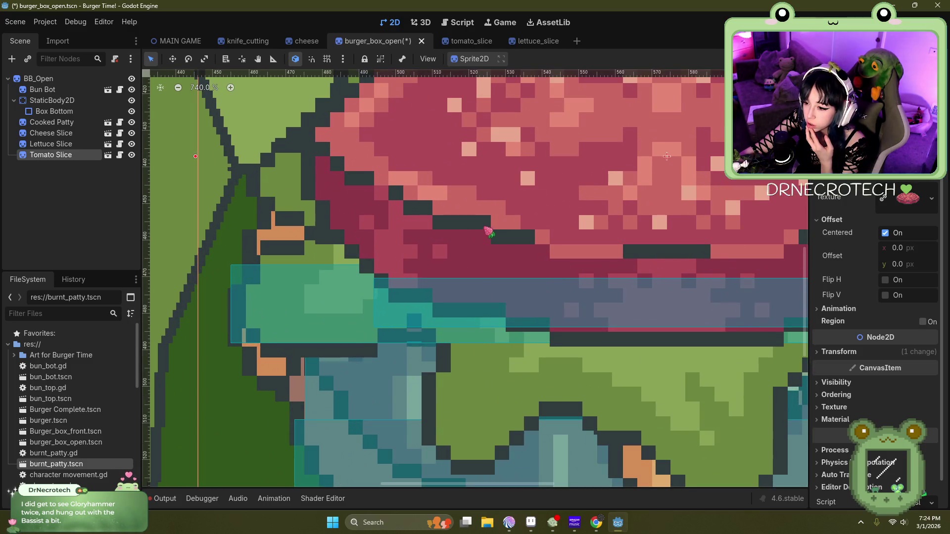
drag(487, 235, 491, 220)
key(ctrl+z)
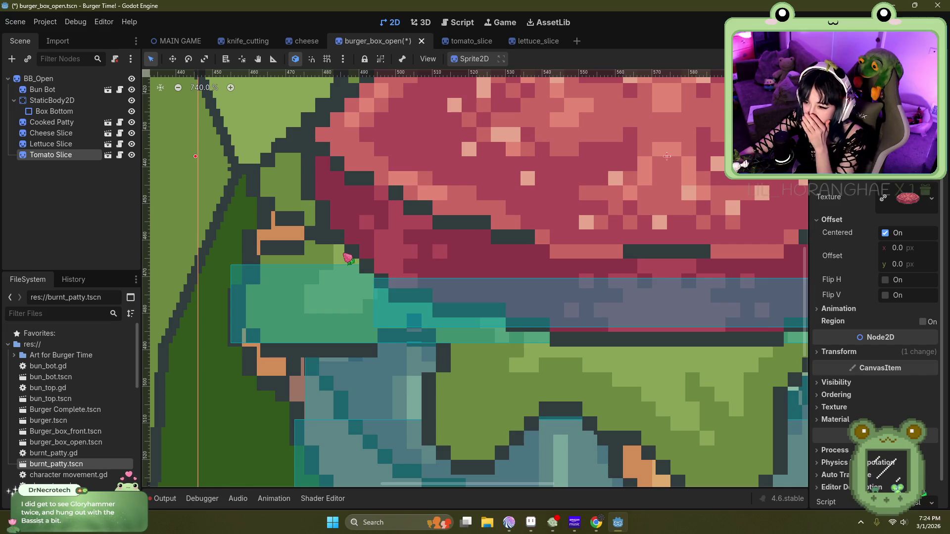
mouse_move(542, 42)
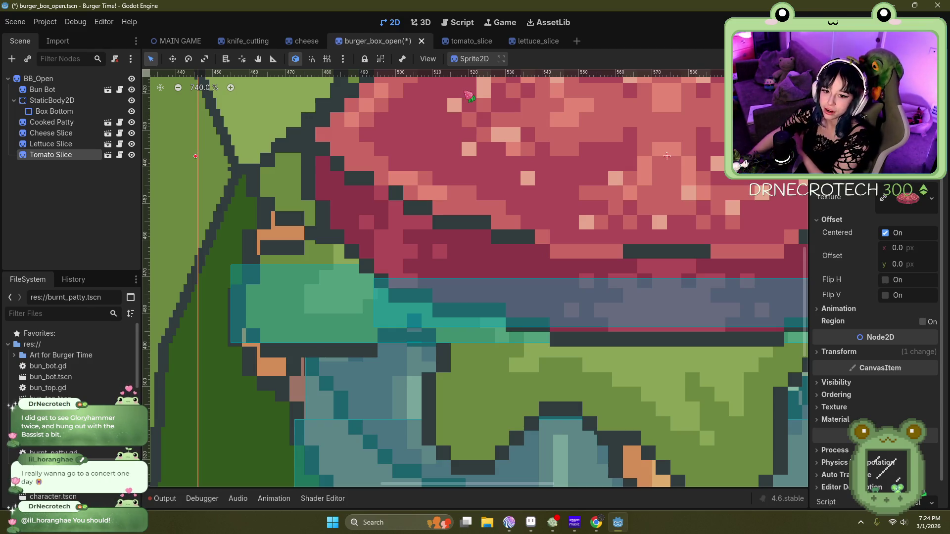
Step: In tomato_slice, move the collision rectangle up onto the slice and stretch its right side
click(474, 49)
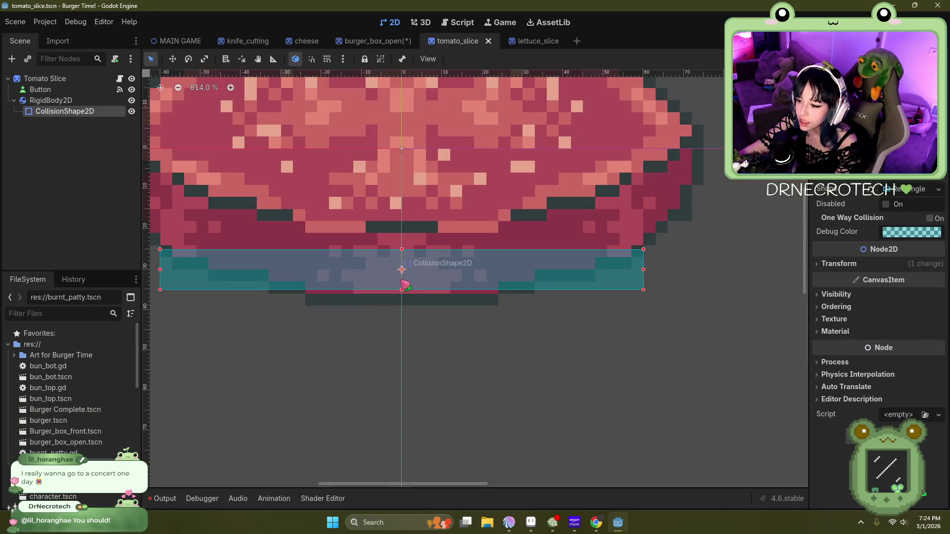
mouse_move(414, 259)
mouse_down()
mouse_move(414, 211)
mouse_move(416, 224)
mouse_up()
scroll(420, 239, down, 2)
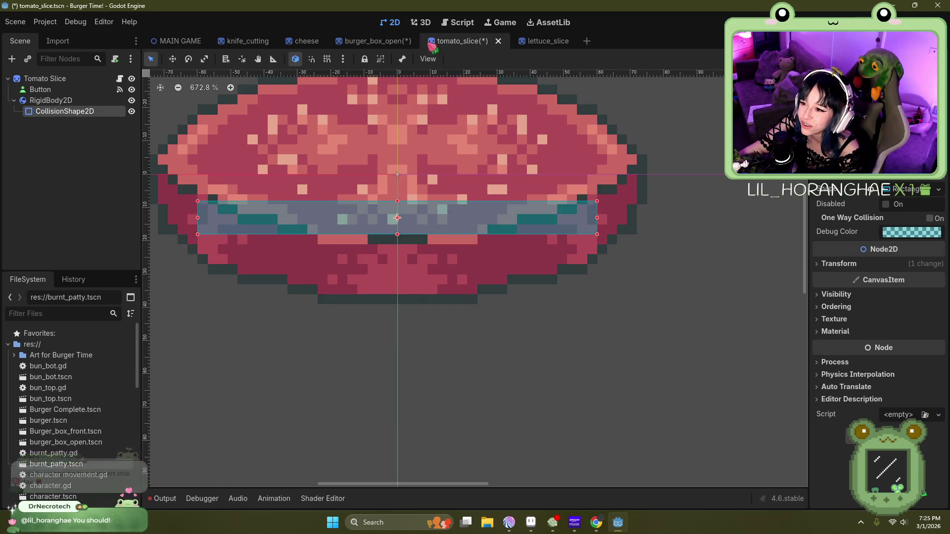
click(376, 41)
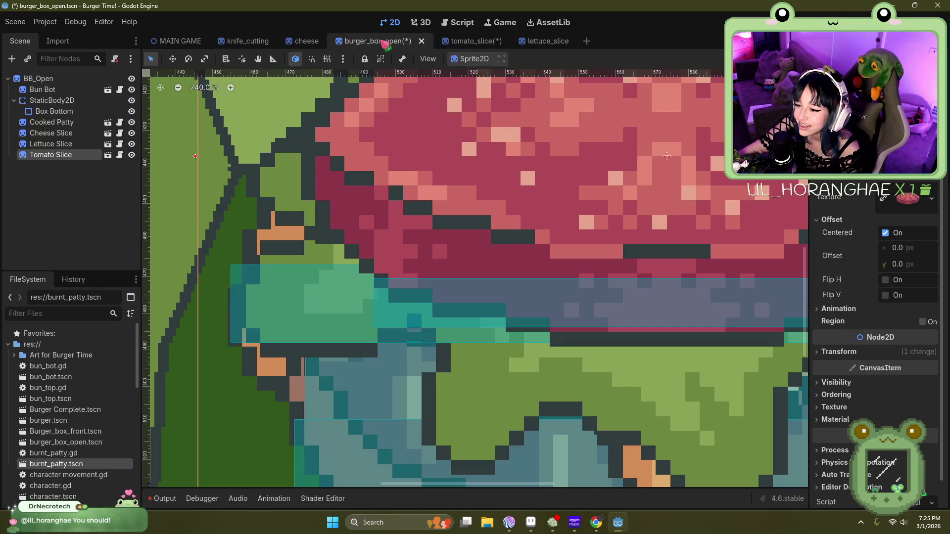
click(472, 41)
drag(202, 218, 178, 222)
drag(576, 227, 617, 228)
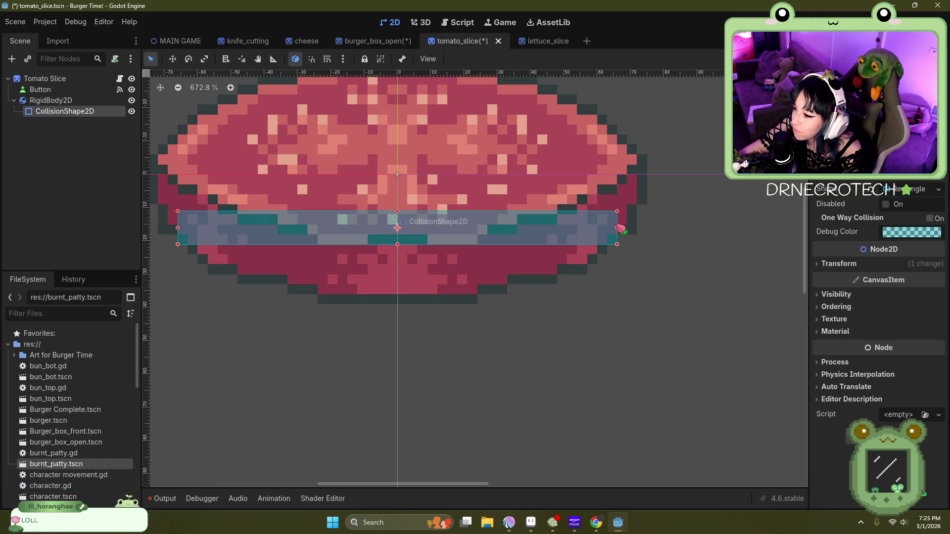
Step: Nudge the tomato slice down in the burger box and save all scenes
click(373, 41)
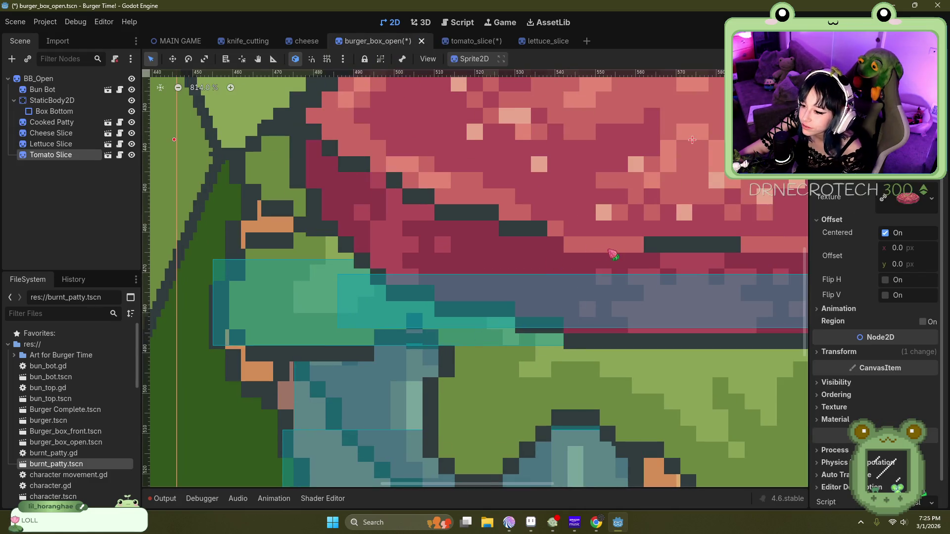
key(Down)
key(Down)
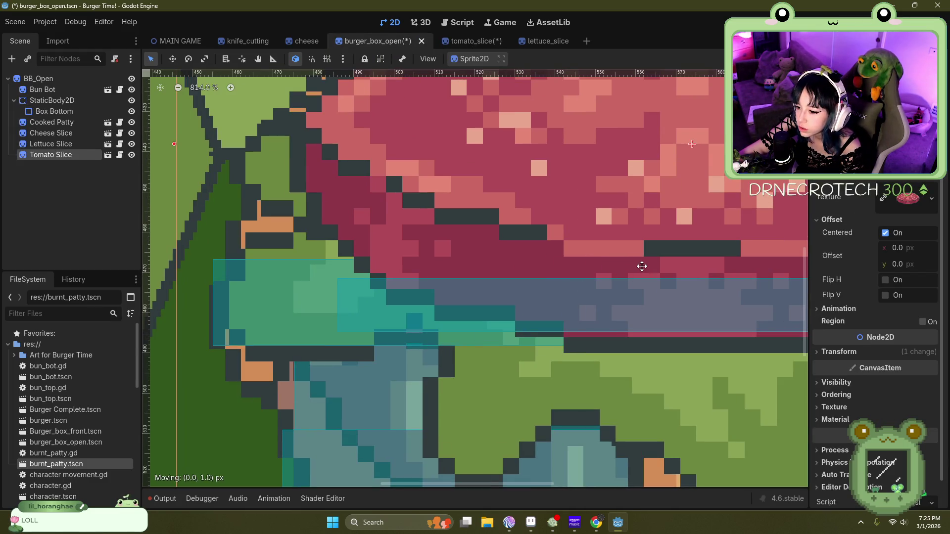
click(15, 22)
click(30, 121)
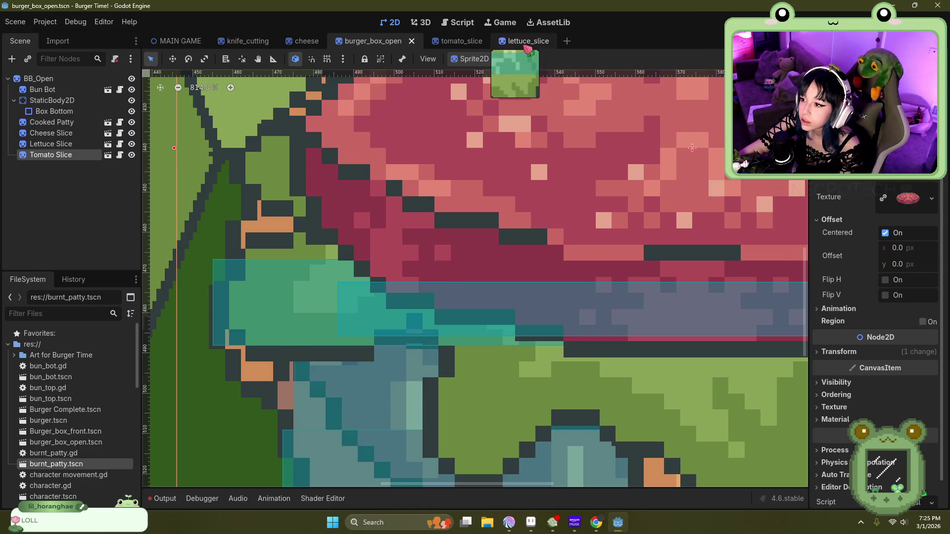
Step: Raise the tomato slice by one pixel inside the burger box
click(524, 40)
click(371, 40)
scroll(237, 168, down, 5)
scroll(219, 167, down, 2)
scroll(468, 165, up, 2)
click(461, 41)
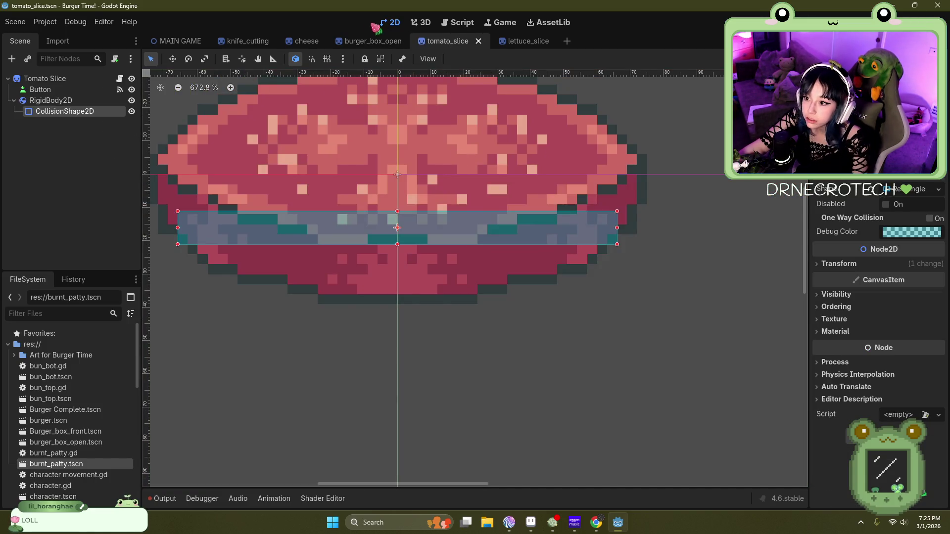
click(373, 41)
drag(421, 143, 416, 136)
scroll(489, 198, down, 5)
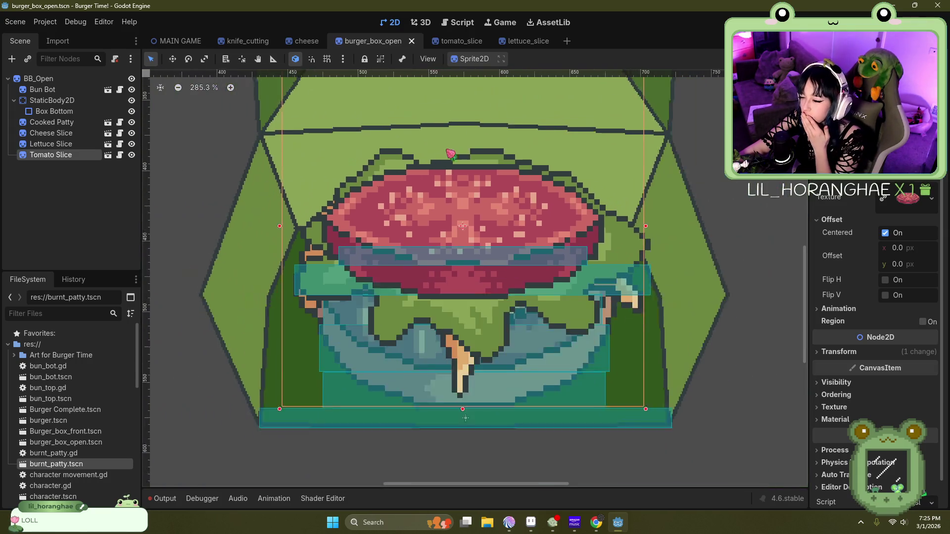
scroll(493, 200, up, 4)
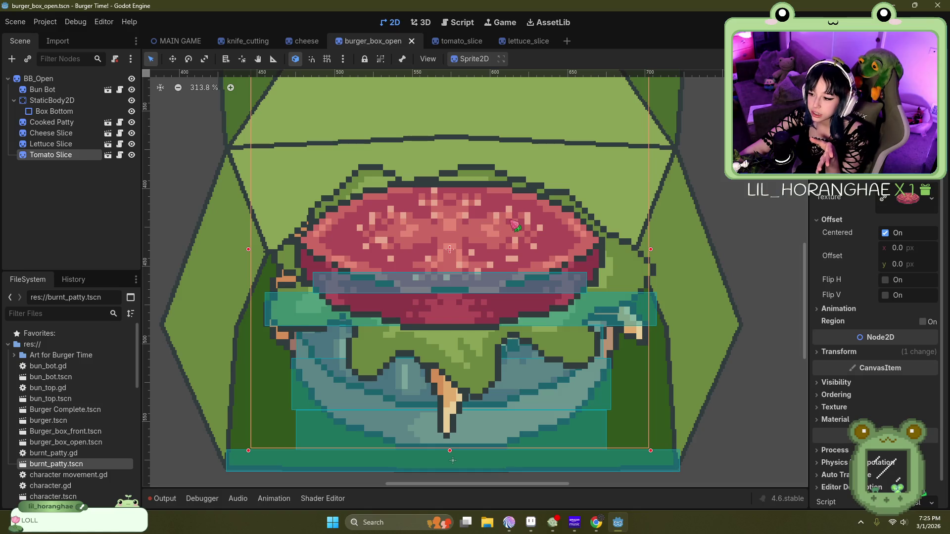
Step: Extend the tomato's collision rectangle to the slice's left and right edges
click(450, 41)
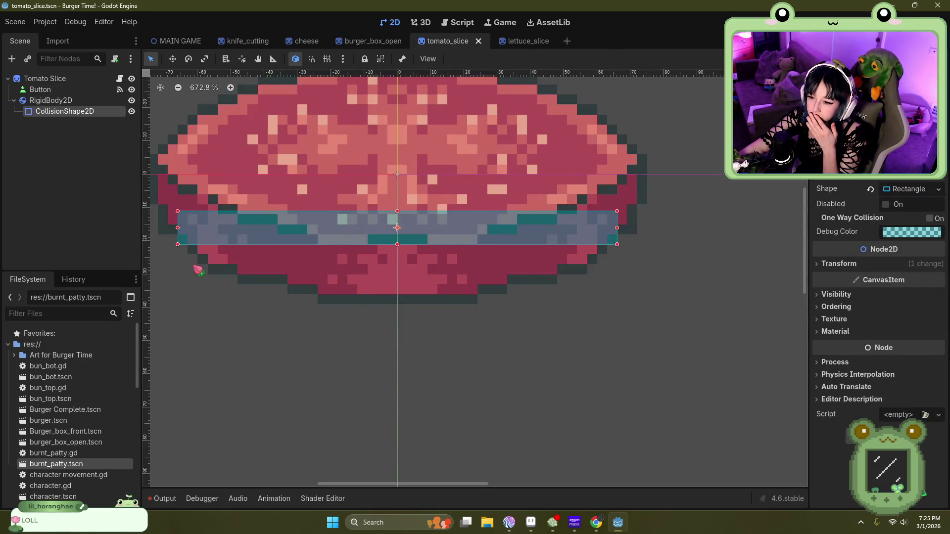
scroll(336, 104, down, 4)
scroll(188, 149, up, 8)
drag(274, 238, 232, 238)
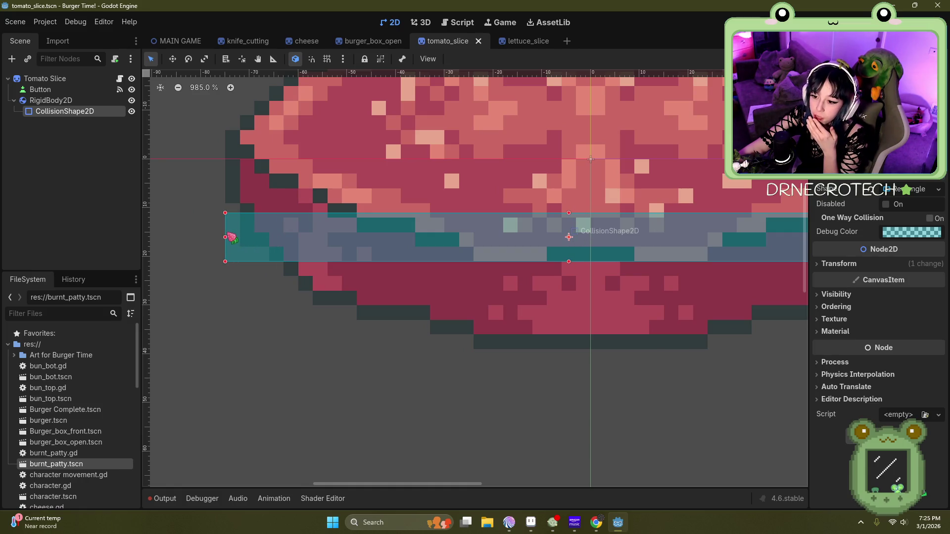
scroll(231, 238, down, 3)
scroll(644, 198, up, 2)
drag(646, 197, 685, 201)
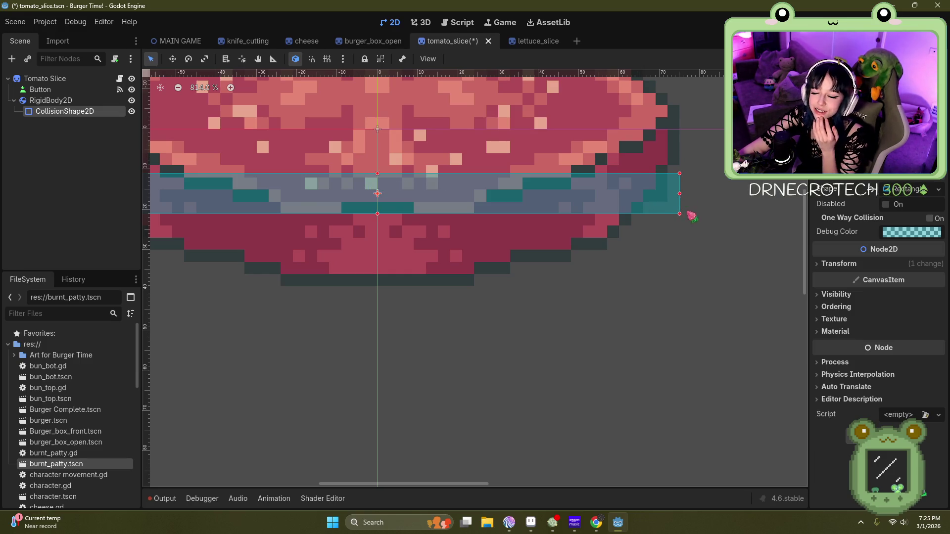
scroll(687, 212, down, 2)
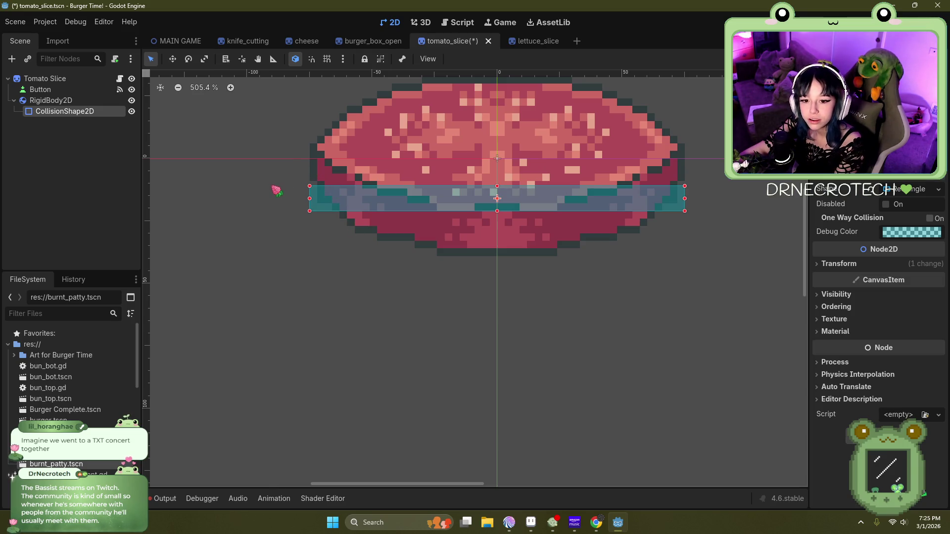
click(388, 41)
click(14, 21)
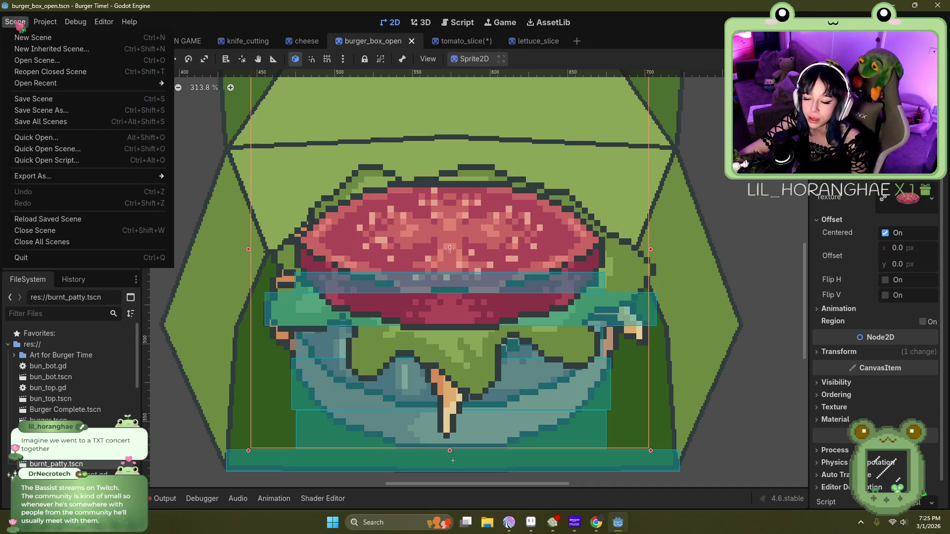
Step: Save all scenes, storing the tomato slice collision and position edits
click(60, 121)
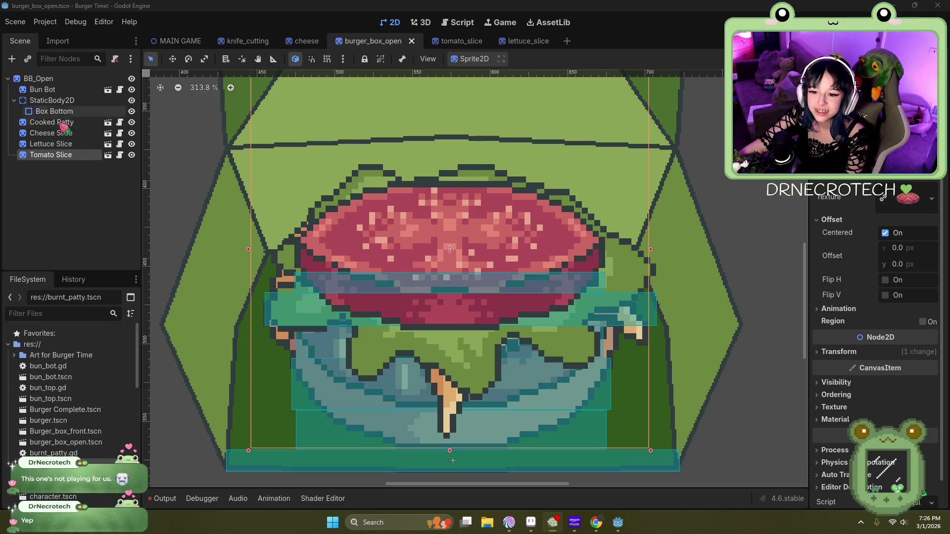
Step: Add the bun_top scene as a child of BB_Open and place it on the burger
click(40, 79)
click(28, 59)
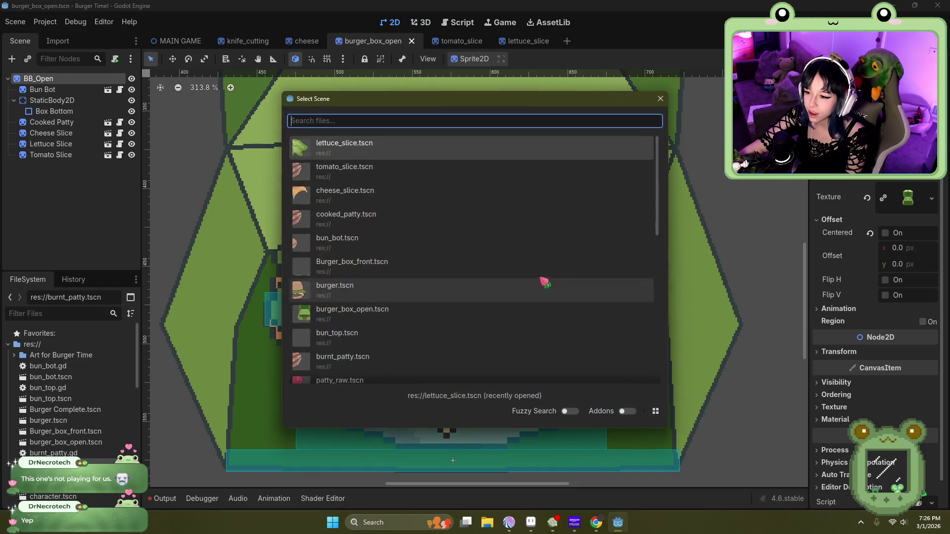
scroll(379, 267, down, 1)
scroll(378, 267, down, 1)
double_click(377, 287)
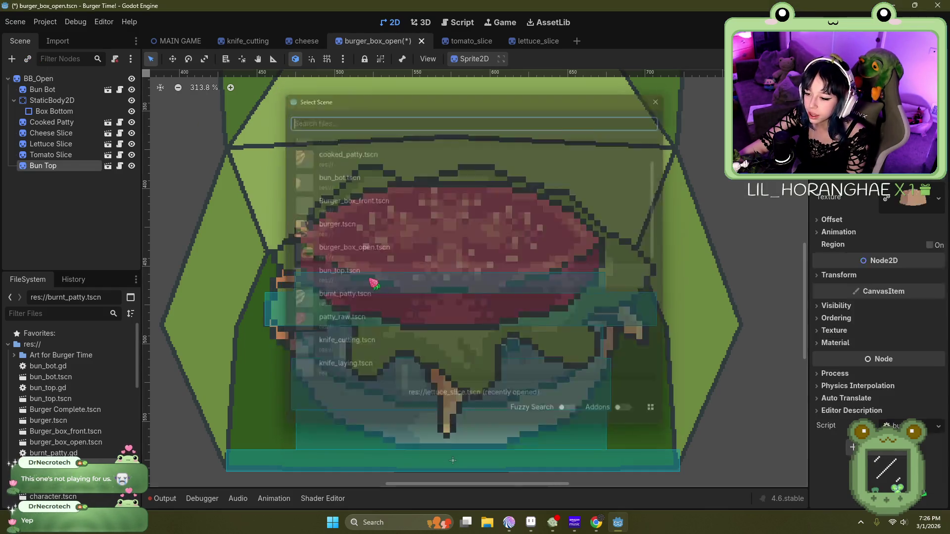
scroll(209, 226, down, 3)
scroll(209, 226, down, 10)
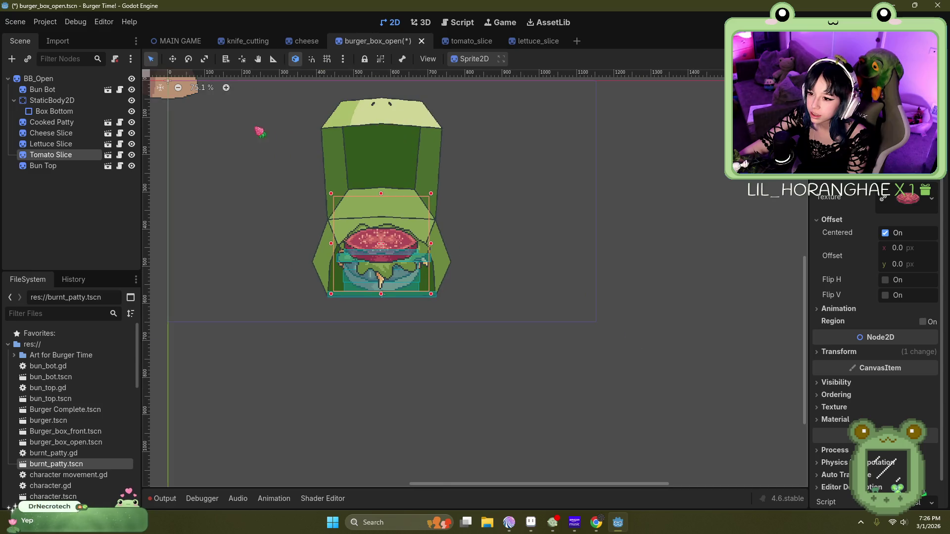
mouse_move(281, 148)
mouse_down()
mouse_move(349, 174)
mouse_move(441, 233)
mouse_move(441, 261)
mouse_up()
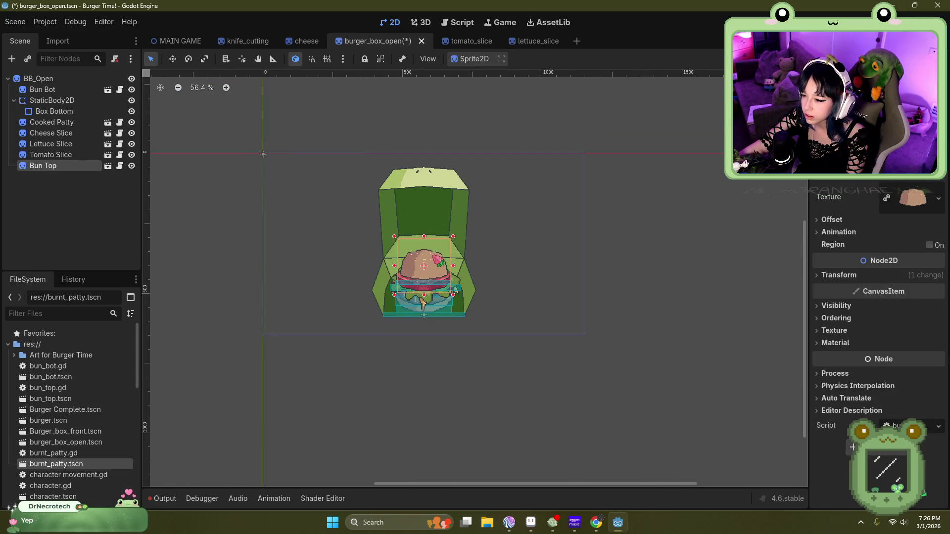
Step: Raise the top bun slightly in the box and open the bun_top scene
scroll(421, 243, up, 5)
scroll(417, 324, up, 3)
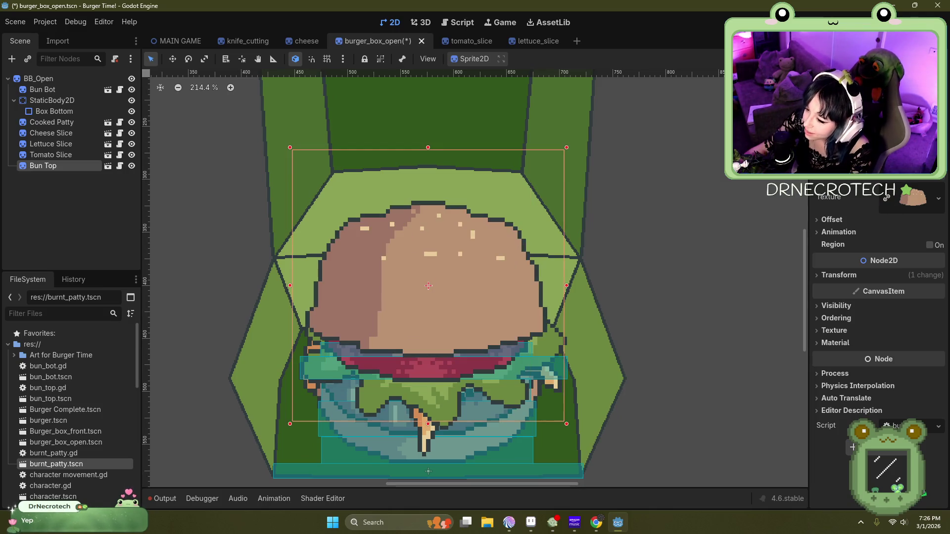
drag(467, 320, 456, 308)
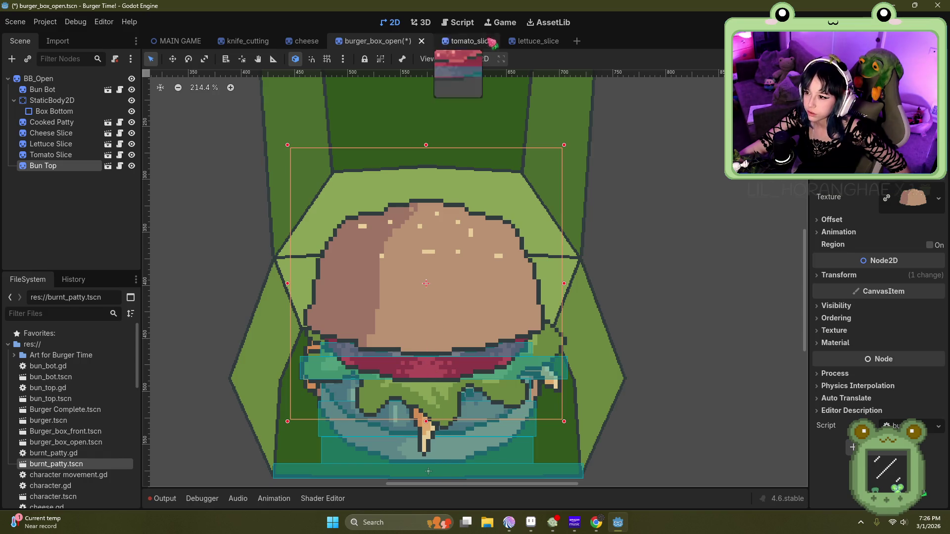
double_click(446, 270)
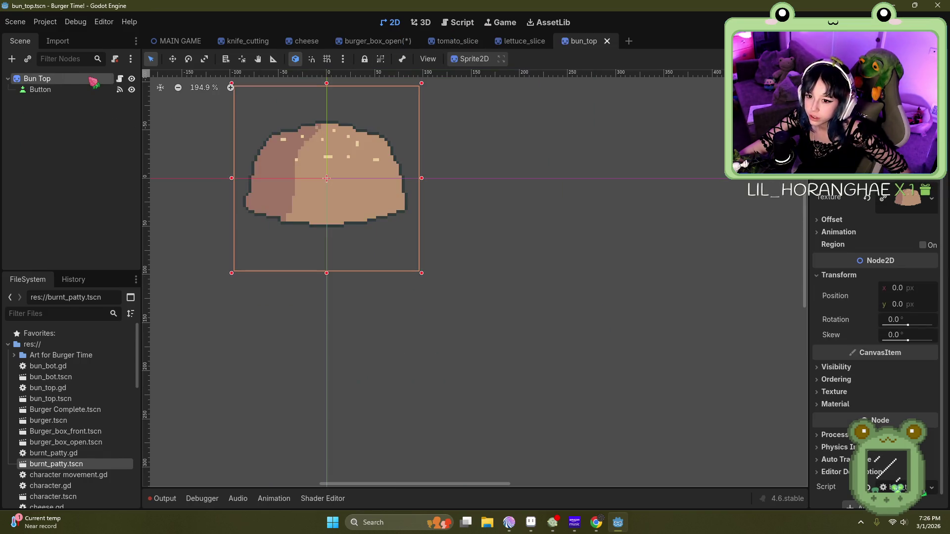
Step: Add a RigidBody2D child node under Bun Top
right_click(82, 83)
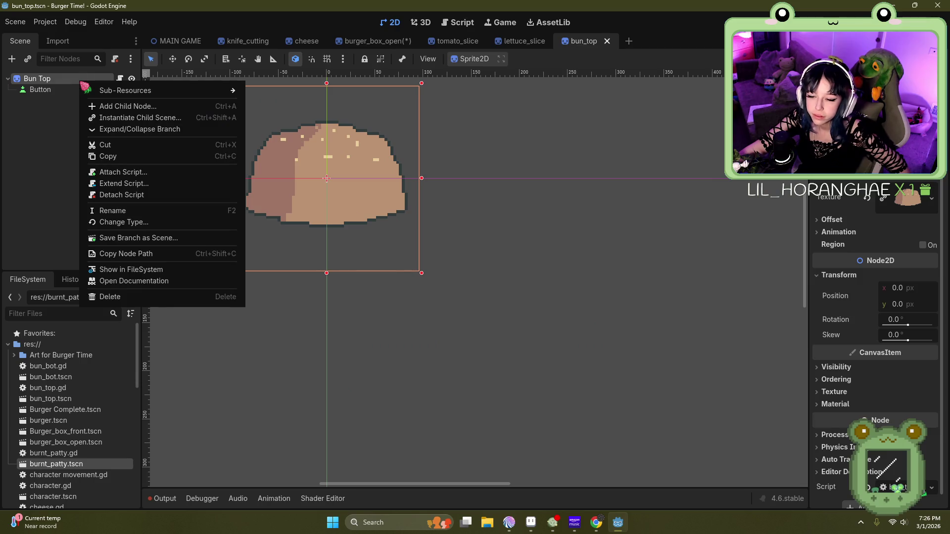
click(144, 108)
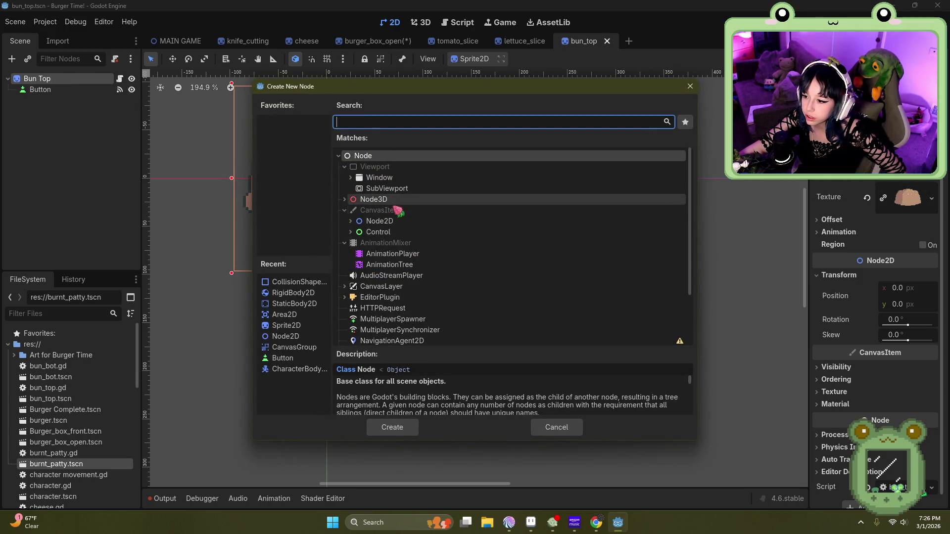
click(368, 120)
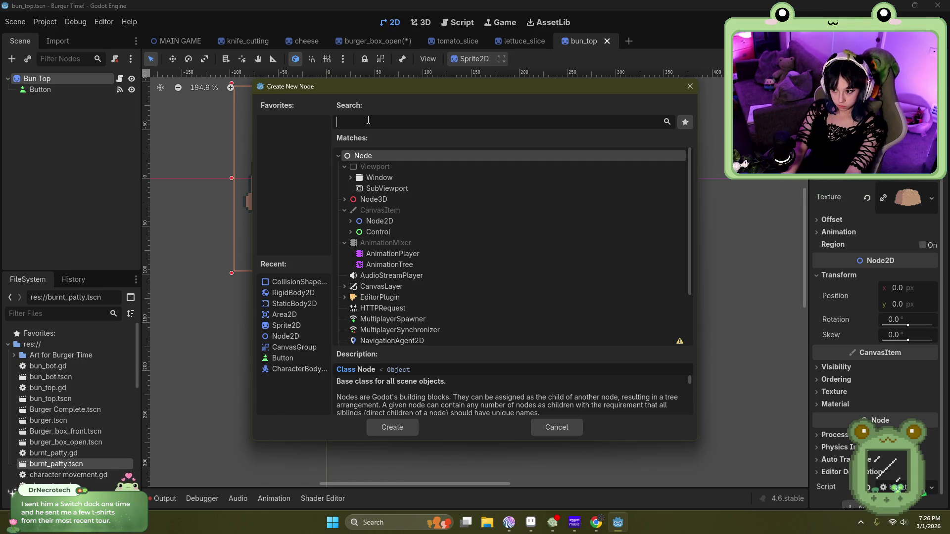
click(596, 525)
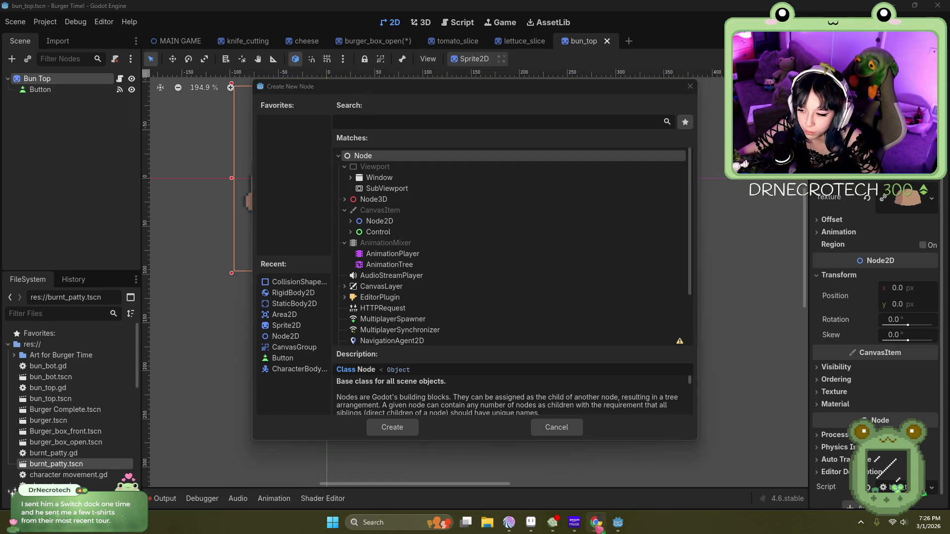
click(368, 115)
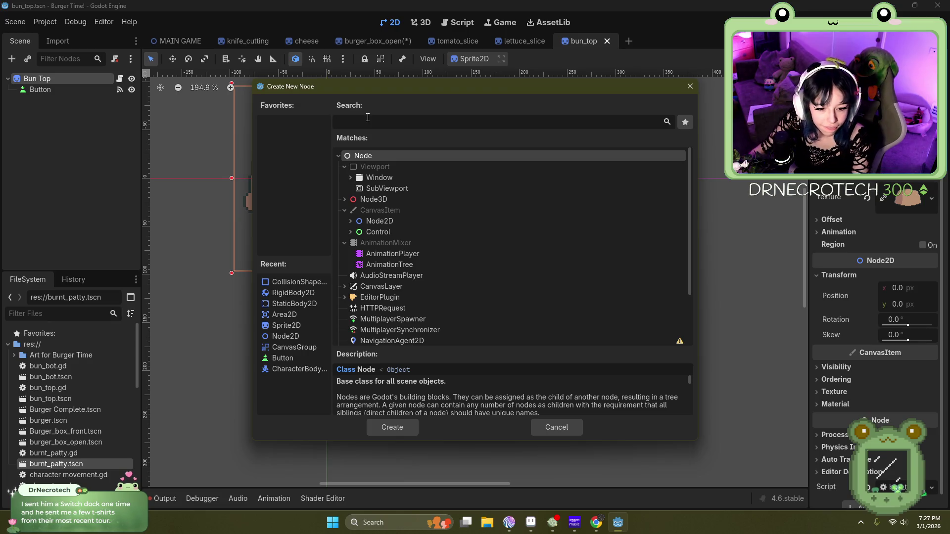
text(rig)
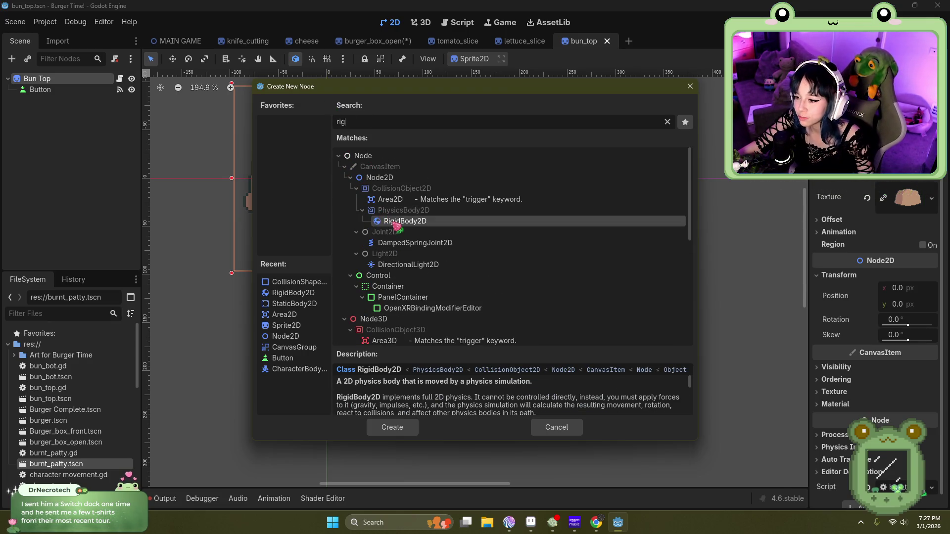
double_click(395, 222)
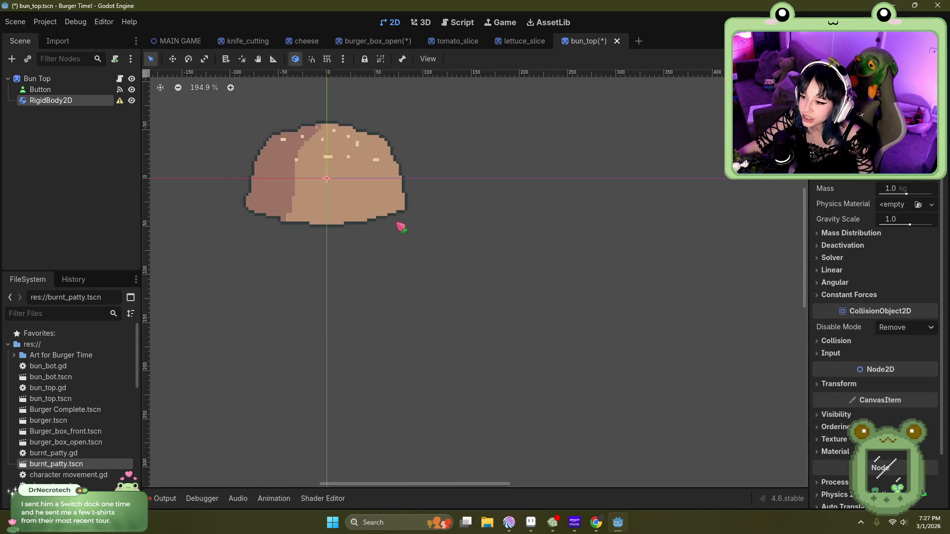
Step: Add a CollisionShape2D under the RigidBody2D and give it a RectangleShape2D
click(11, 59)
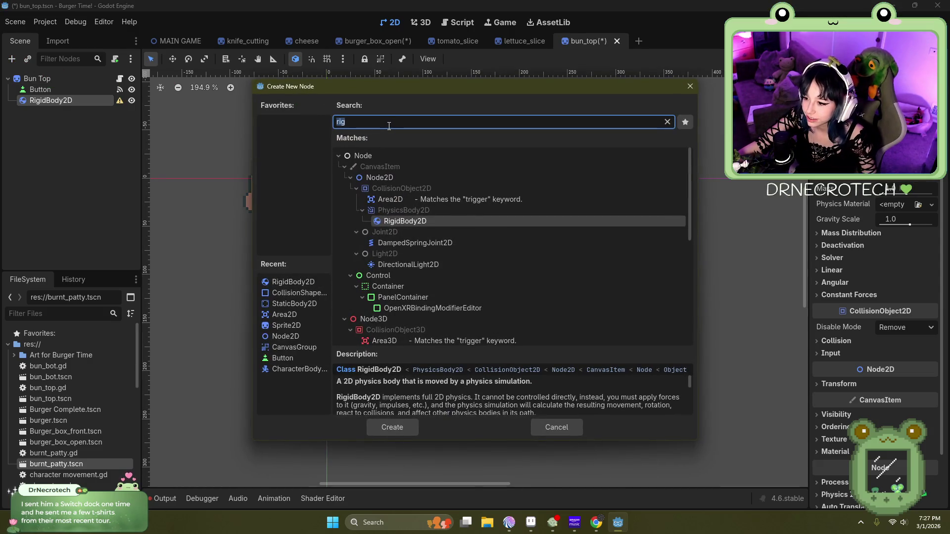
key(BackSpace)
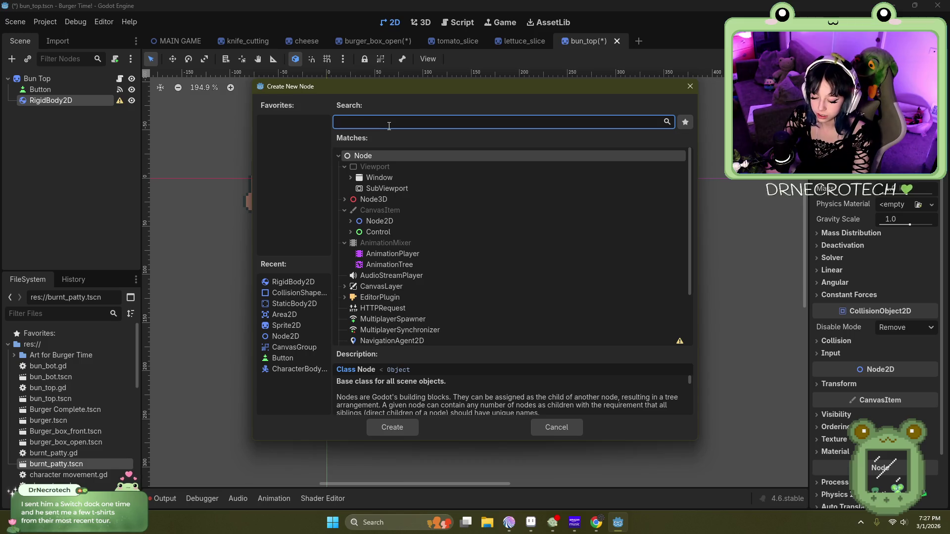
text(coll)
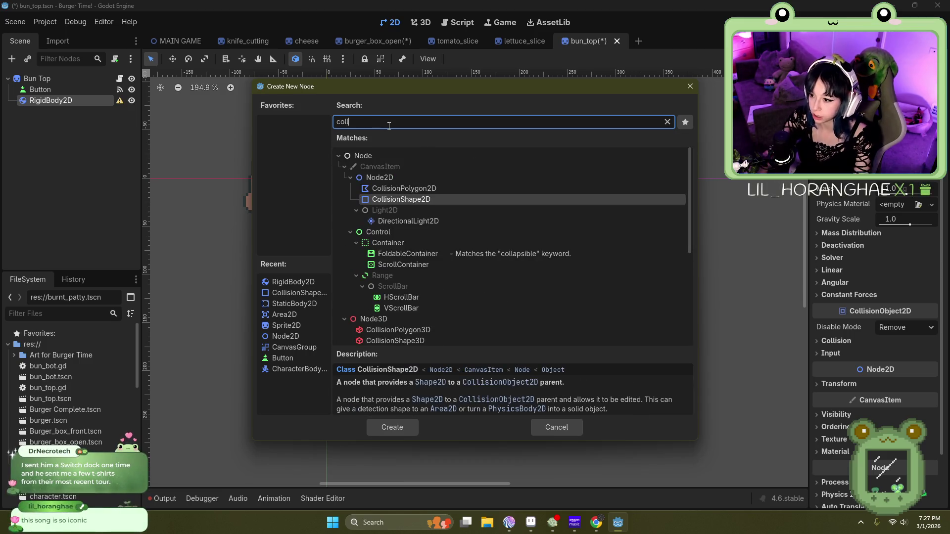
key(Return)
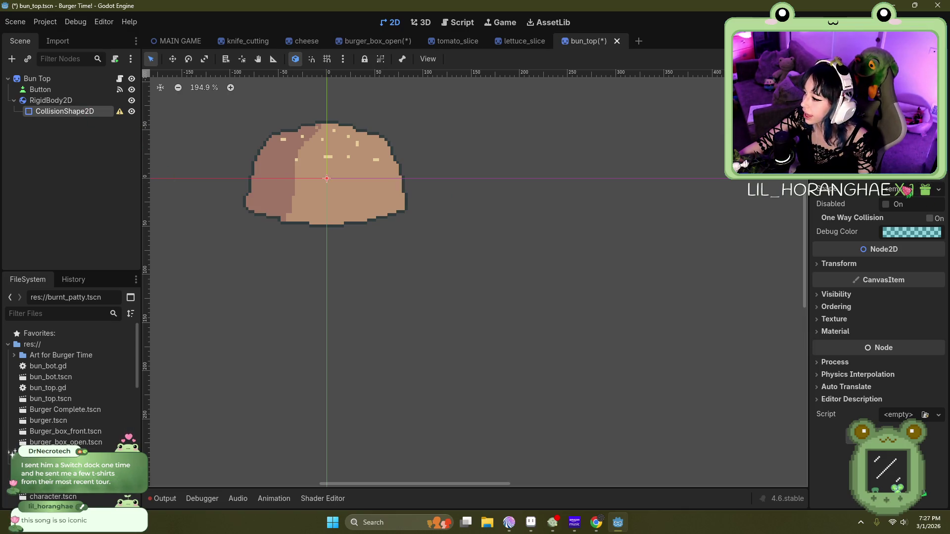
click(937, 190)
click(882, 264)
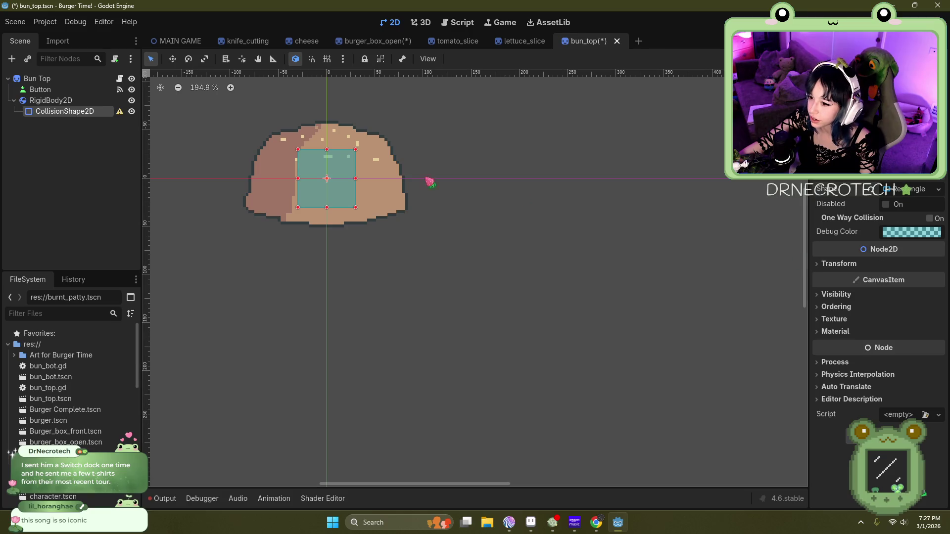
Step: Close the tomato_slice and lettuce_slice scene tabs and return to bun_top
scroll(317, 243, up, 4)
scroll(338, 110, up, 2)
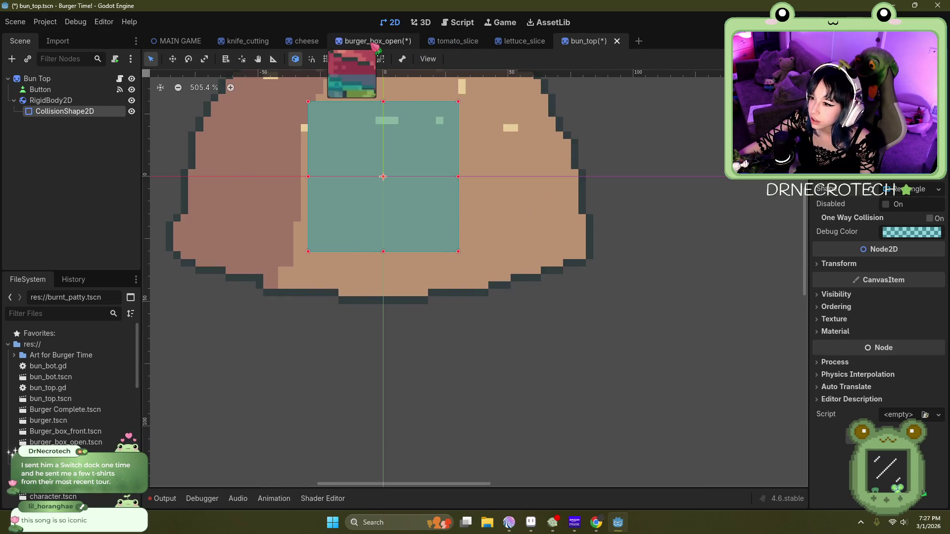
click(366, 42)
click(473, 42)
click(478, 41)
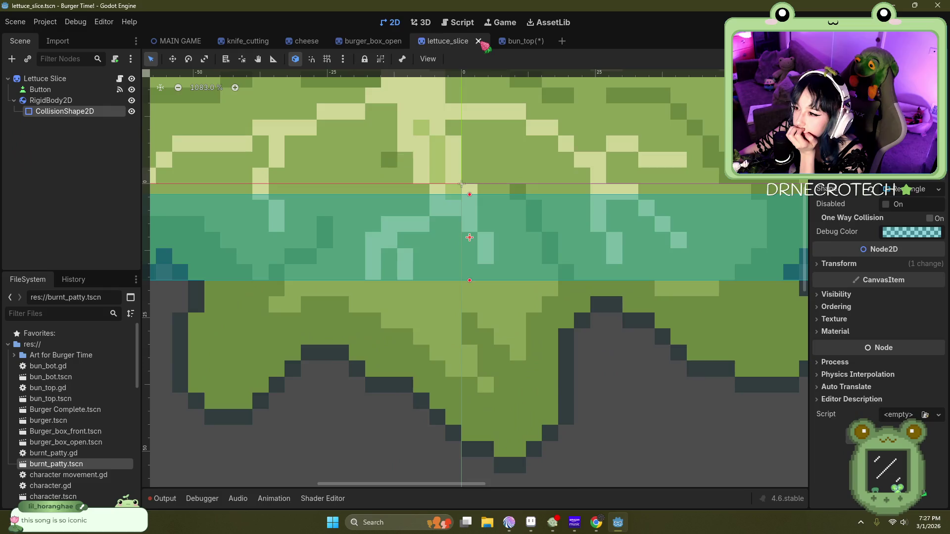
click(478, 41)
scroll(376, 329, up, 9)
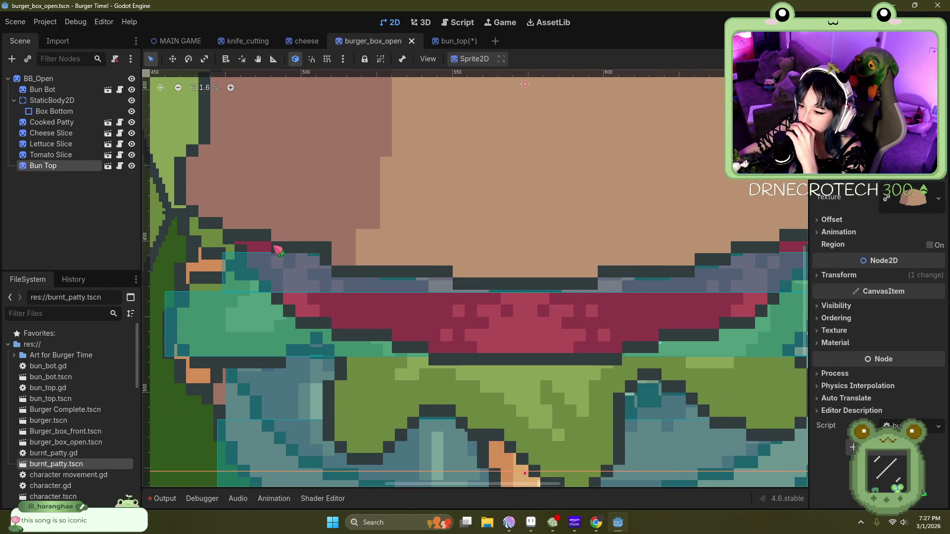
click(453, 41)
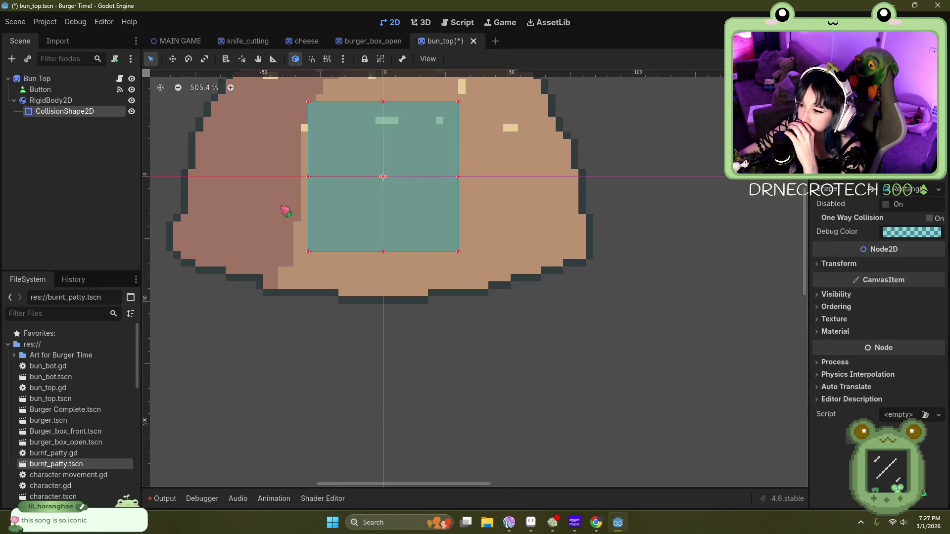
scroll(337, 248, up, 4)
Step: Fit the collision rectangle across the bun's full width and lower half, then save bun_top
drag(367, 209, 244, 252)
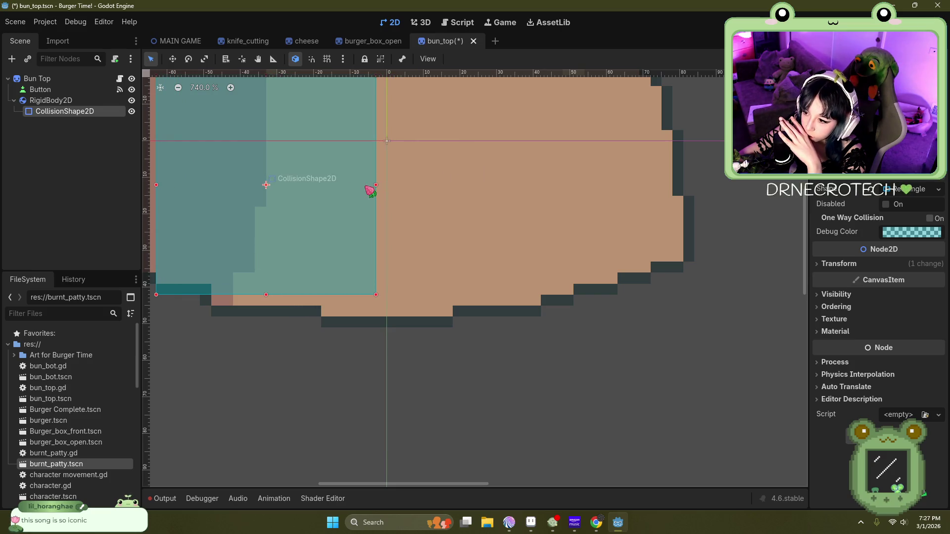
scroll(399, 224, down, 4)
scroll(336, 213, down, 2)
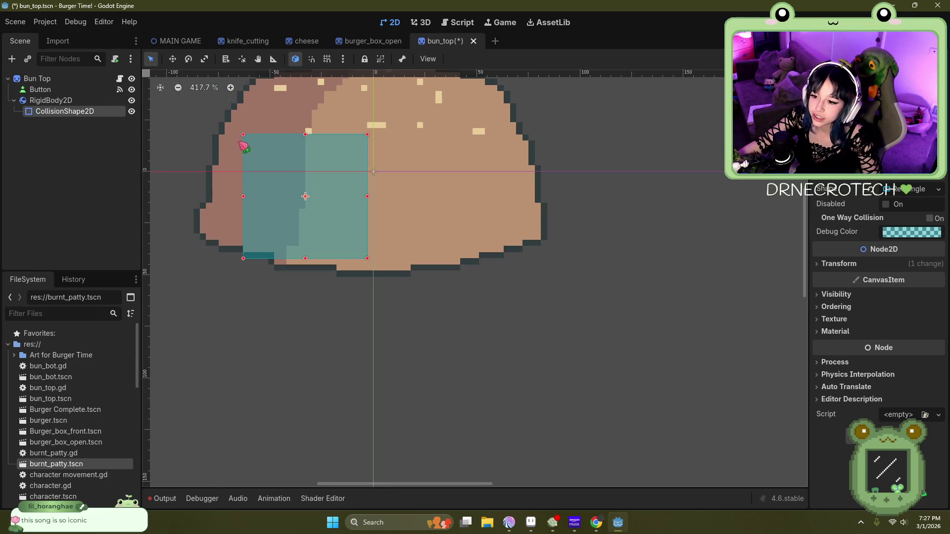
drag(242, 134, 194, 208)
drag(368, 236, 550, 245)
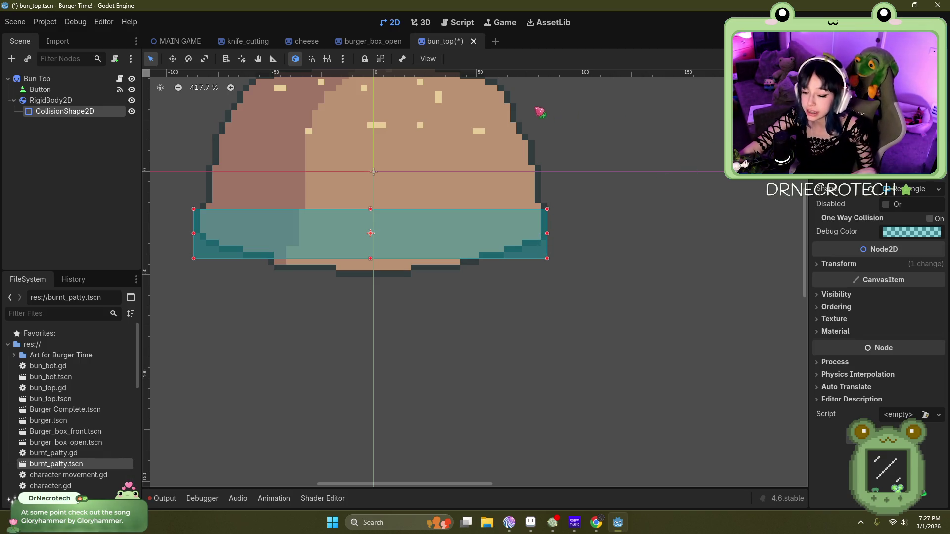
click(15, 21)
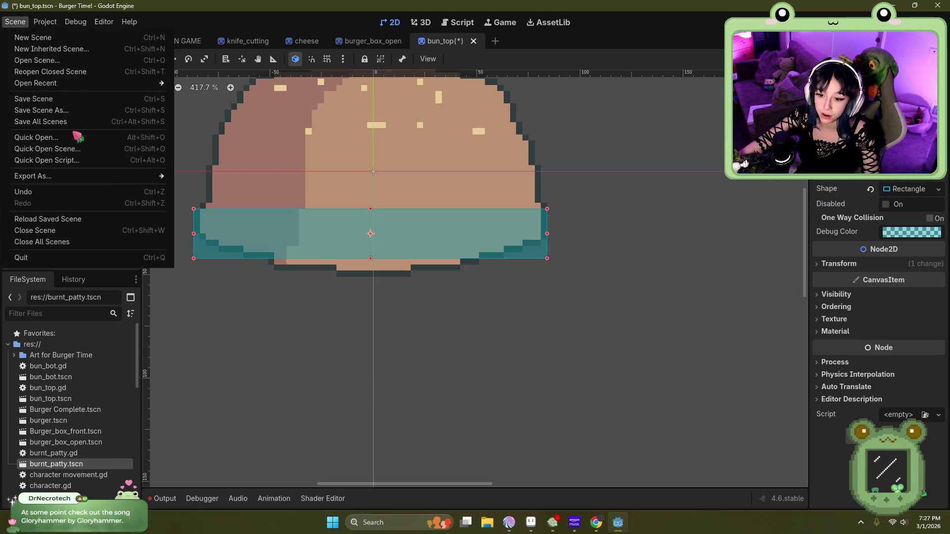
click(58, 124)
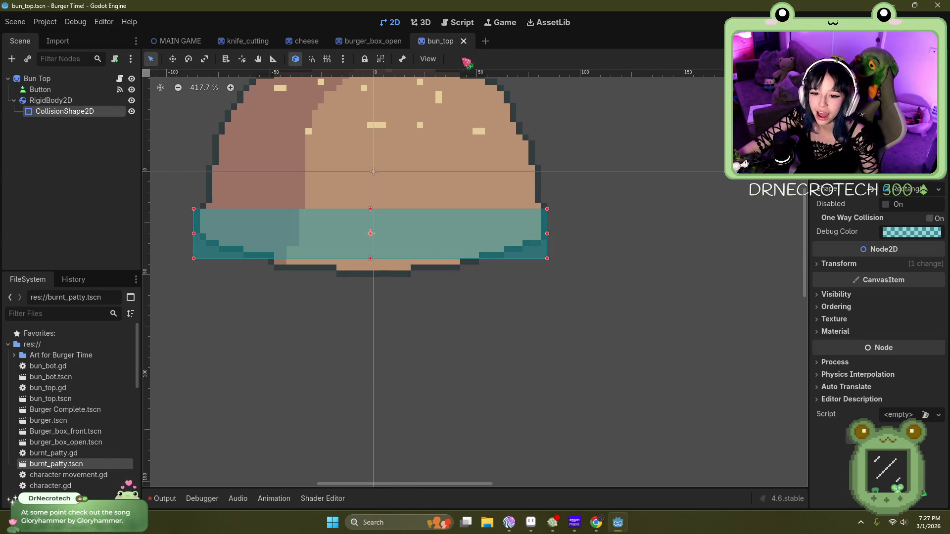
Step: In burger_box_open, raise the Bun Top by 2 px and zoom to check the stack
mouse_move(443, 46)
mouse_down()
mouse_move(354, 47)
mouse_move(451, 48)
mouse_up()
drag(554, 119, 547, 110)
scroll(511, 311, down, 5)
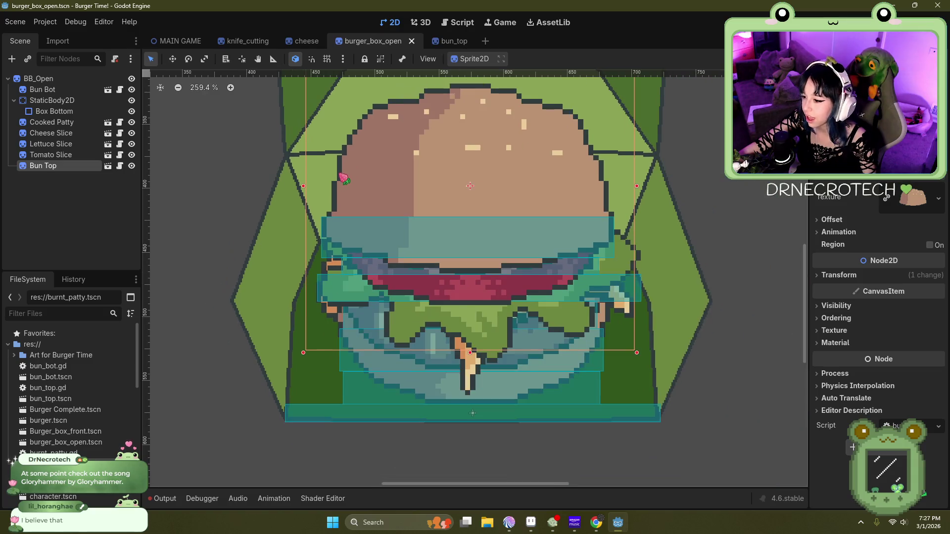
scroll(343, 178, down, 2)
scroll(257, 257, down, 3)
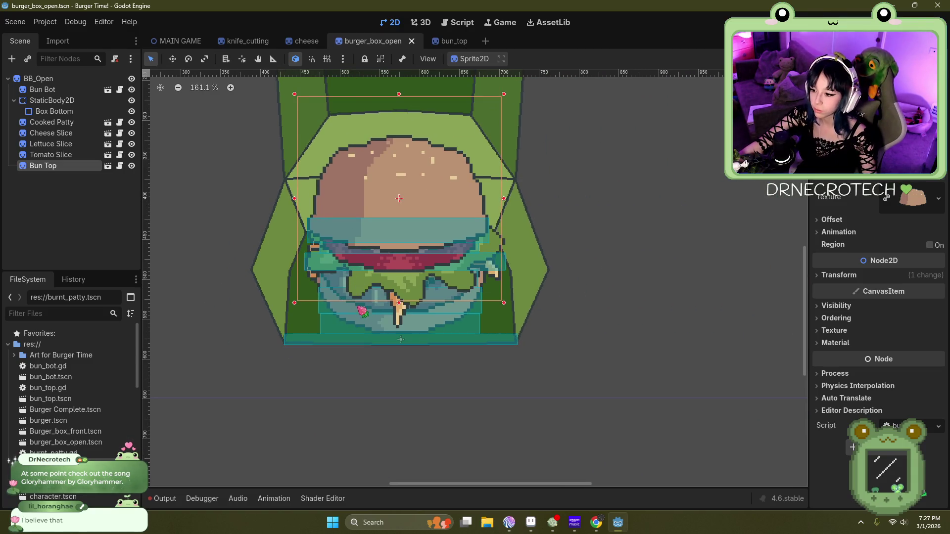
scroll(373, 366, down, 1)
scroll(321, 168, up, 1)
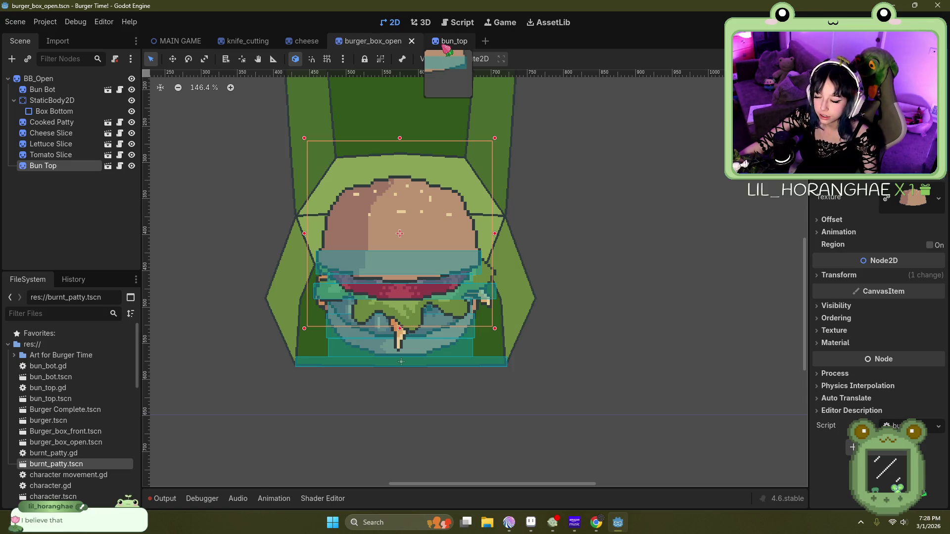
Step: Glance at bun_top, then hide the Cooked Patty node in the burger box
click(447, 41)
click(391, 41)
scroll(394, 329, down, 5)
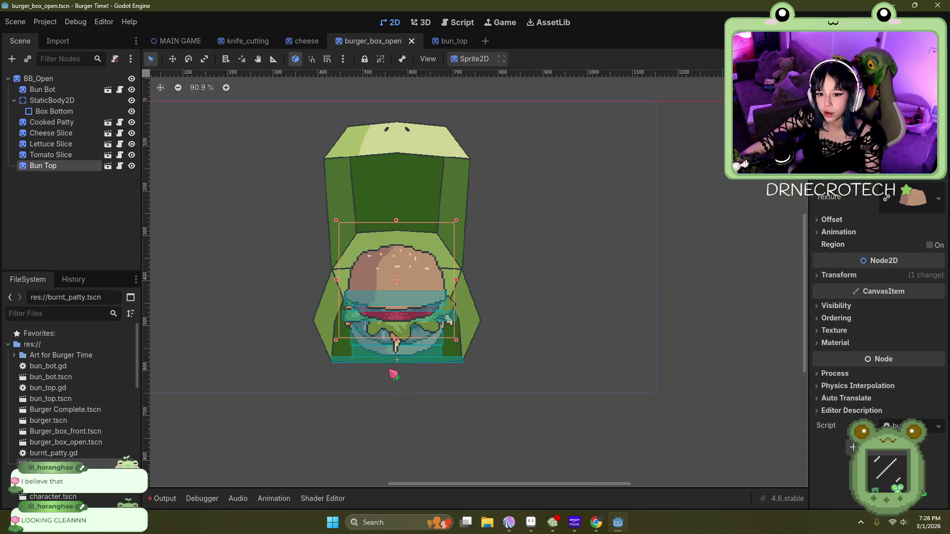
scroll(403, 363, up, 5)
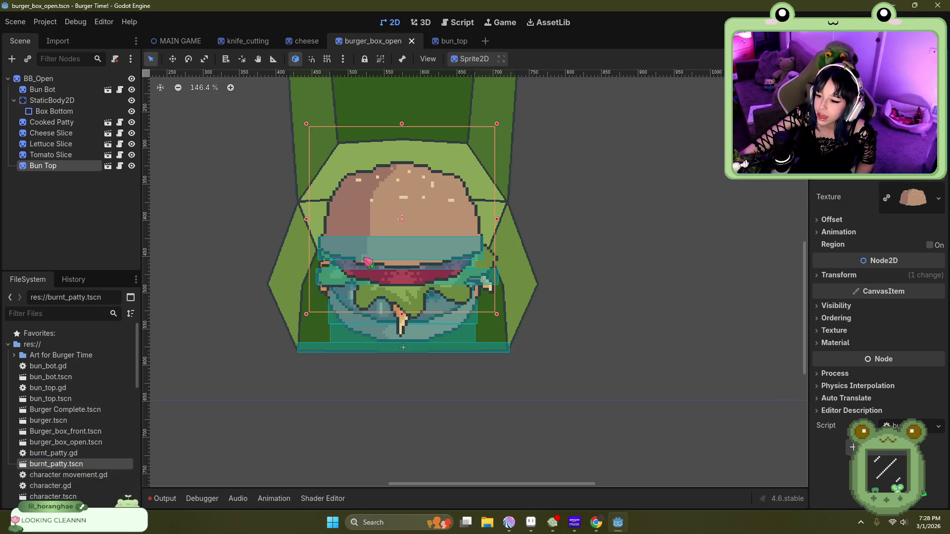
click(132, 122)
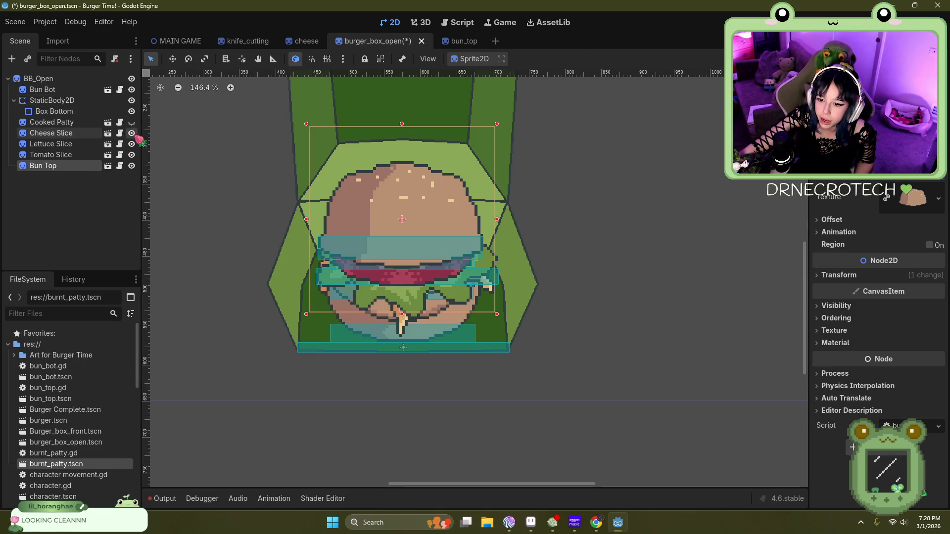
Step: Hide the Cheese, Lettuce, Tomato Slice, Bun Top and Bun Bot nodes
click(132, 133)
click(131, 144)
click(132, 154)
click(132, 165)
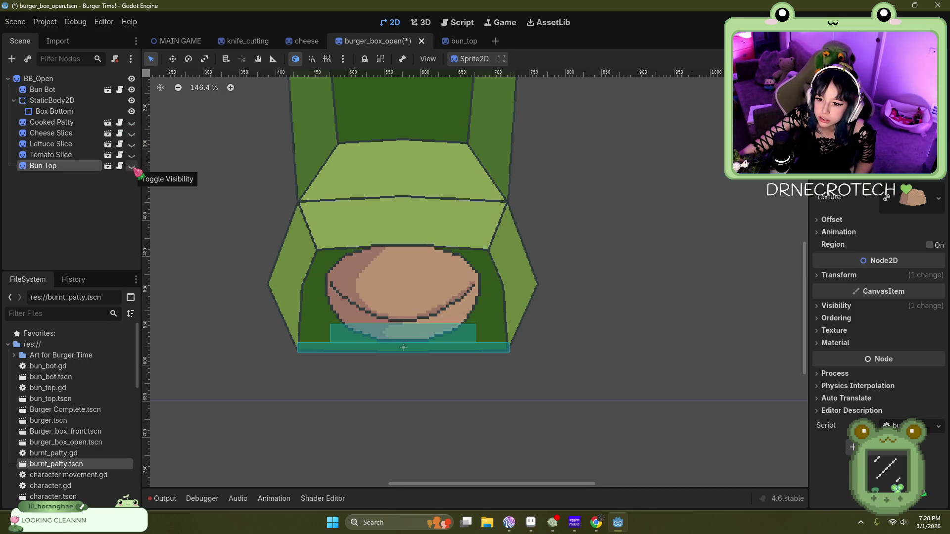
click(131, 90)
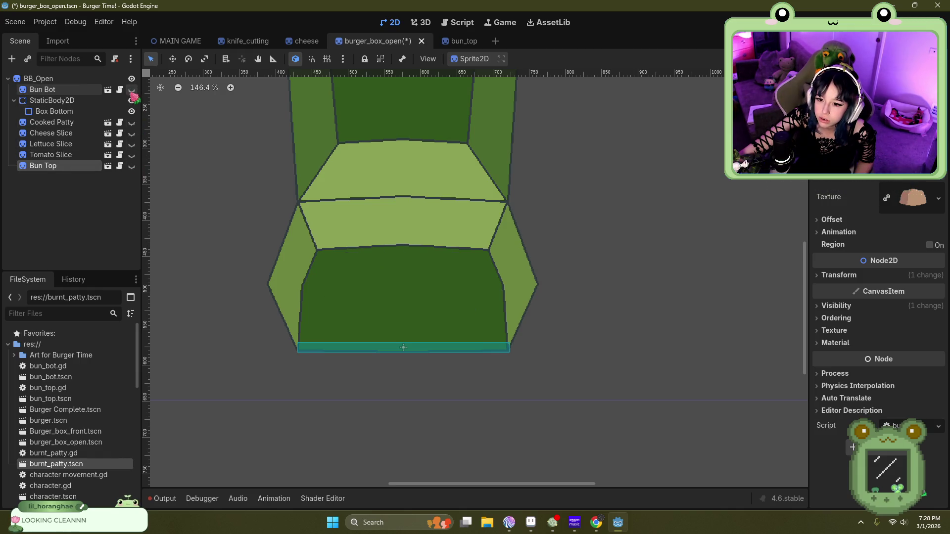
Step: Move Bun Bot out from under StaticBody2D, compare visibility, and select Box Bottom
mouse_move(97, 94)
mouse_down()
mouse_move(91, 121)
mouse_move(80, 110)
mouse_up()
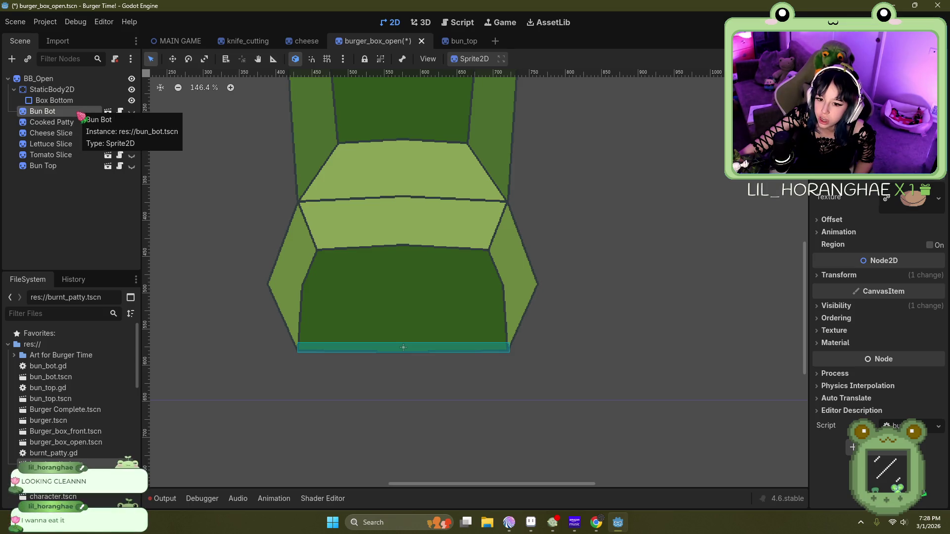
click(132, 111)
click(131, 123)
click(131, 122)
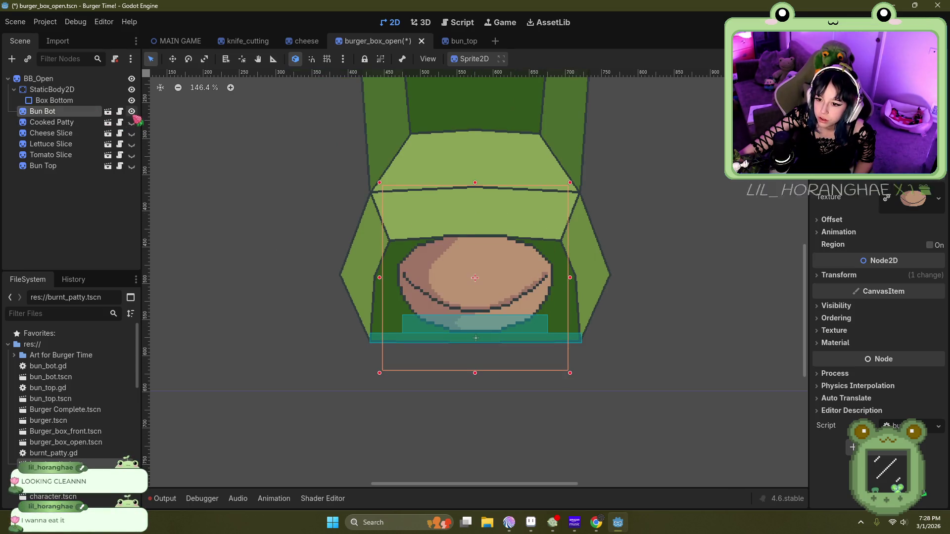
click(132, 111)
click(79, 101)
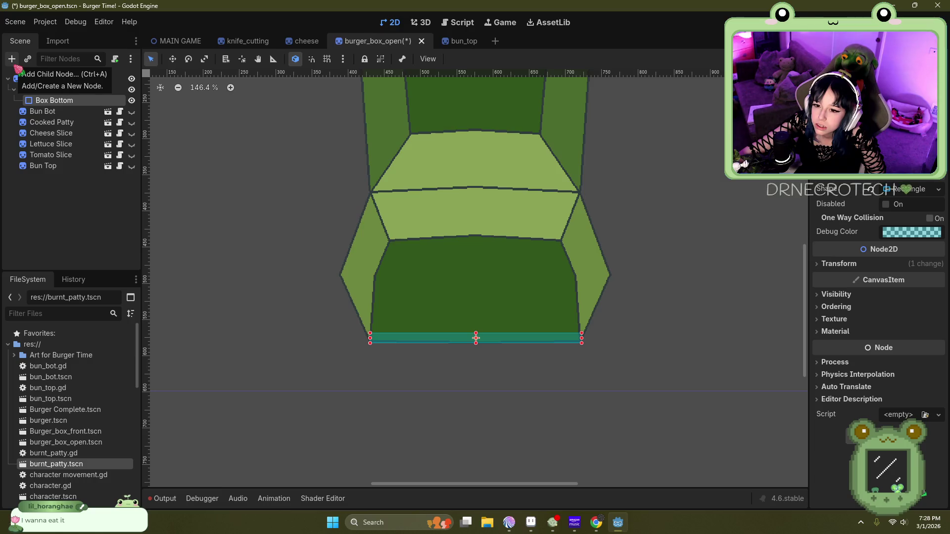
Step: Open the Create New Node list filtered to collision nodes, then open Windows search
click(12, 61)
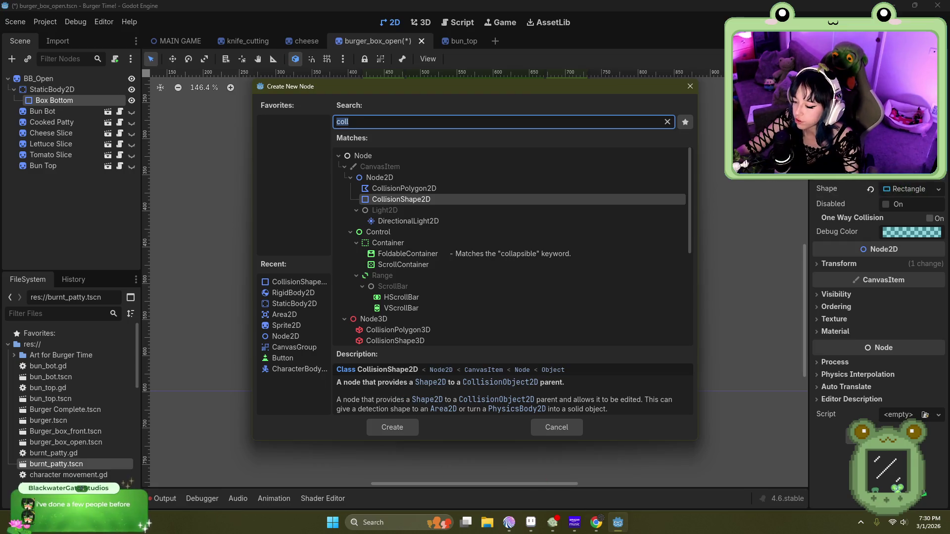
click(407, 527)
Step: Launch Discord via search and add a heart reaction to the pixel-art image post
text(discord)
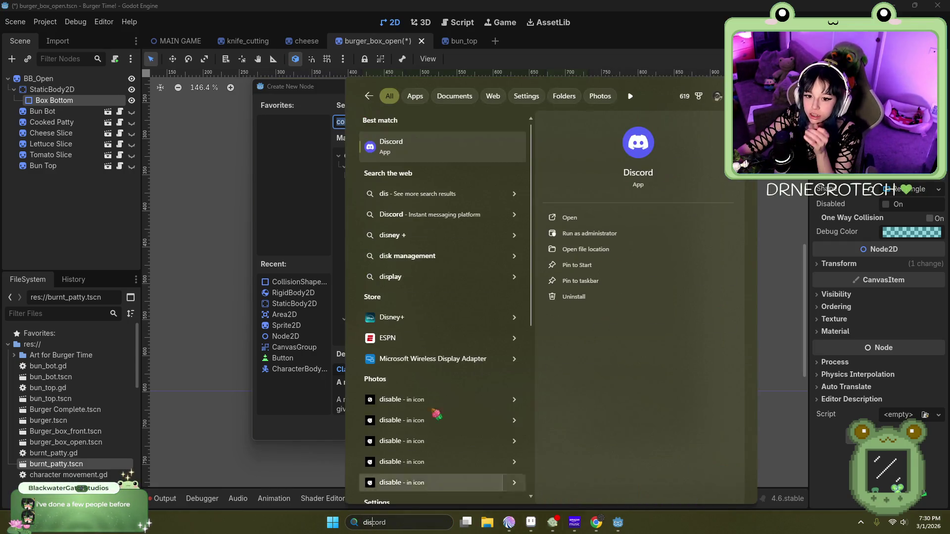
click(421, 155)
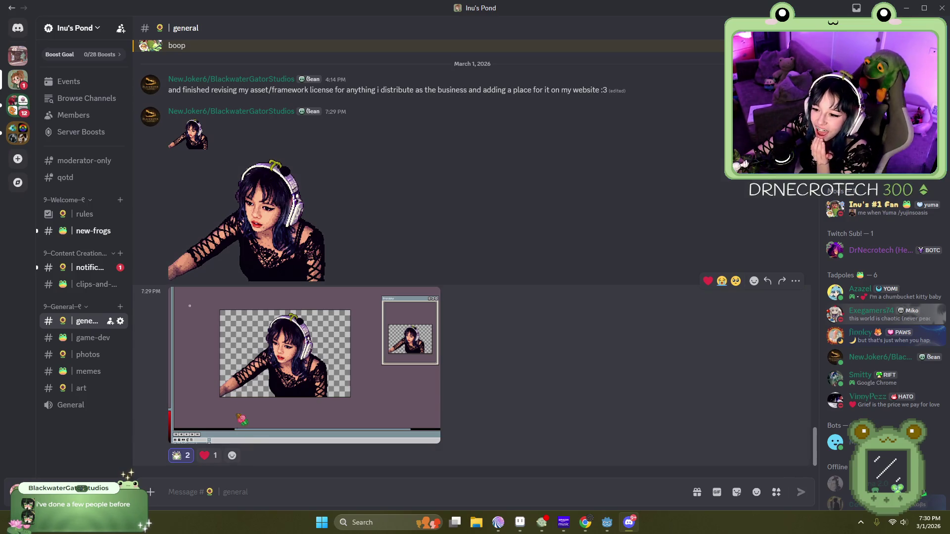
click(207, 455)
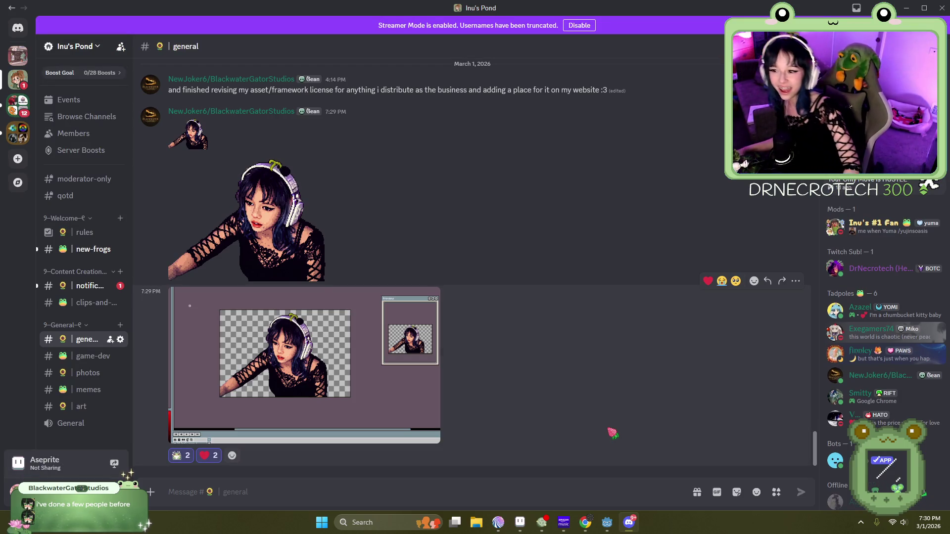
Step: View the pixel-art portrait enlarged and zoom into it
click(317, 275)
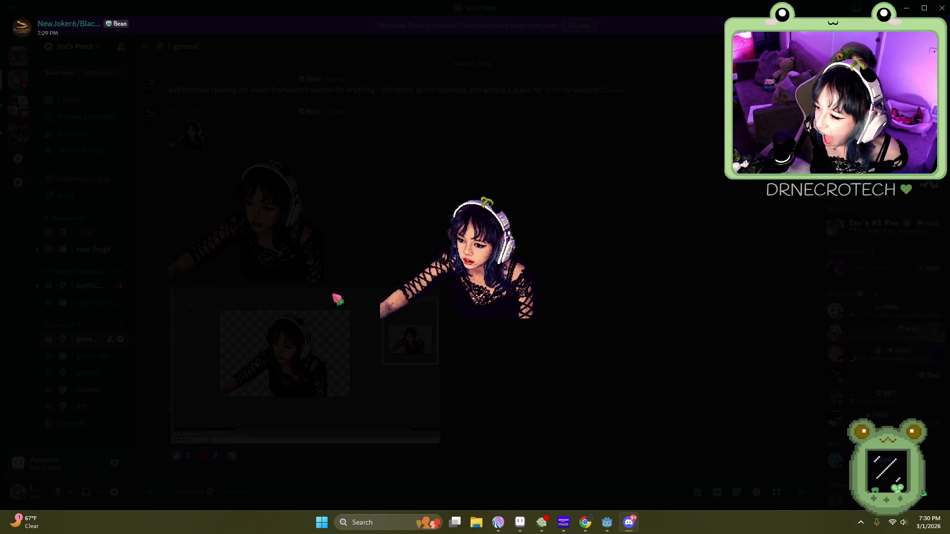
click(527, 365)
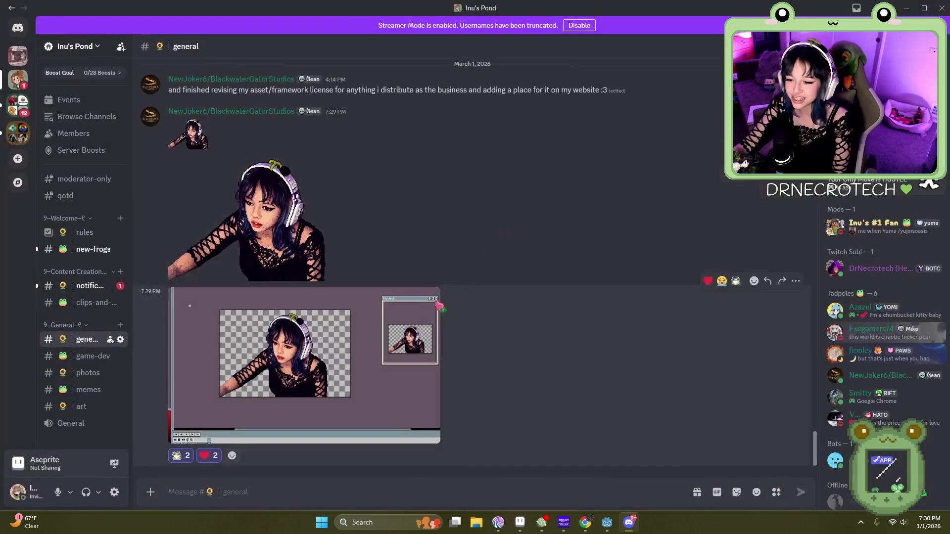
click(317, 354)
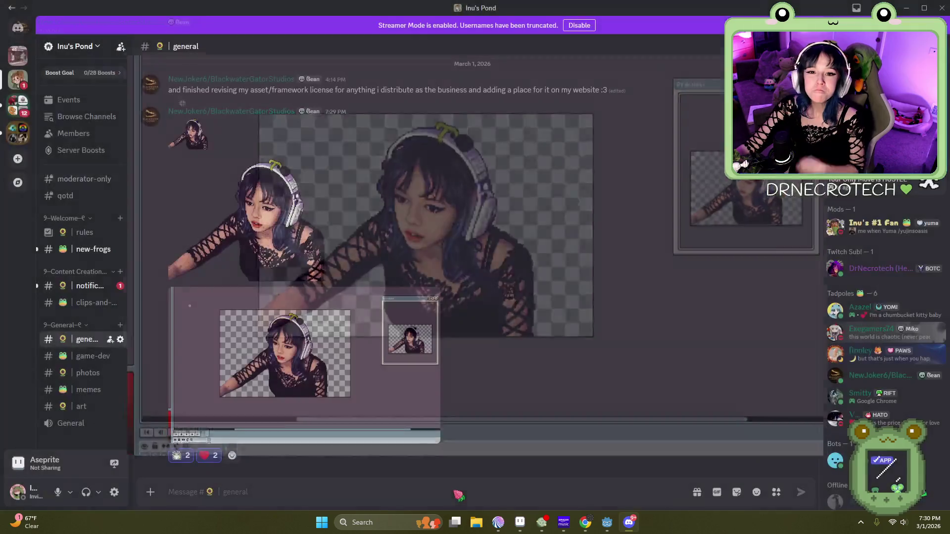
click(454, 492)
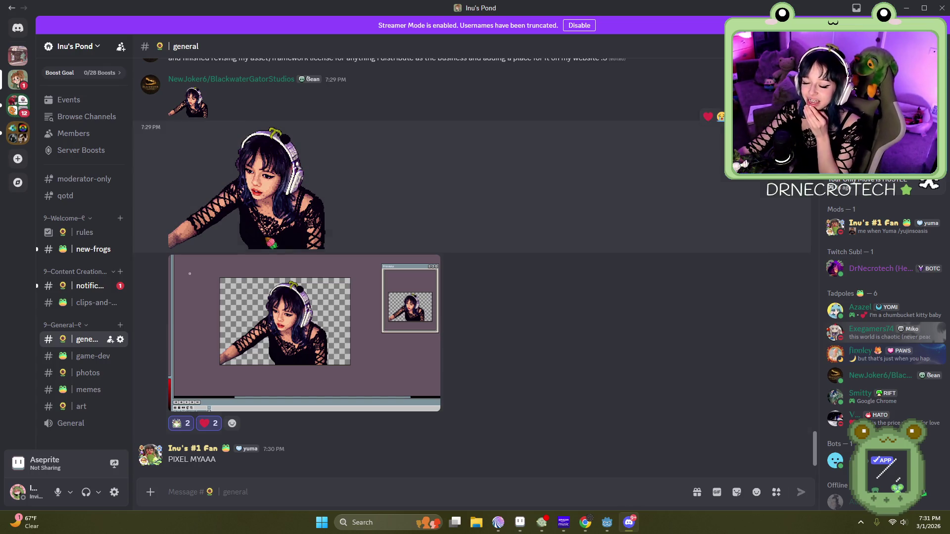
click(247, 180)
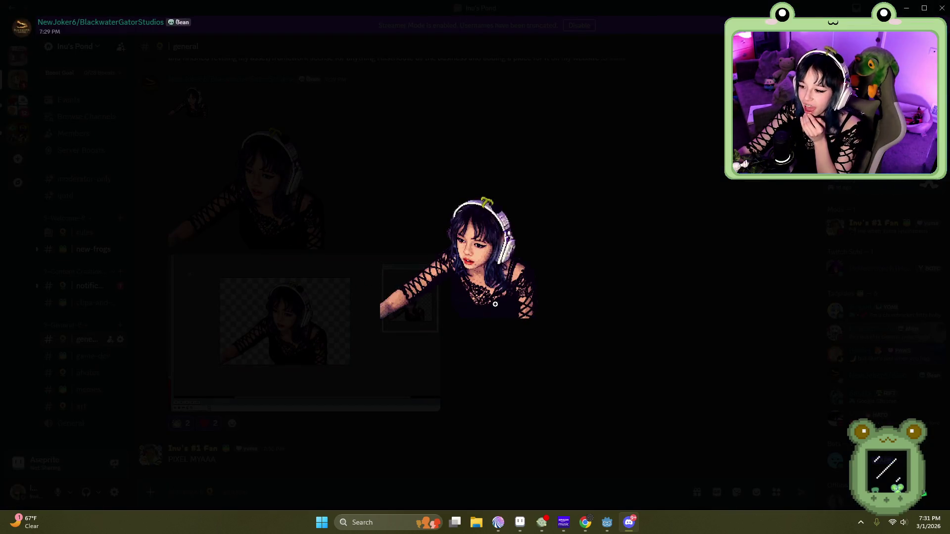
click(457, 297)
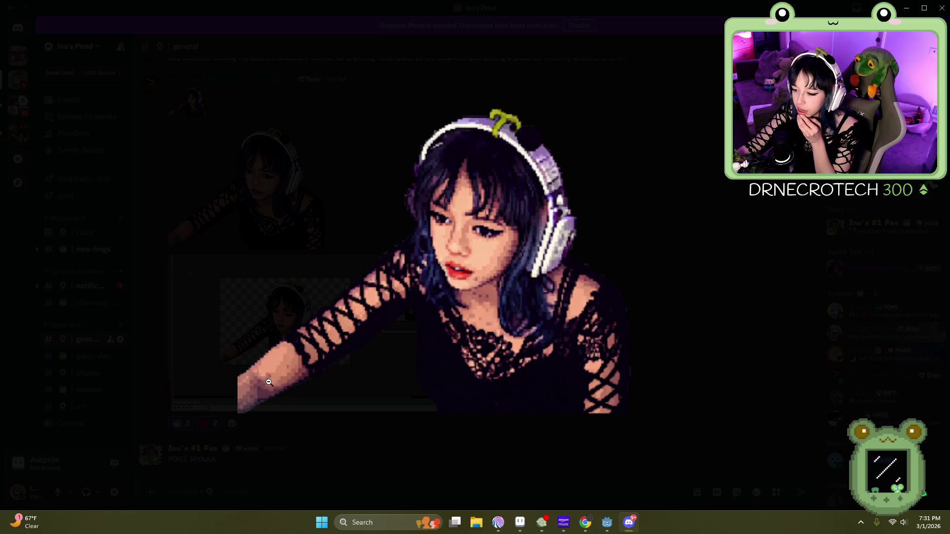
click(442, 322)
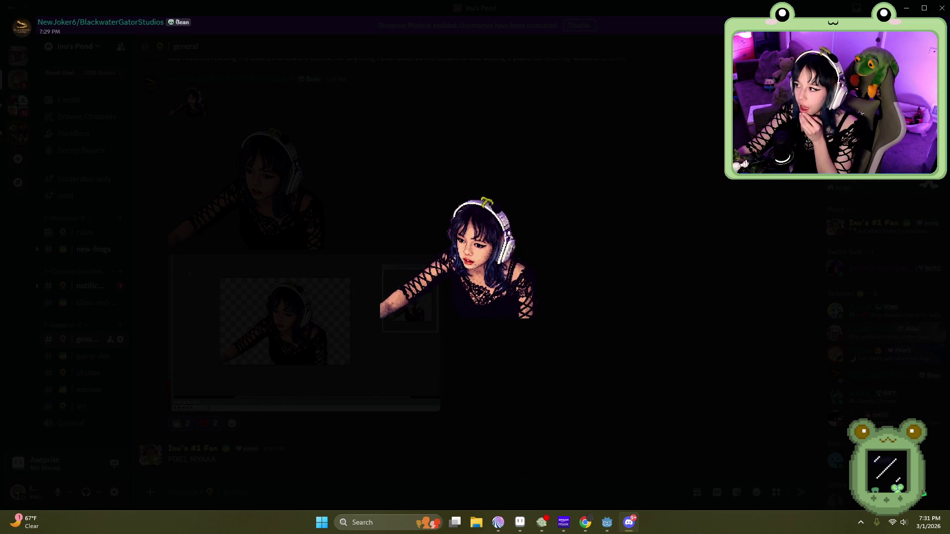
click(710, 150)
Step: Zoom into the Aseprite editor screenshot, close the viewer, and open the message's more actions
click(295, 371)
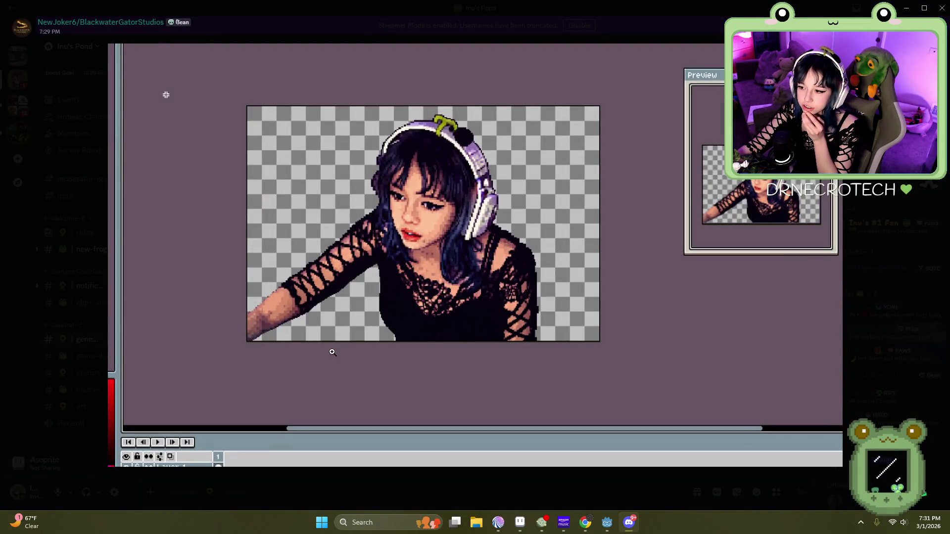
click(438, 346)
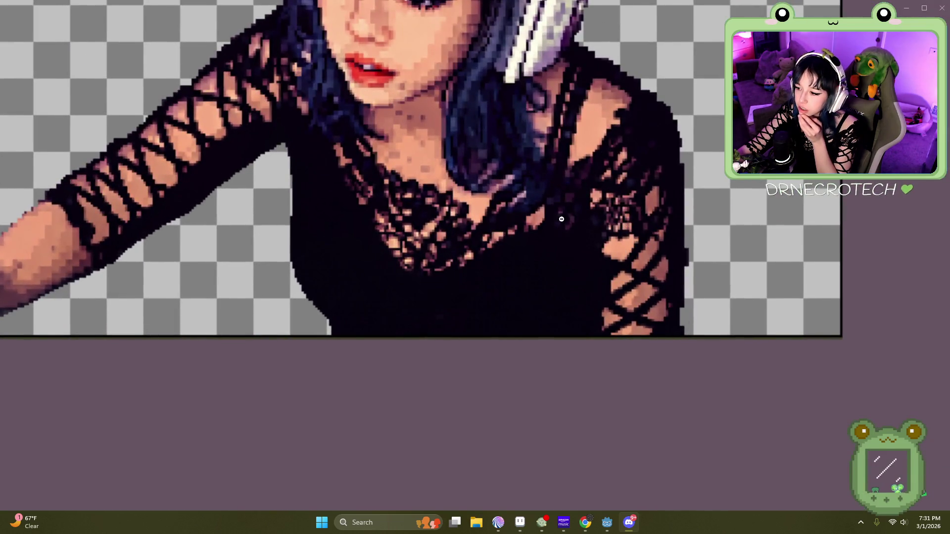
scroll(101, 239, up, 5)
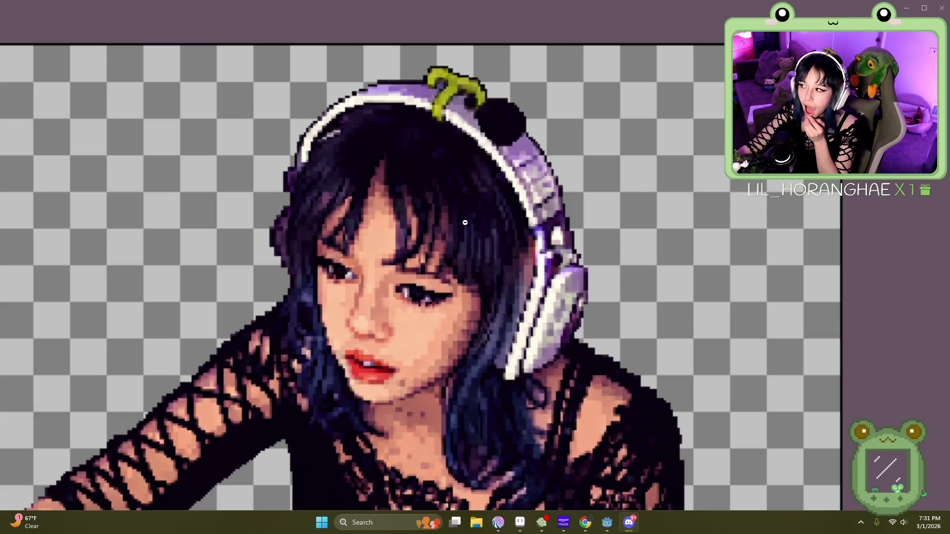
scroll(503, 147, down, 2)
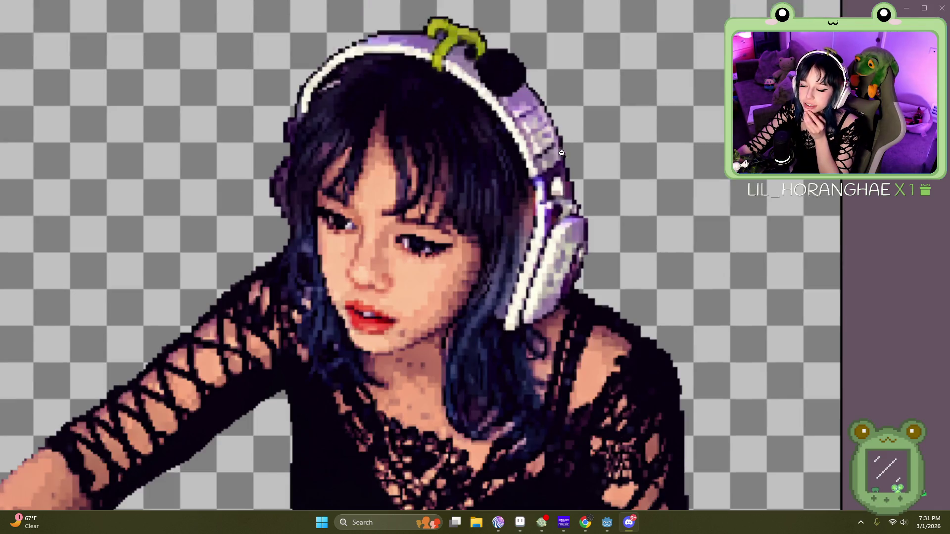
scroll(503, 146, up, 2)
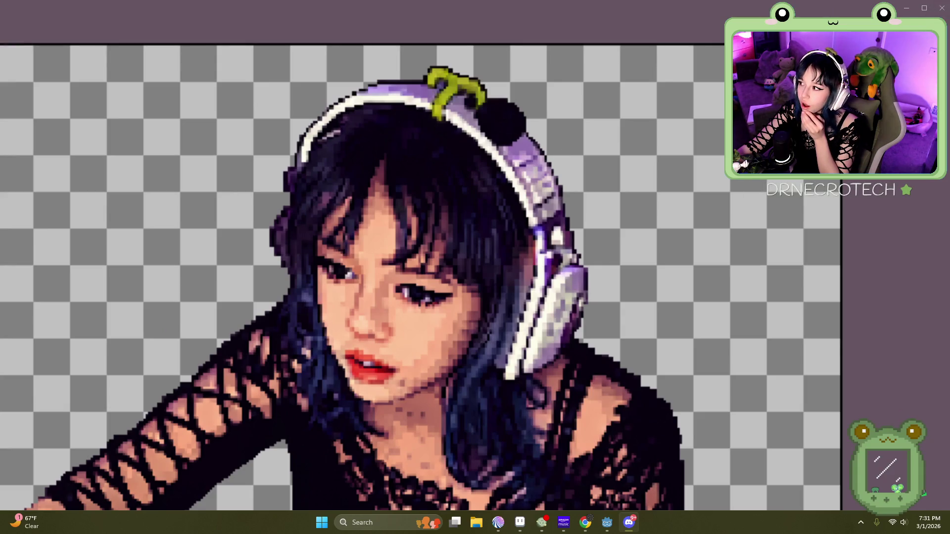
key(Escape)
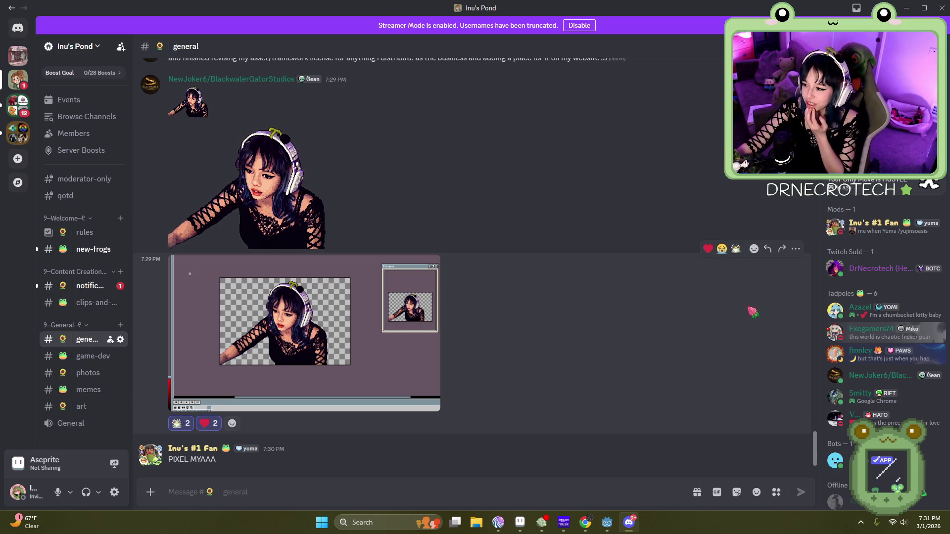
click(795, 249)
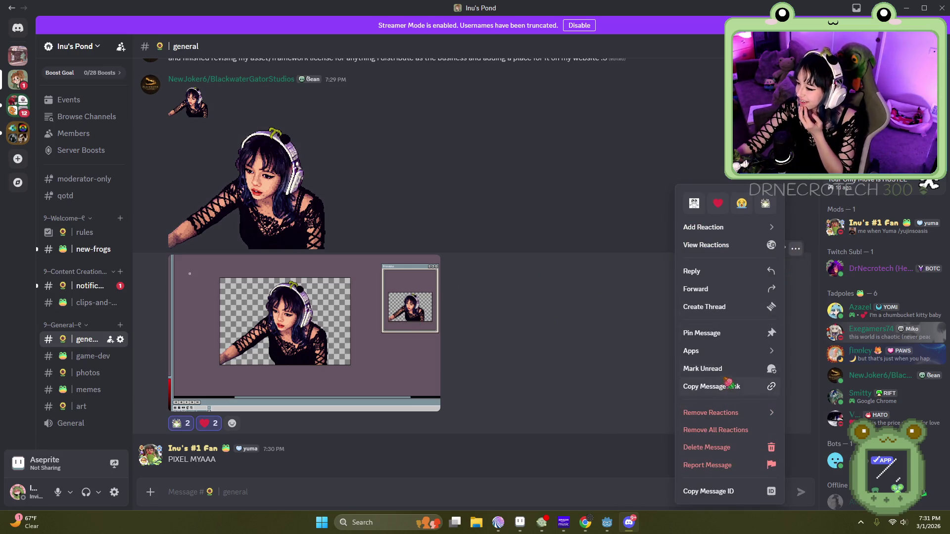
Step: Save the Aseprite screenshot from Discord to disk, then minimize Discord to get back to Godot
mouse_move(713, 232)
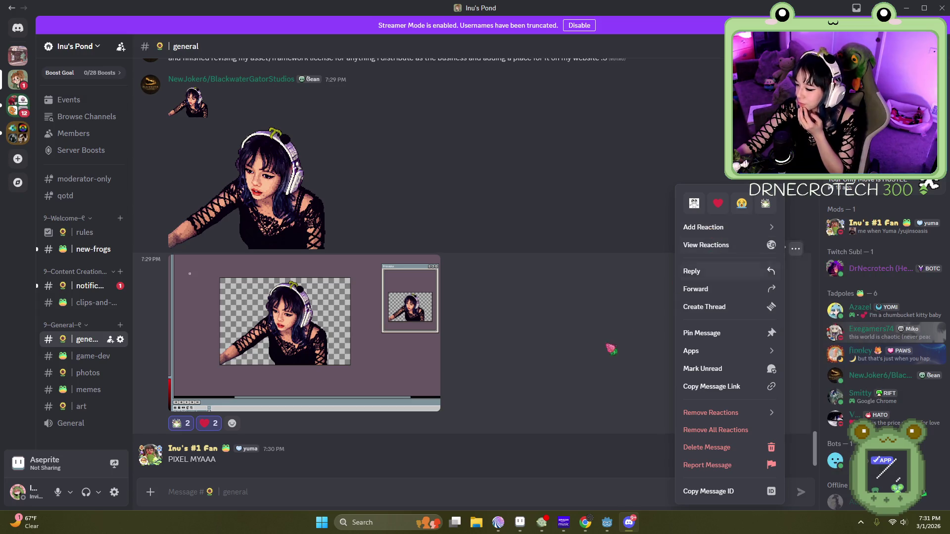
right_click(370, 334)
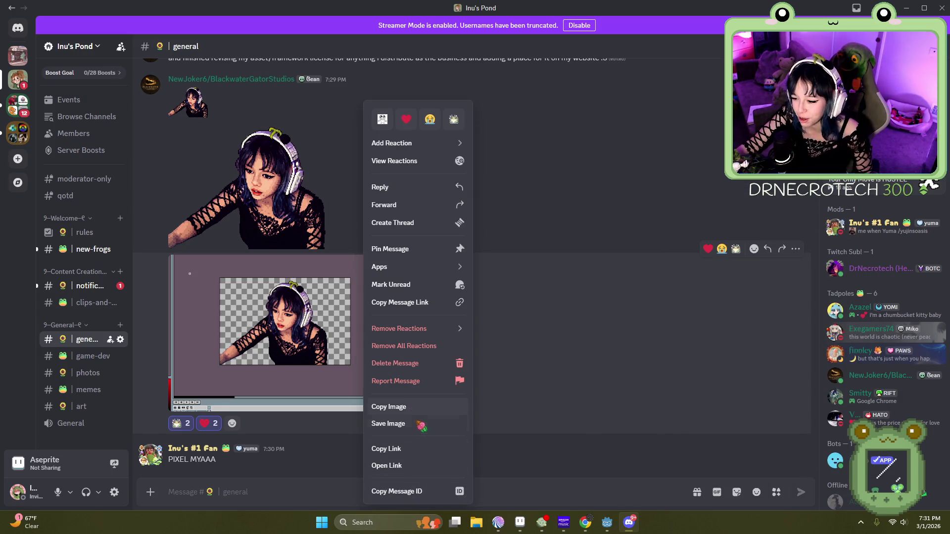
click(416, 407)
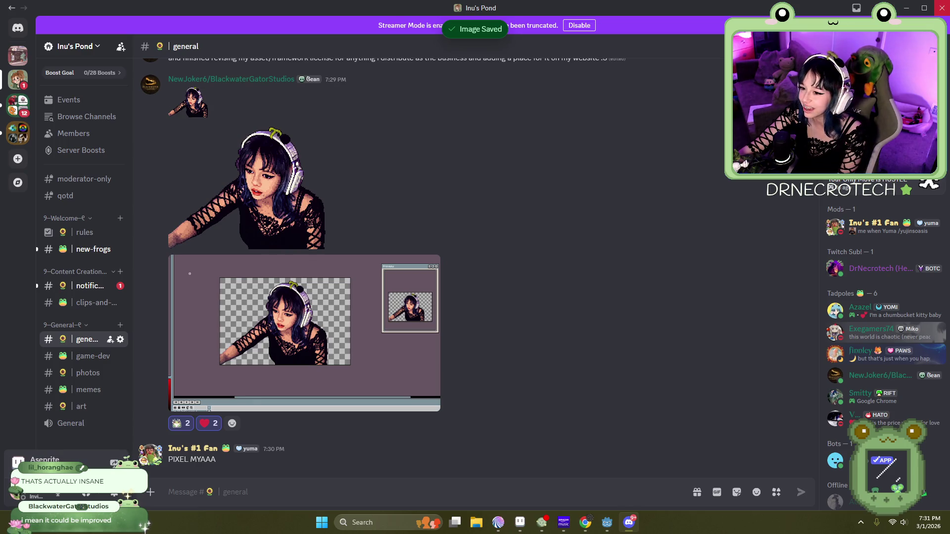
click(906, 8)
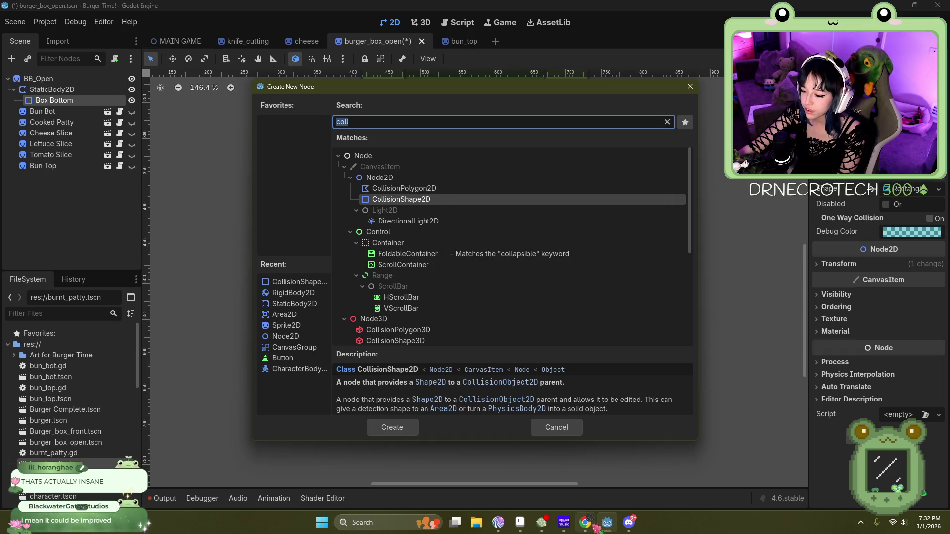
Step: Add a CollisionShape2D node under Box Bottom from the Create New Node list
click(607, 522)
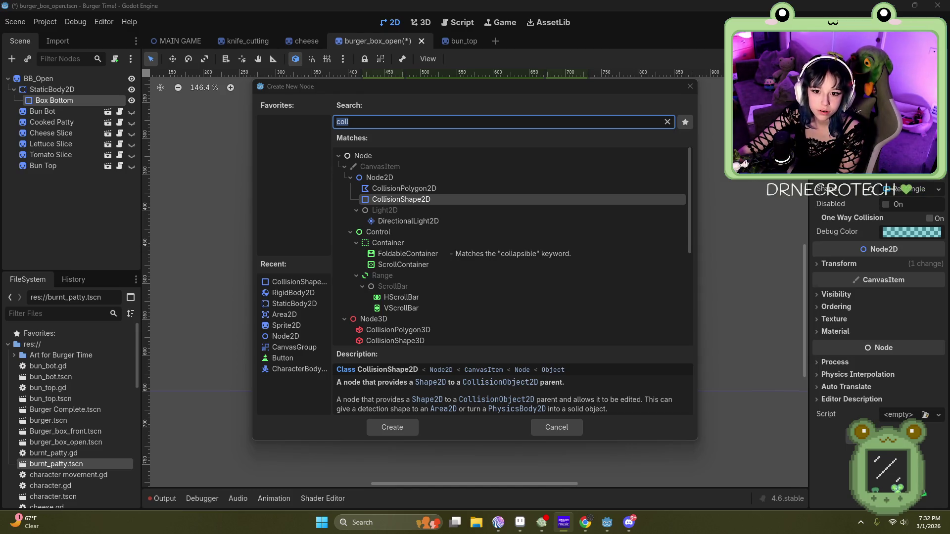
click(247, 158)
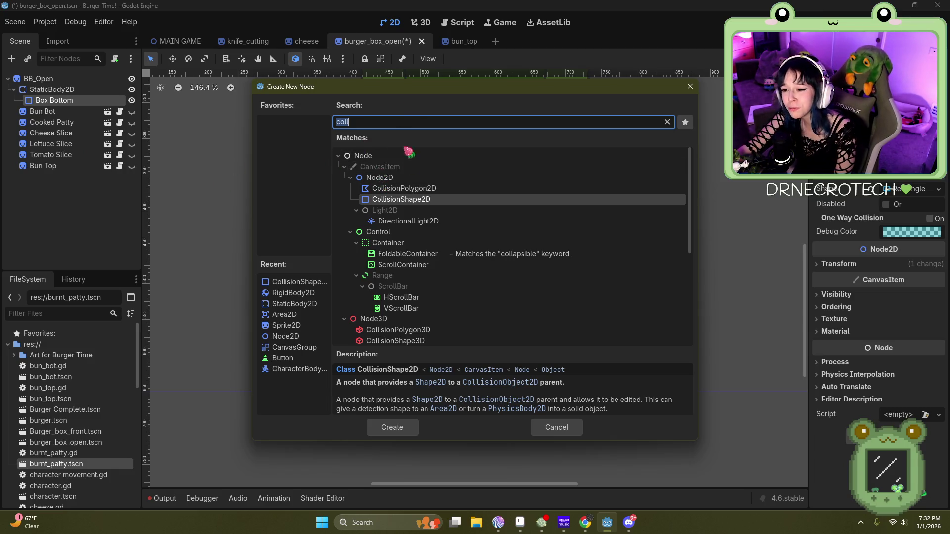
double_click(419, 200)
scroll(431, 392, up, 2)
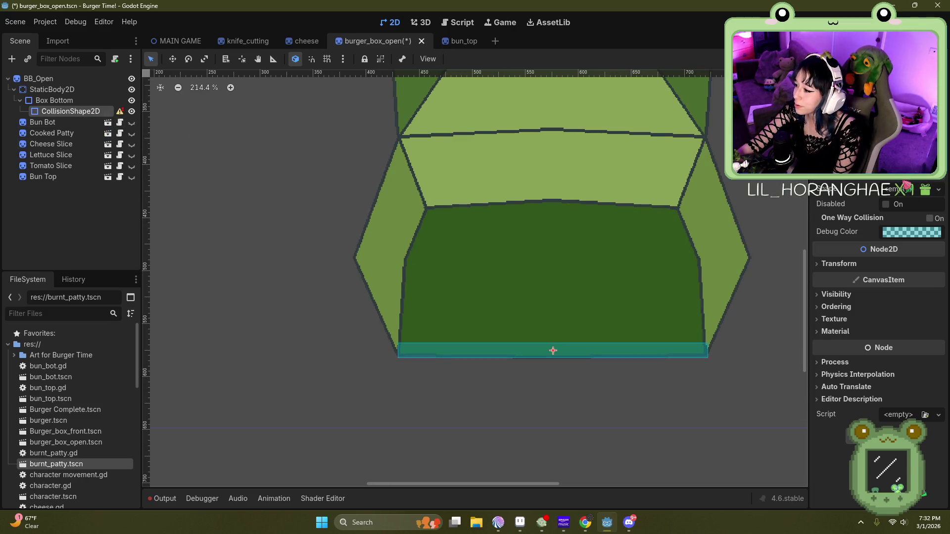
Step: Give the new collision node a New SegmentShape2D shape
click(911, 190)
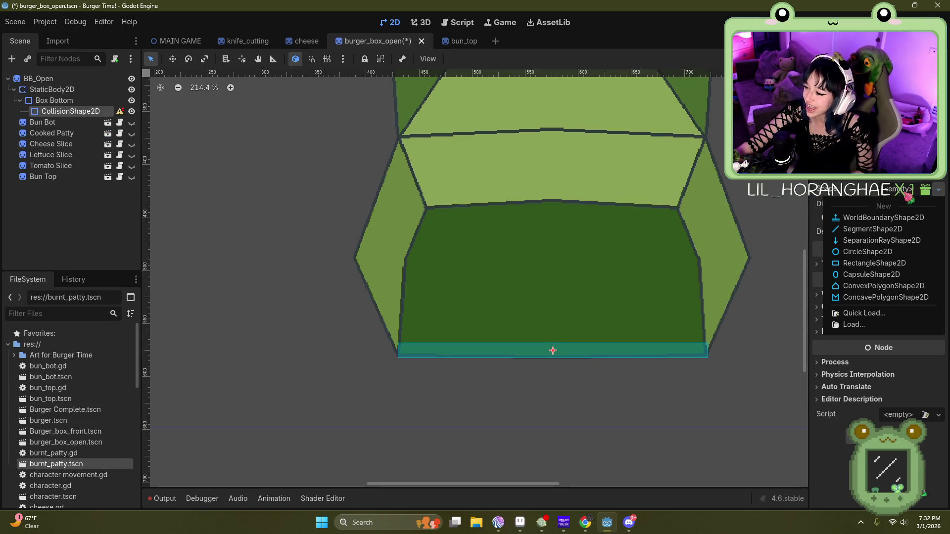
click(880, 229)
scroll(408, 296, down, 8)
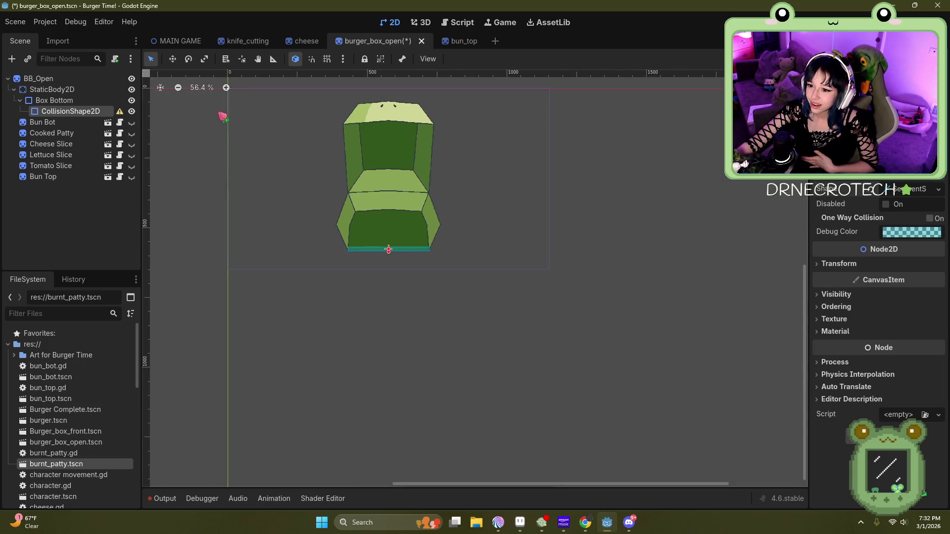
scroll(329, 258, up, 3)
scroll(339, 233, down, 5)
scroll(258, 134, up, 3)
scroll(455, 376, up, 2)
scroll(460, 361, up, 4)
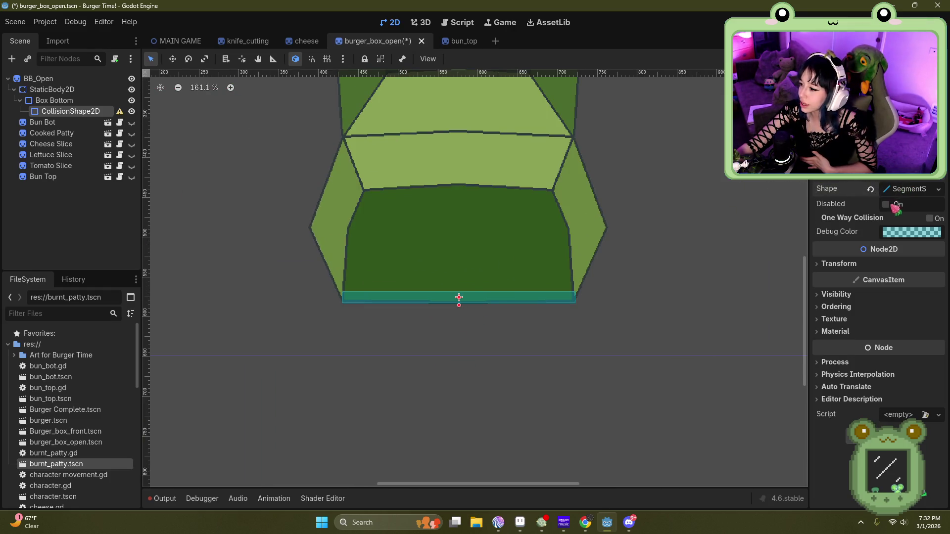
Step: Undo an accidental drag of the whole box on the canvas with Ctrl+Z
click(568, 280)
mouse_move(568, 280)
mouse_down()
mouse_move(516, 339)
mouse_move(530, 328)
mouse_up()
key(ctrl+z)
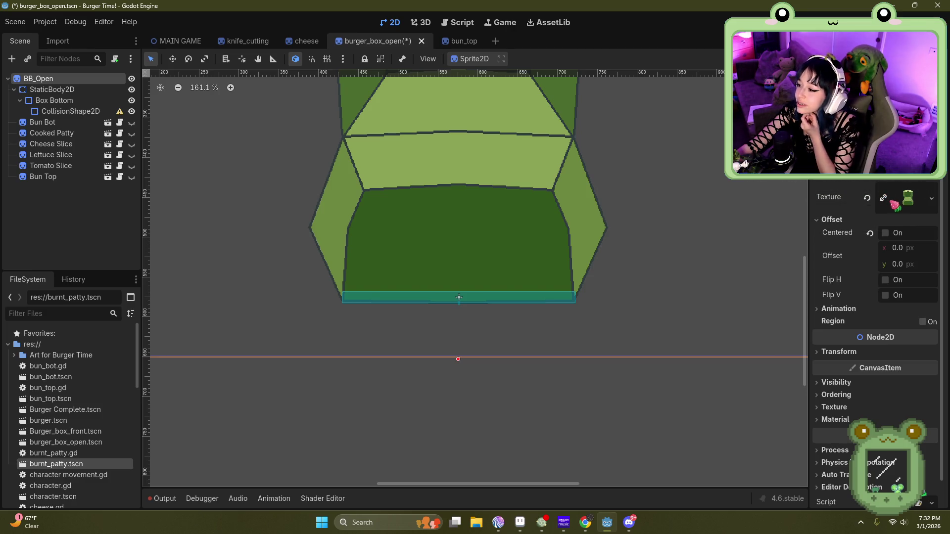
Step: Move the CollisionShape2D so it sits directly under StaticBody2D instead of Box Bottom
click(73, 111)
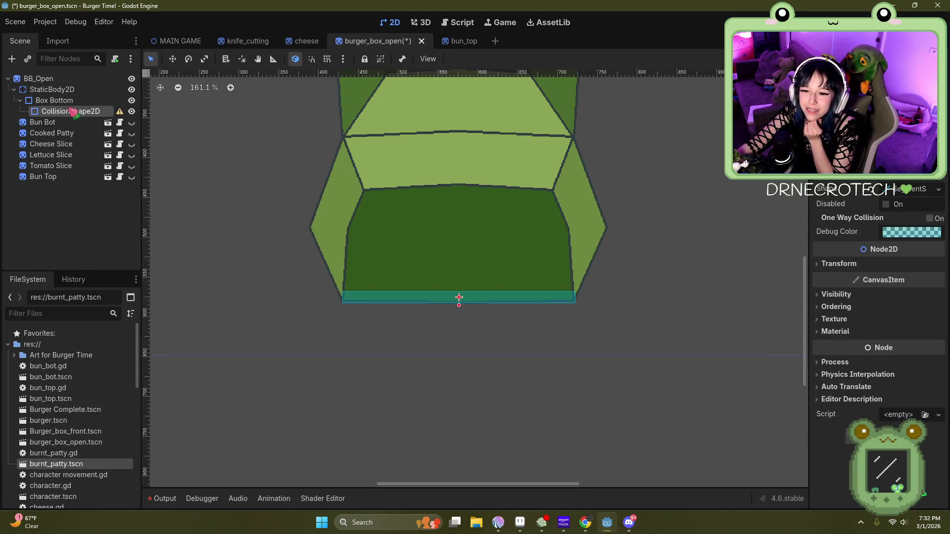
drag(72, 111, 64, 94)
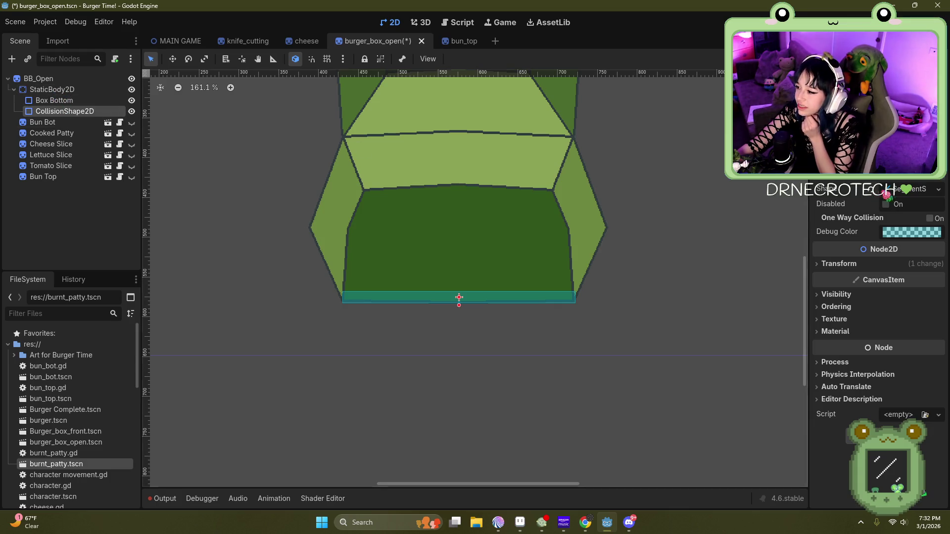
scroll(557, 285, down, 5)
scroll(528, 275, up, 4)
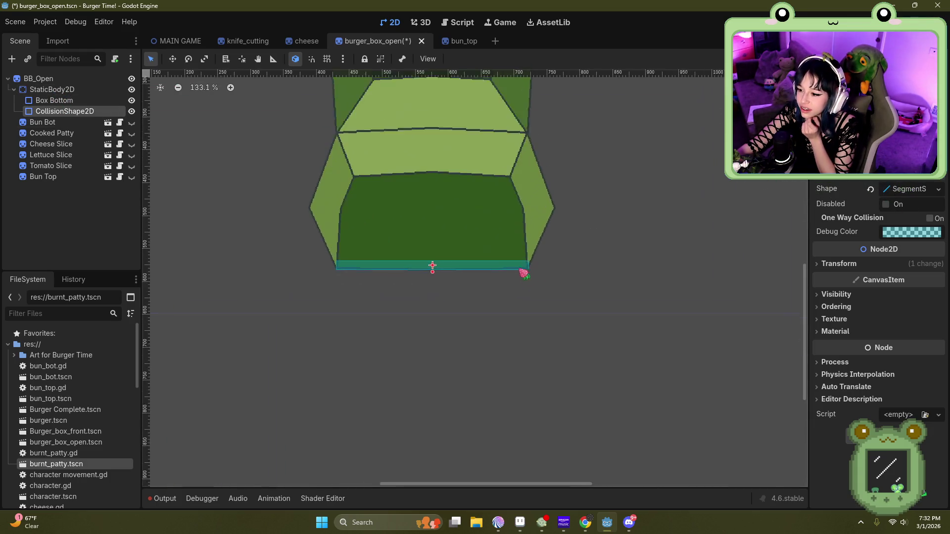
scroll(430, 251, up, 6)
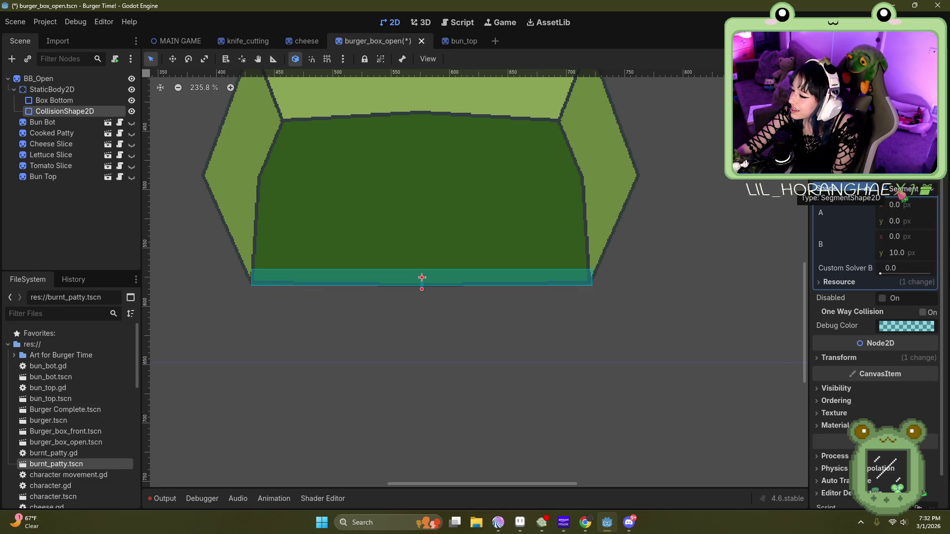
click(938, 189)
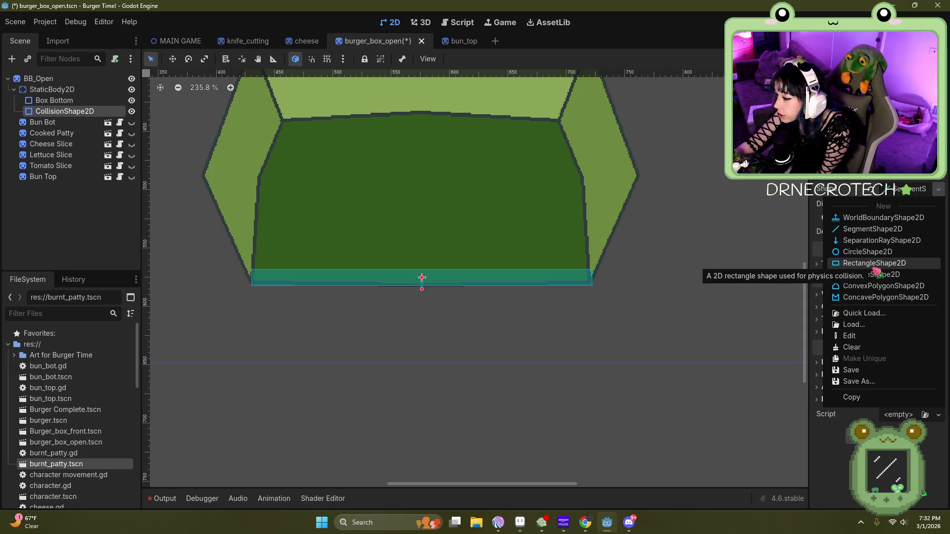
Step: Try a RectangleShape2D and drag it onto the box's right wall
click(873, 267)
mouse_move(427, 272)
mouse_down()
mouse_move(502, 219)
mouse_move(585, 237)
mouse_move(586, 117)
mouse_up()
drag(587, 188, 596, 194)
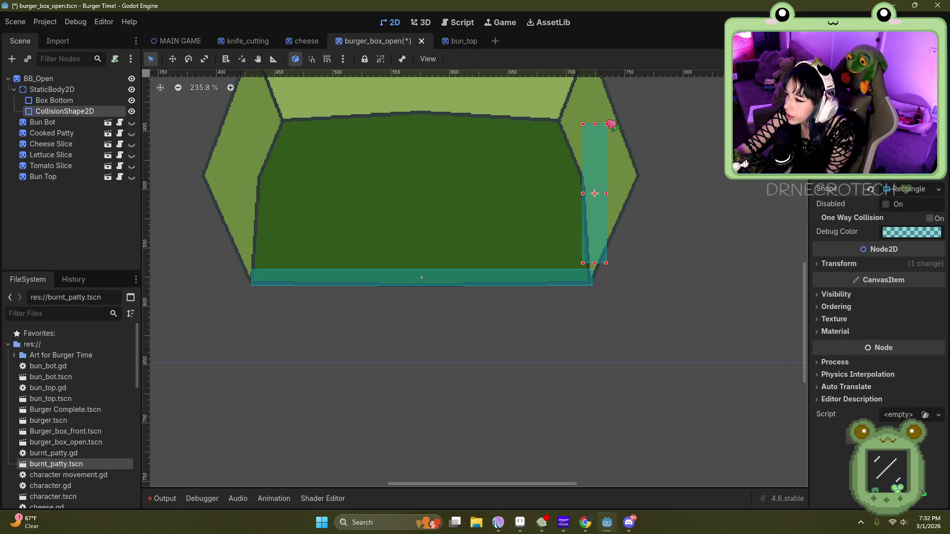
Step: Clear the shape, close the empty load picker, and assign a SegmentShape2D again
click(870, 189)
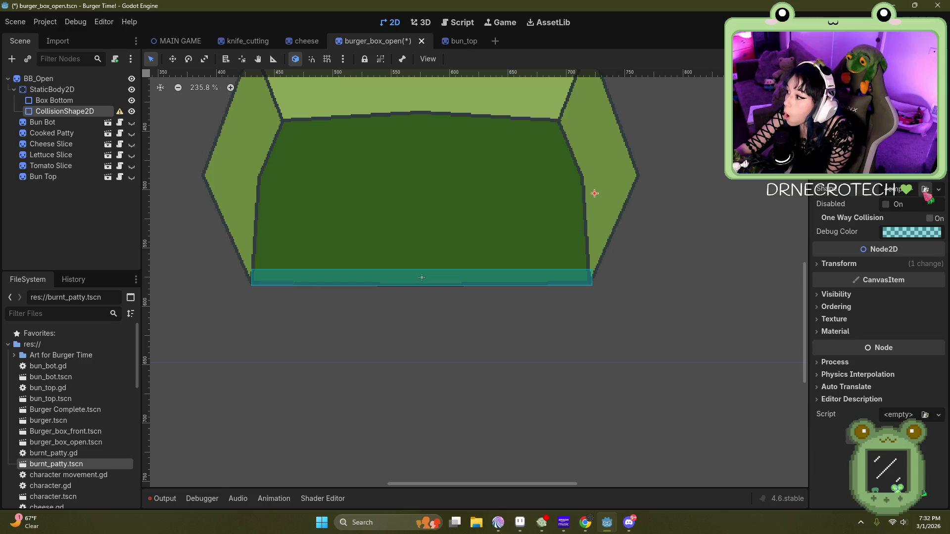
click(925, 191)
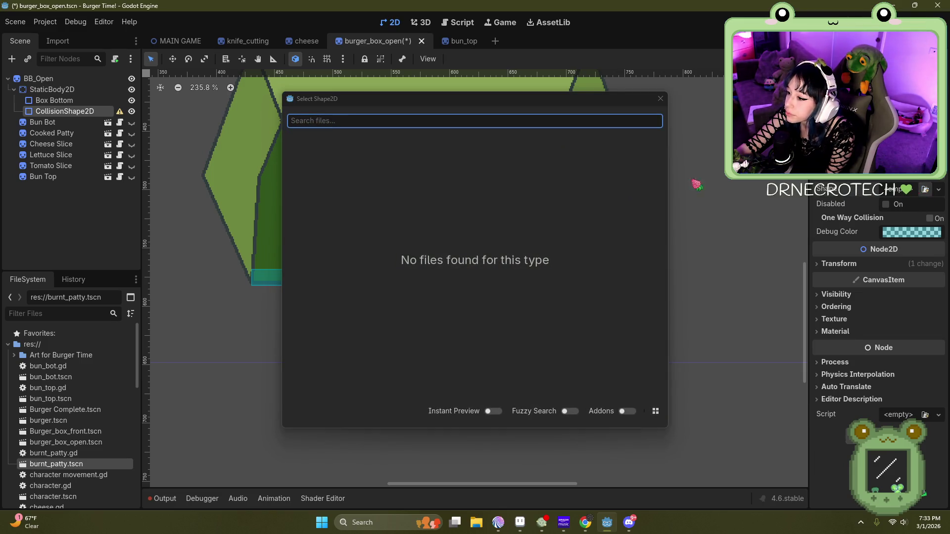
click(661, 98)
click(910, 190)
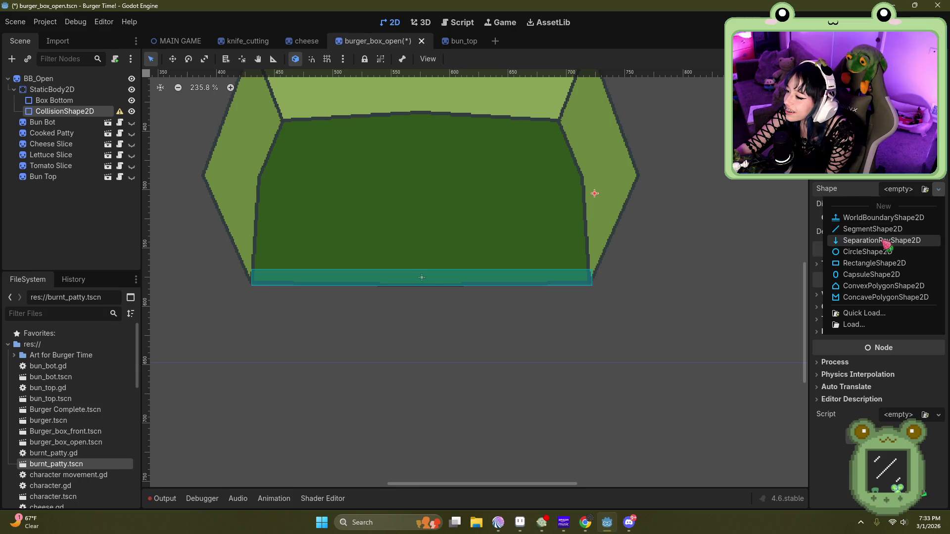
click(873, 229)
Step: Compare with Box Bottom's rectangle size, then replace the segment with a 20 × 20 RectangleShape2D
click(435, 273)
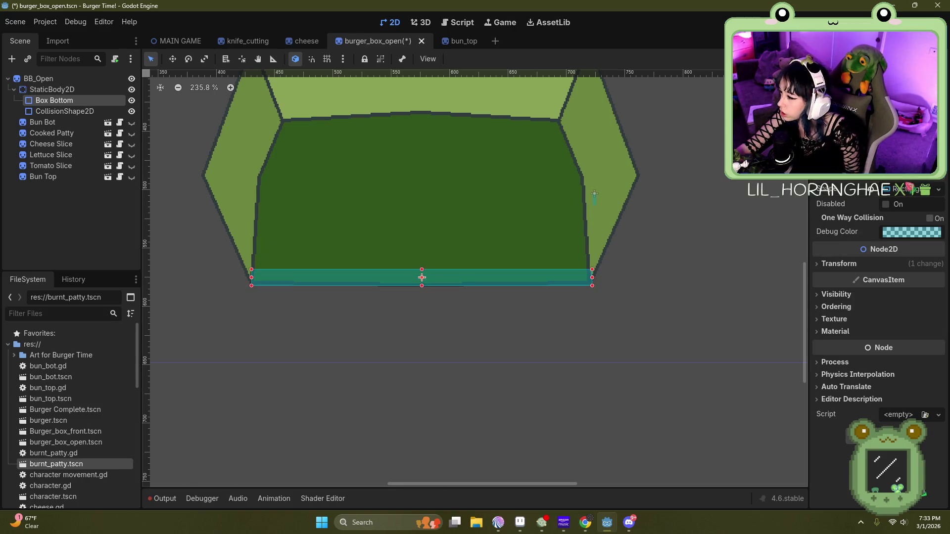
click(905, 190)
click(67, 112)
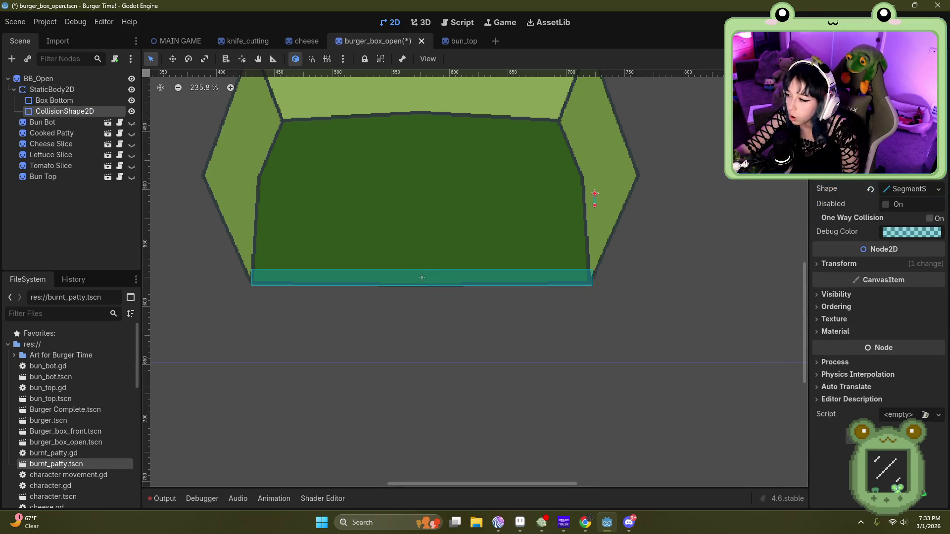
click(895, 193)
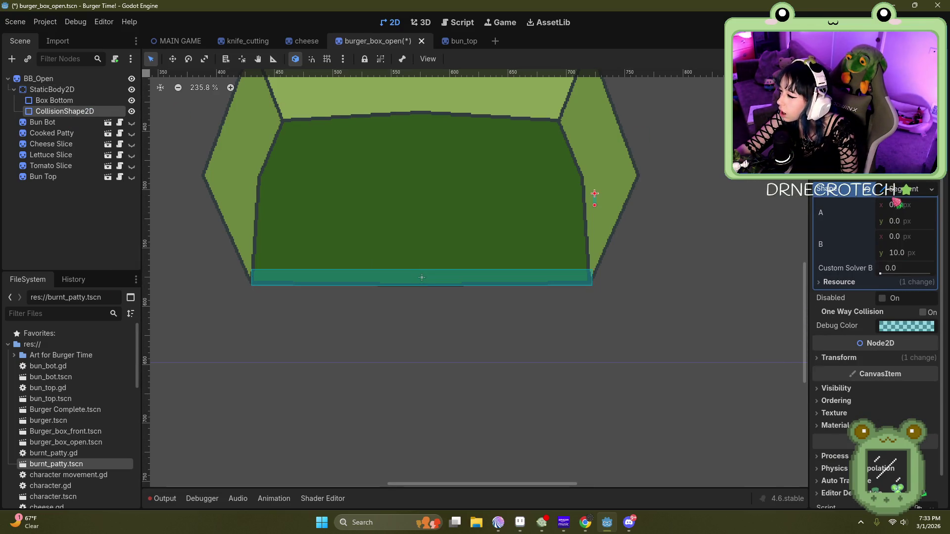
click(923, 192)
click(923, 193)
click(932, 190)
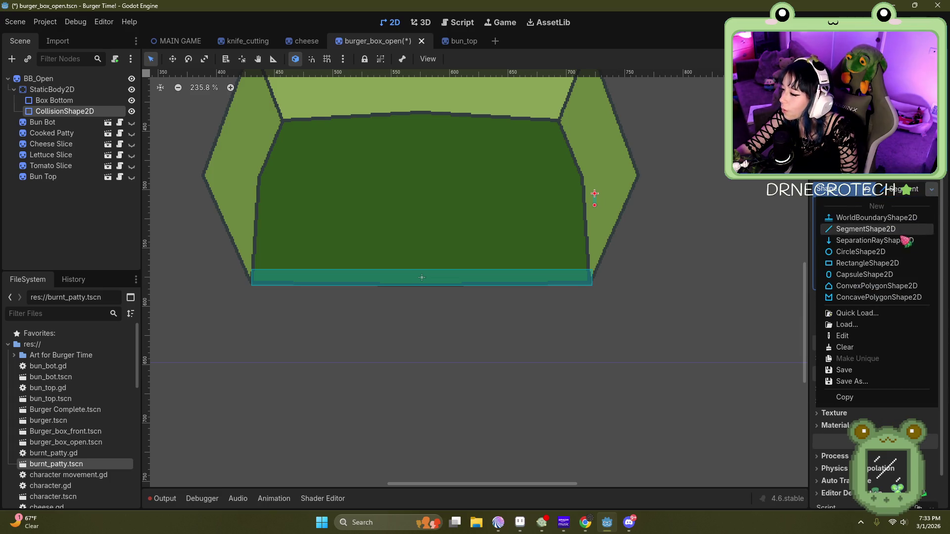
click(871, 263)
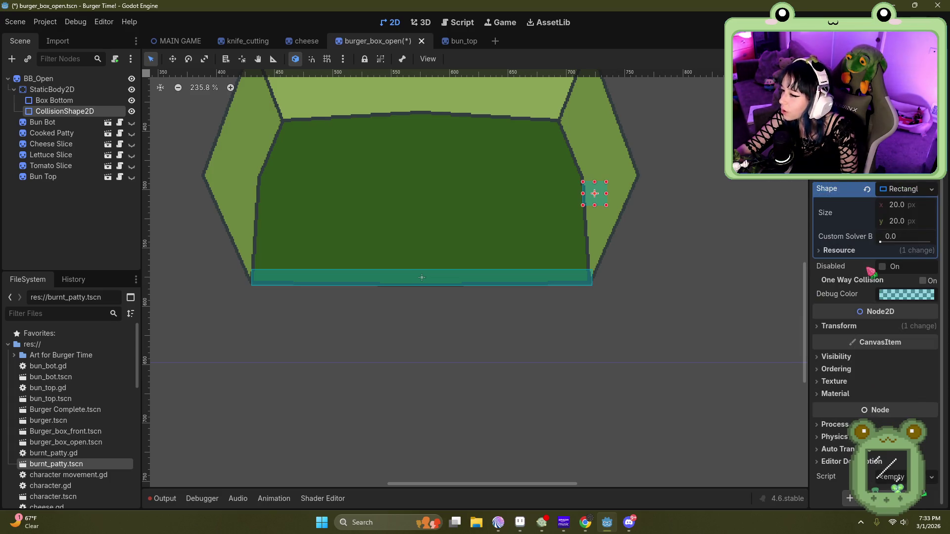
Step: Resize the collision rectangle with its handles and move it beside the right wall
drag(606, 205, 606, 295)
drag(606, 181, 642, 175)
drag(583, 173, 608, 174)
key(alt+Tab)
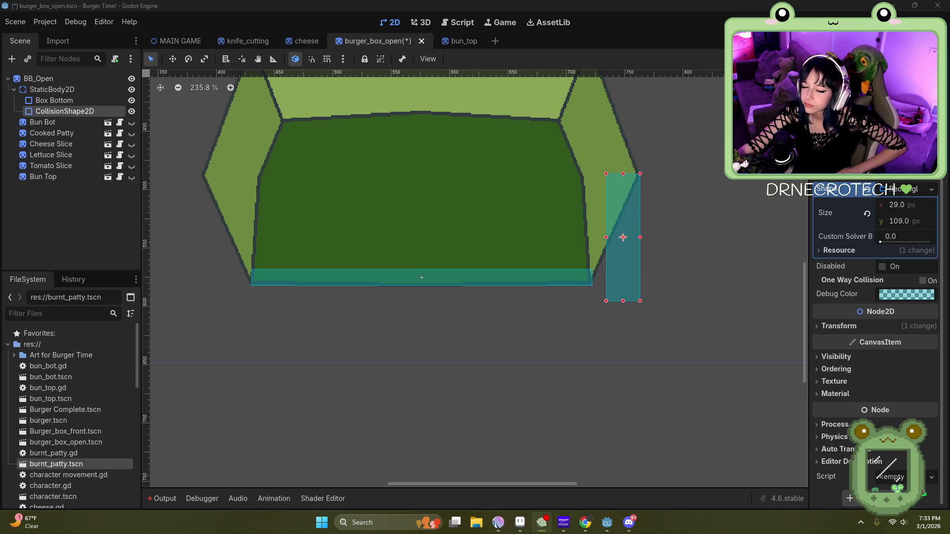
click(621, 212)
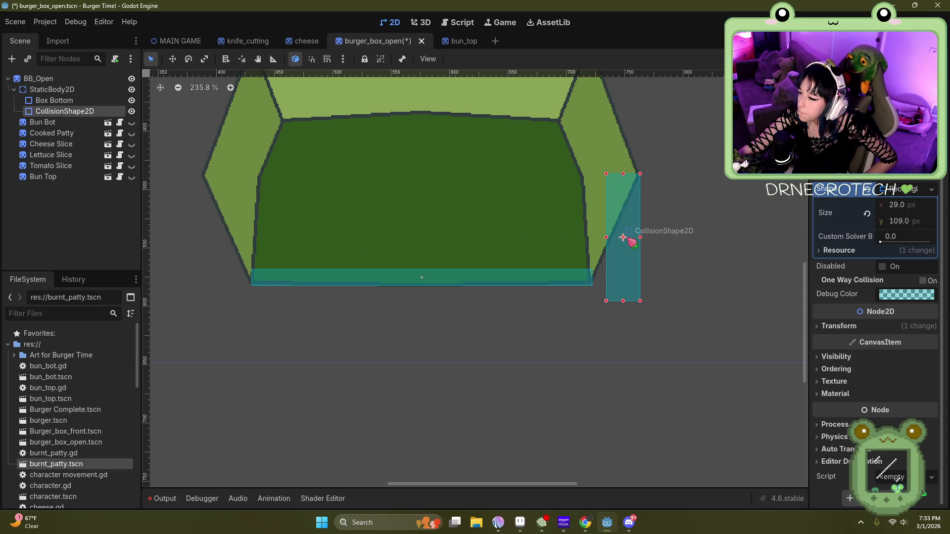
mouse_move(622, 237)
mouse_down()
mouse_move(647, 280)
mouse_move(624, 254)
mouse_move(628, 235)
mouse_move(627, 258)
mouse_move(629, 248)
mouse_move(651, 244)
mouse_move(633, 241)
mouse_move(637, 255)
mouse_move(650, 208)
mouse_move(639, 215)
mouse_move(649, 249)
mouse_up()
Step: Rotate the rectangle to the right wall's slant and thin it to 28.248 × 9.635 px
key(s)
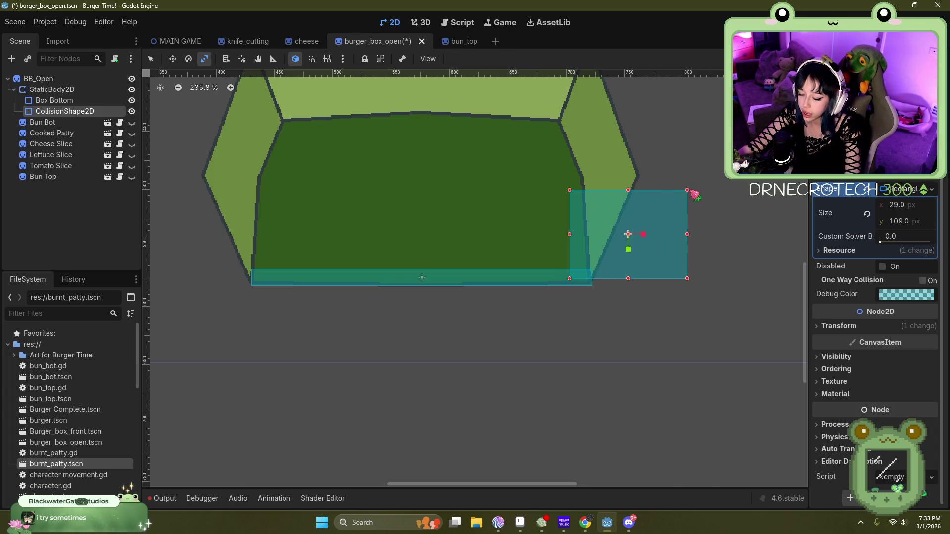
key(e)
mouse_move(665, 219)
mouse_down()
mouse_move(638, 226)
mouse_move(672, 222)
mouse_move(650, 170)
mouse_move(619, 172)
mouse_move(682, 221)
mouse_up()
mouse_move(661, 255)
mouse_down()
mouse_move(674, 231)
mouse_move(638, 210)
mouse_move(622, 217)
mouse_up()
key(w)
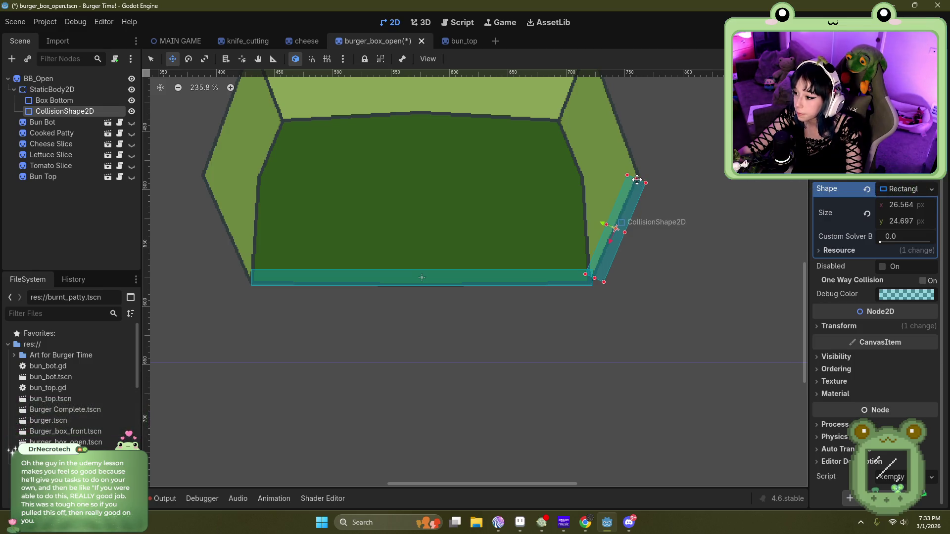
key(q)
drag(643, 182, 652, 183)
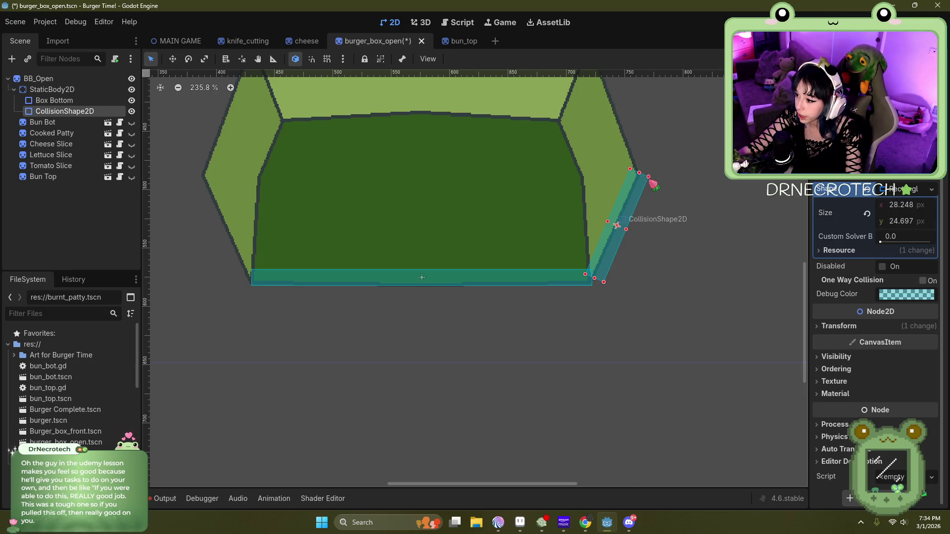
drag(629, 233, 625, 212)
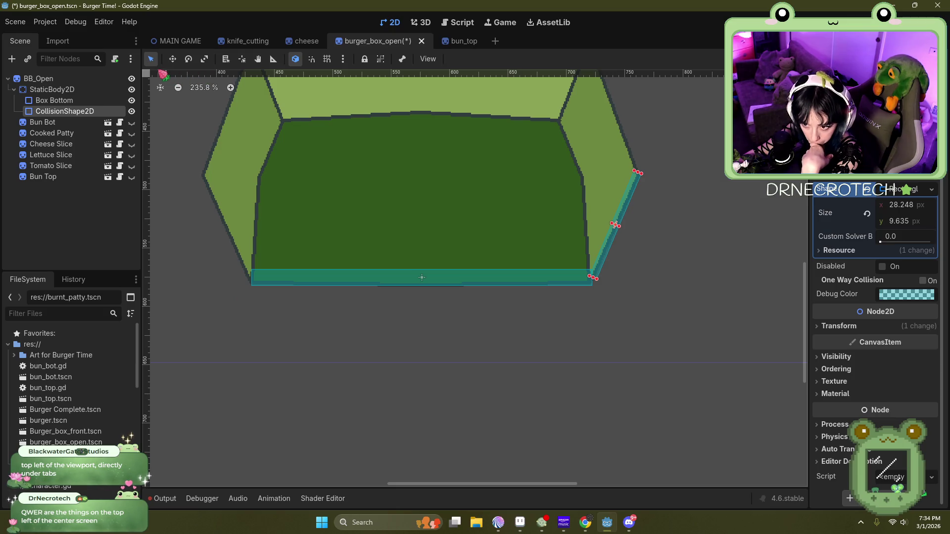
Step: Rename the wall's CollisionShape2D node to "Box side"
click(161, 88)
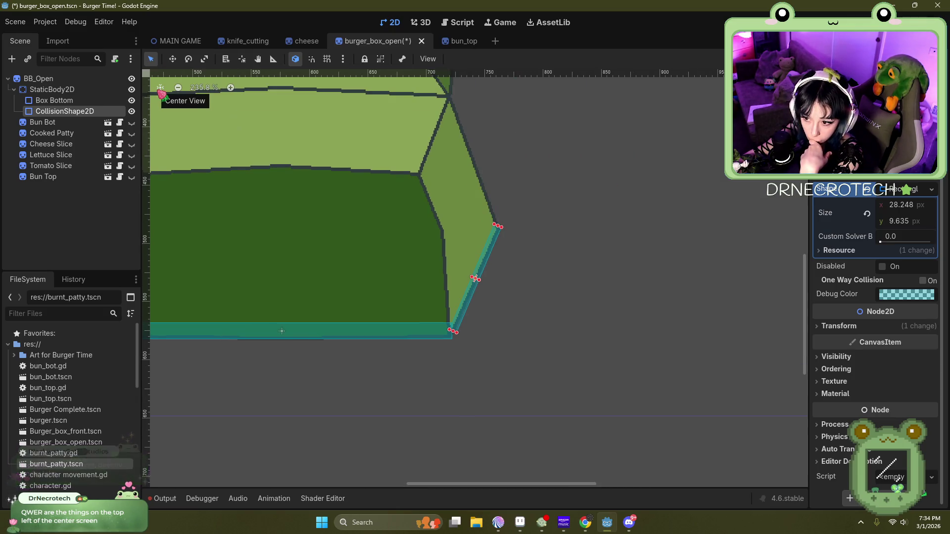
scroll(540, 324, down, 2)
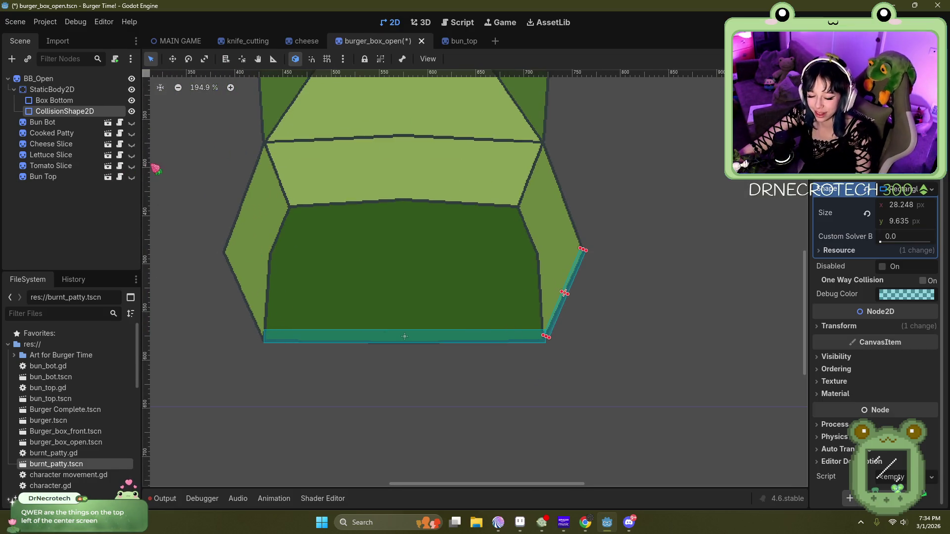
double_click(79, 111)
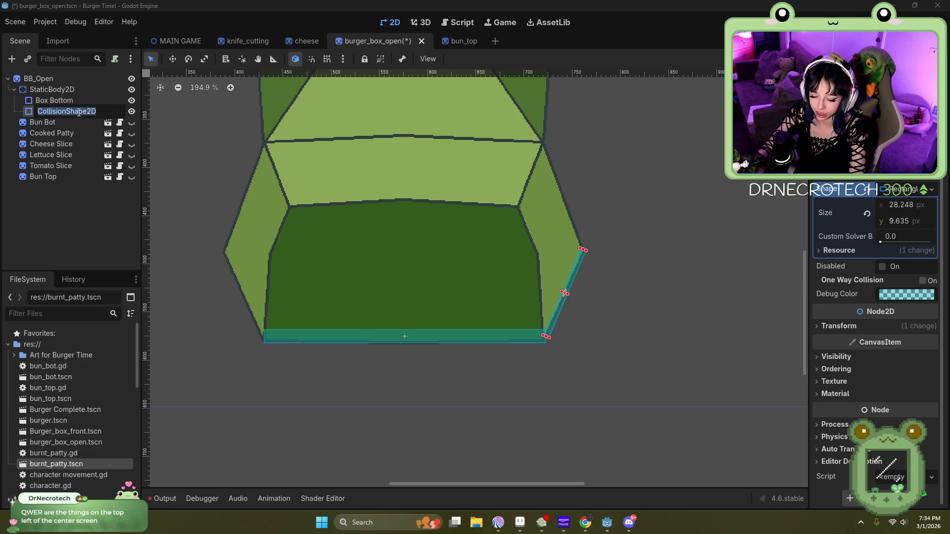
text(Box sid)
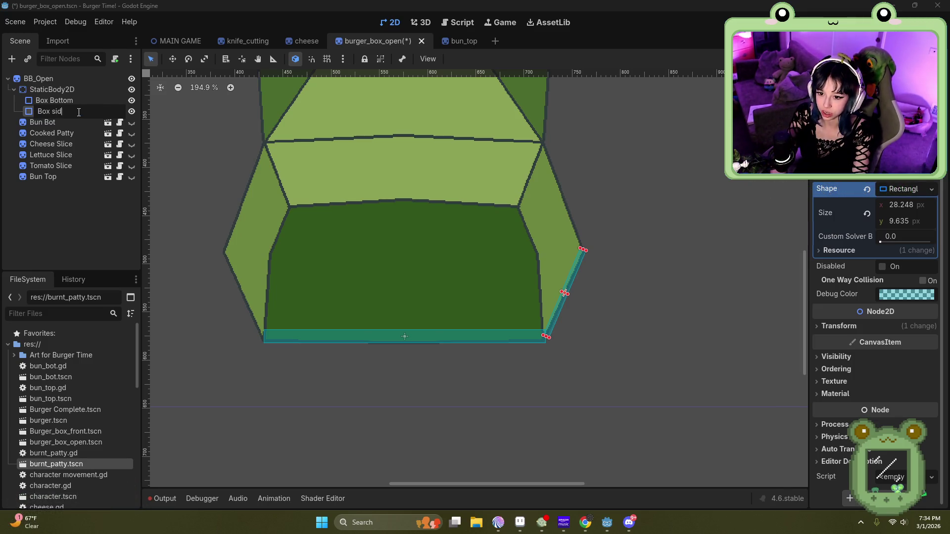
key(Return)
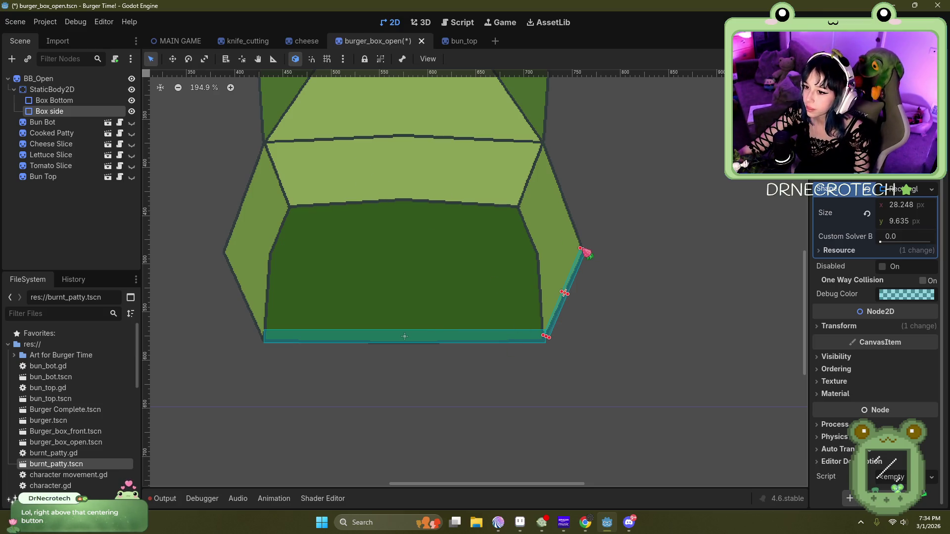
Step: Paste a copy of Box side under StaticBody2D, drag it toward the left wall, then undo the move
key(ctrl+v)
drag(74, 124, 84, 90)
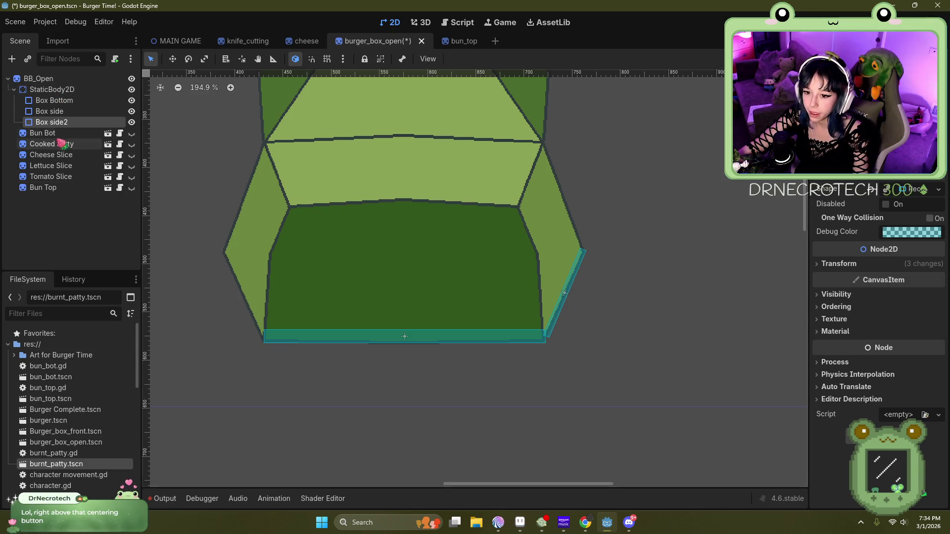
drag(584, 265, 356, 251)
click(64, 124)
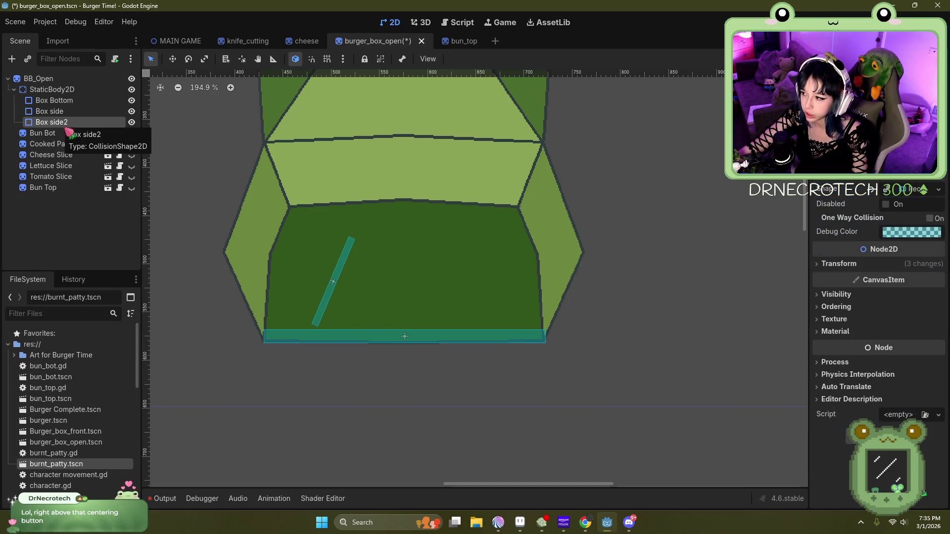
key(ctrl+z)
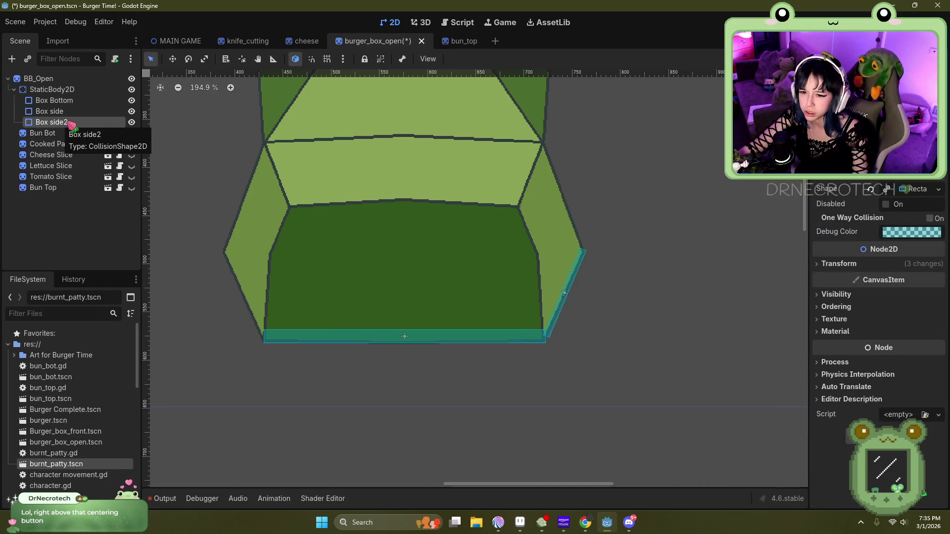
Step: Delete the extra CollisionShape2D copy, leaving only Box side selected
double_click(73, 122)
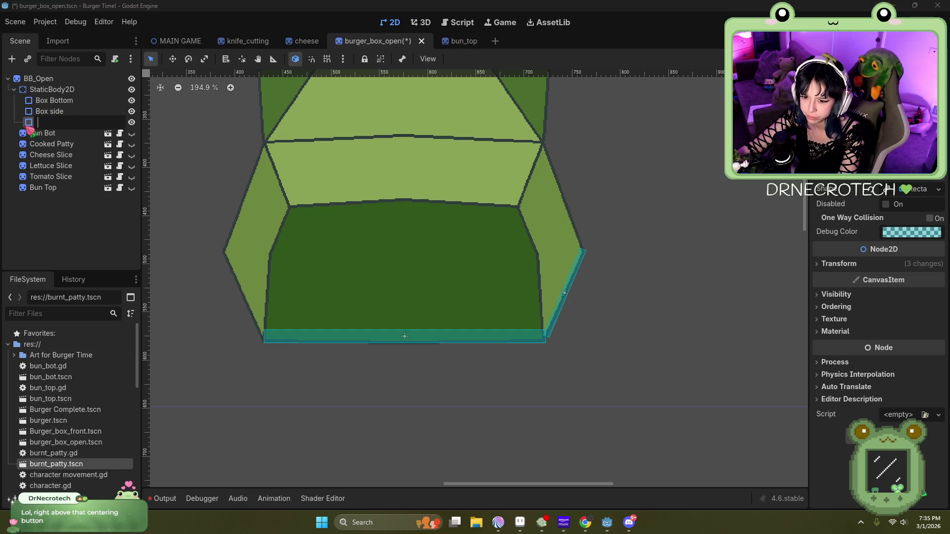
key(Return)
double_click(111, 122)
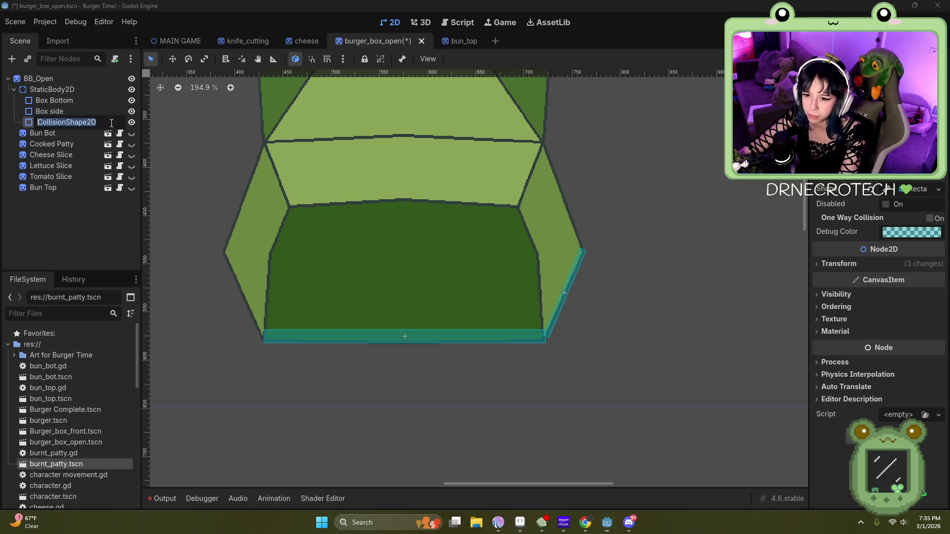
click(638, 295)
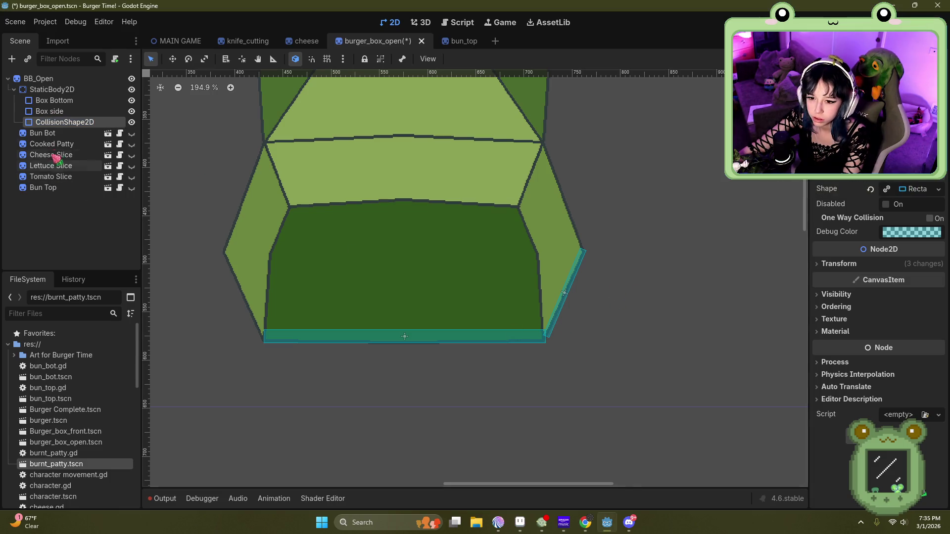
key(Delete)
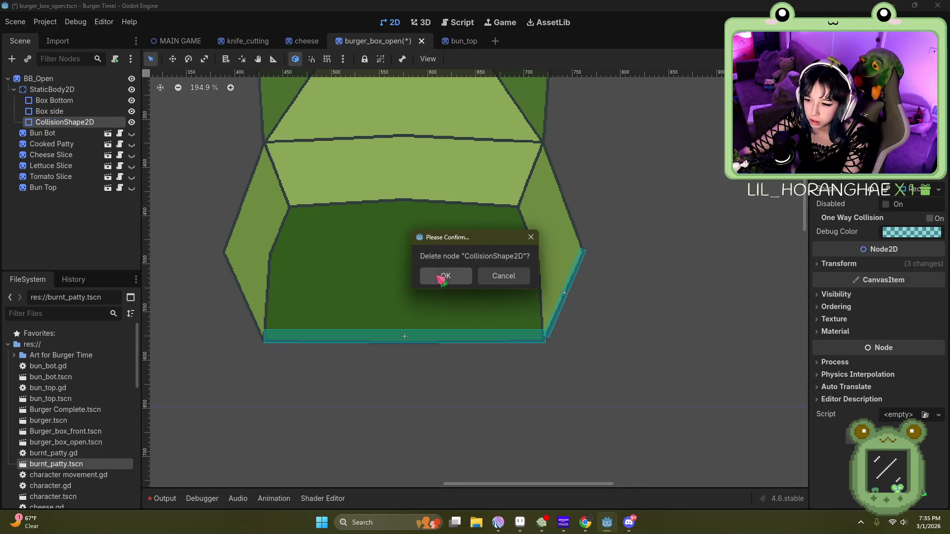
click(442, 275)
click(61, 110)
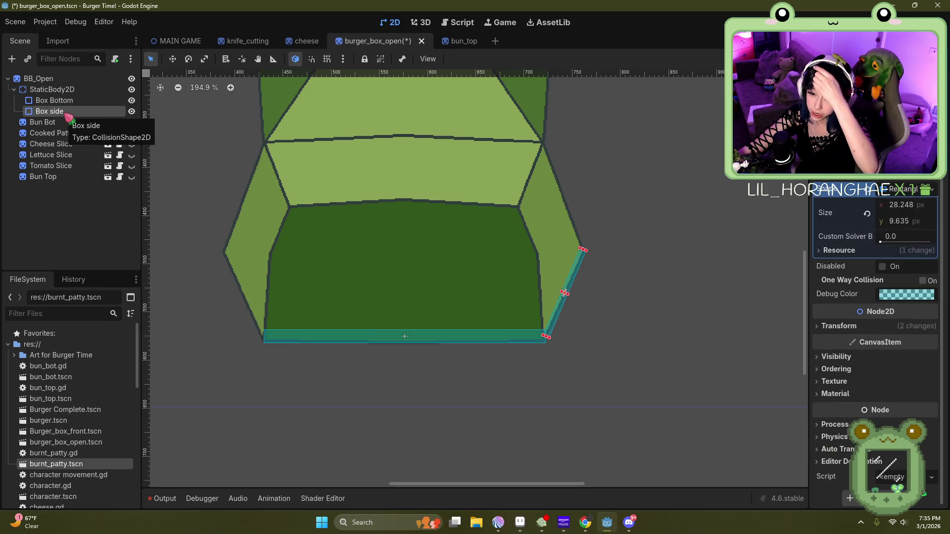
Step: Duplicate the Box side collider and drag the copy toward the box's left wall
right_click(62, 112)
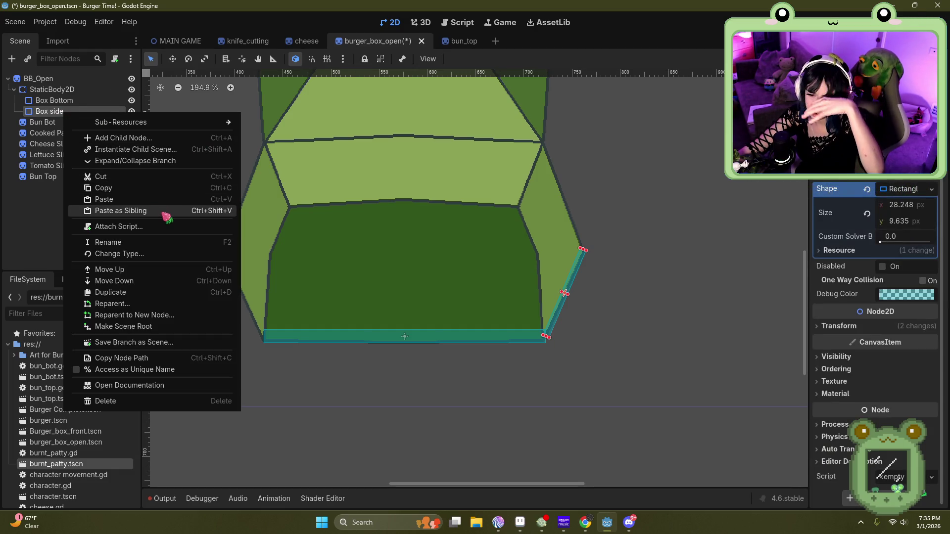
click(162, 292)
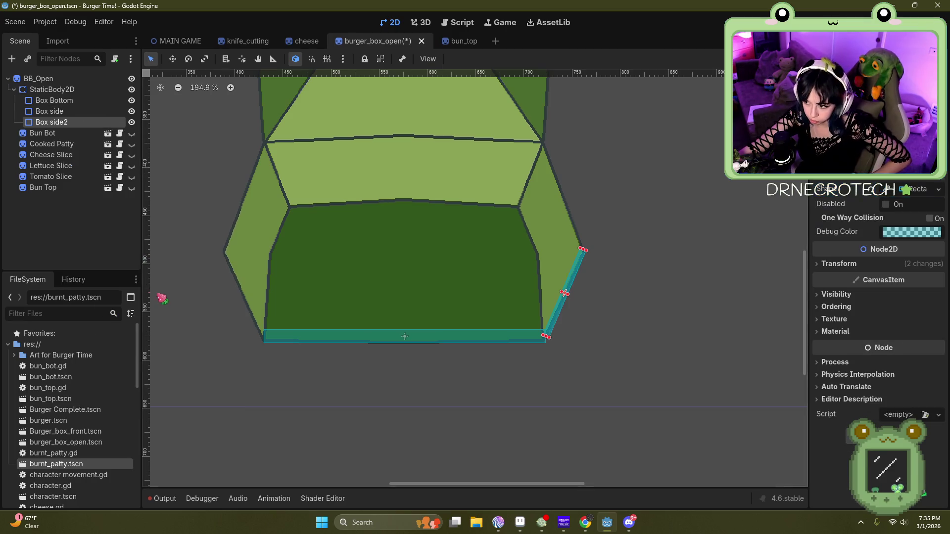
scroll(573, 283, right, 2)
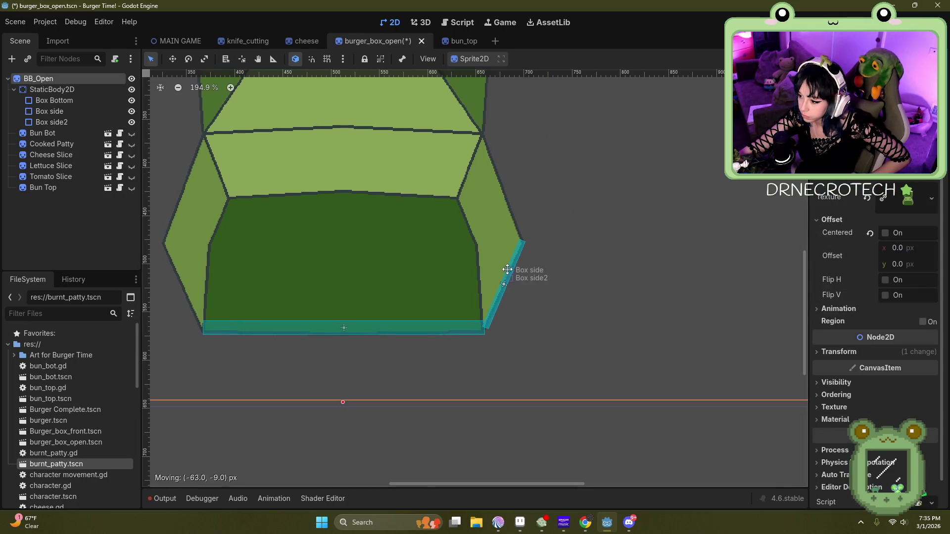
mouse_move(504, 260)
mouse_down()
mouse_move(254, 248)
mouse_move(208, 255)
mouse_up()
scroll(613, 255, down, 2)
scroll(256, 282, up, 6)
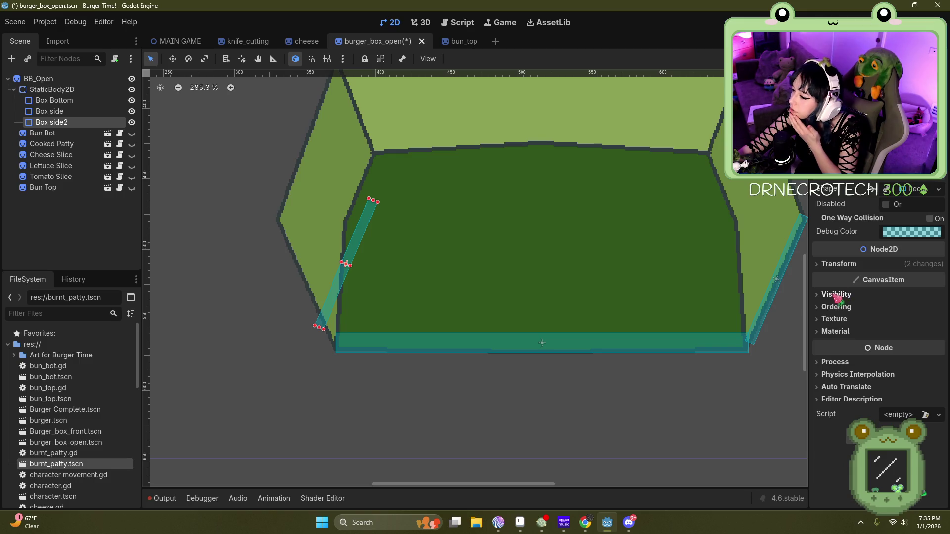
Step: Check Box side2's transform properties and reposition it near the left wall
click(826, 265)
click(827, 267)
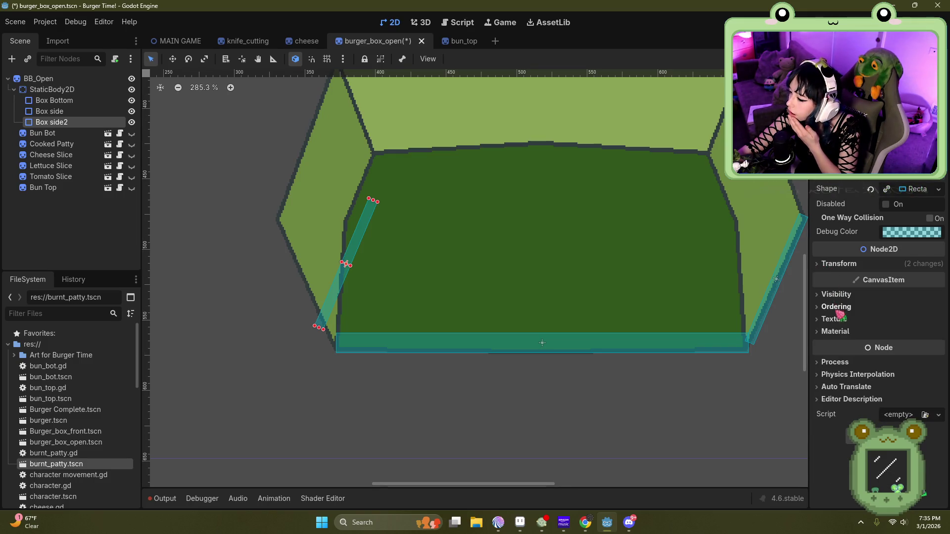
click(840, 295)
click(840, 296)
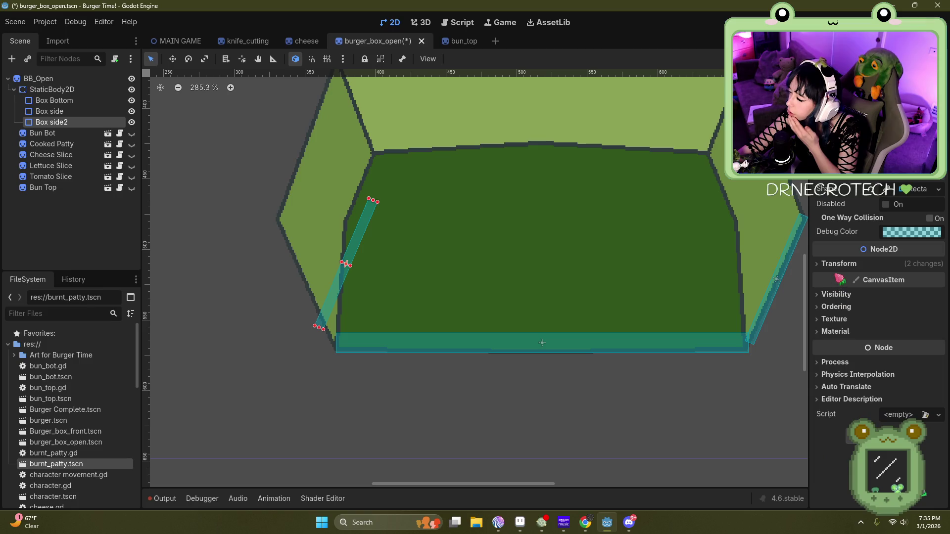
click(836, 267)
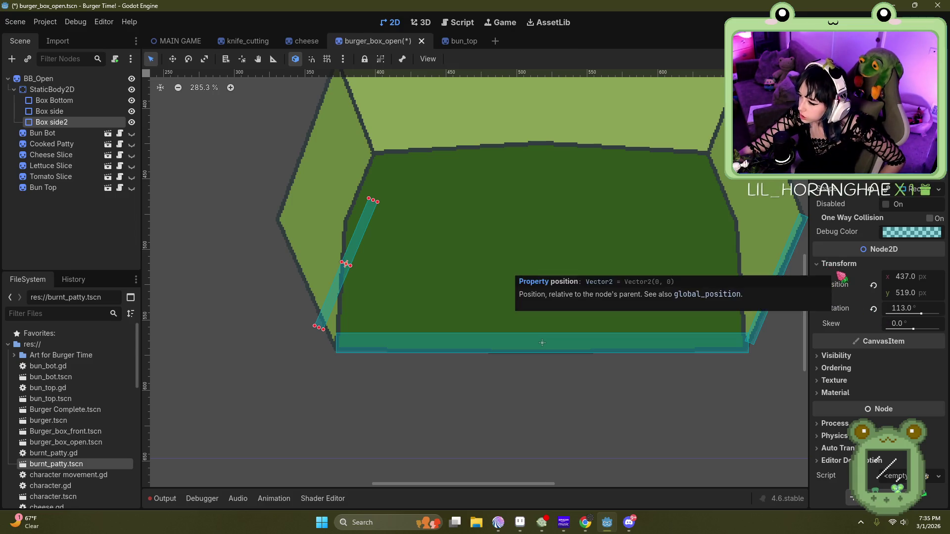
click(825, 266)
drag(358, 246, 322, 236)
click(206, 60)
mouse_move(309, 254)
mouse_down()
mouse_move(328, 262)
mouse_move(338, 246)
mouse_up()
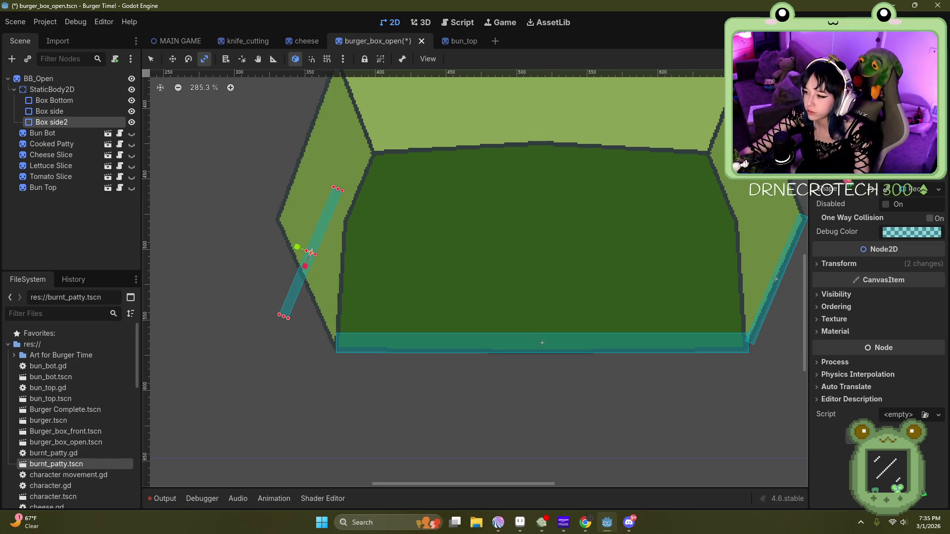
Step: Rotate Box side2 to the left wall's slope and seat it along that wall
click(150, 59)
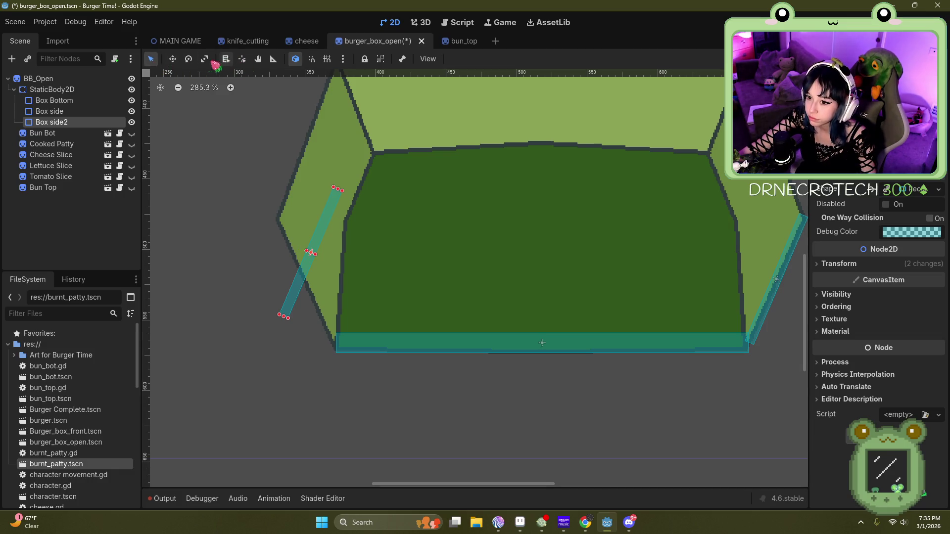
click(188, 59)
click(173, 59)
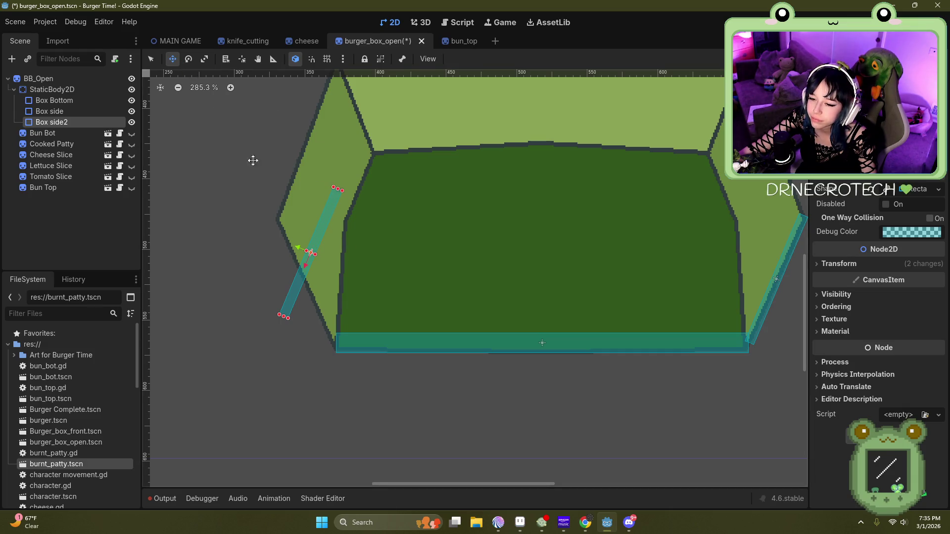
click(188, 58)
mouse_move(324, 257)
mouse_down()
mouse_move(328, 236)
mouse_move(278, 172)
mouse_up()
click(173, 59)
mouse_move(304, 233)
mouse_down()
mouse_move(290, 238)
mouse_move(305, 264)
mouse_up()
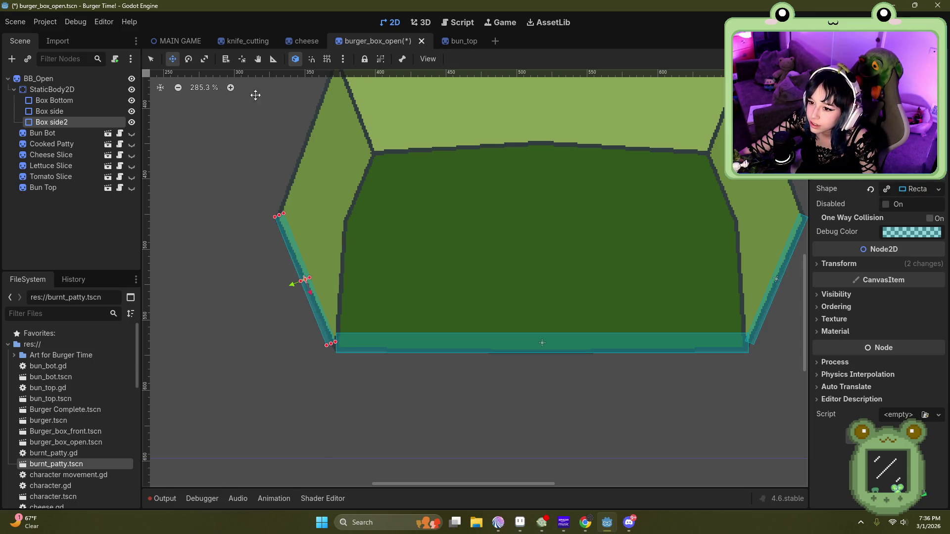
click(189, 59)
click(292, 252)
drag(293, 251, 291, 247)
click(172, 59)
click(189, 59)
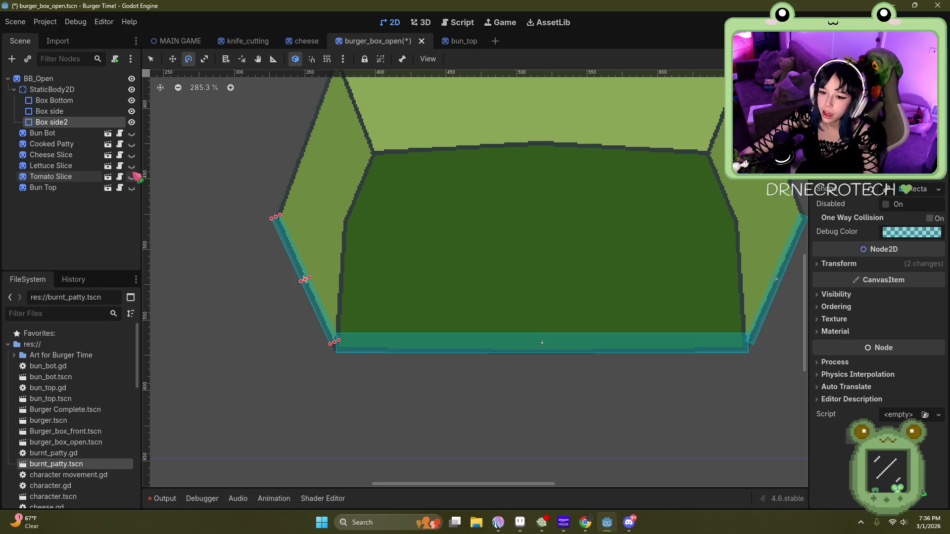
Step: Rename Box side2 to "Box side L" and Box side to "Box side R"
double_click(75, 123)
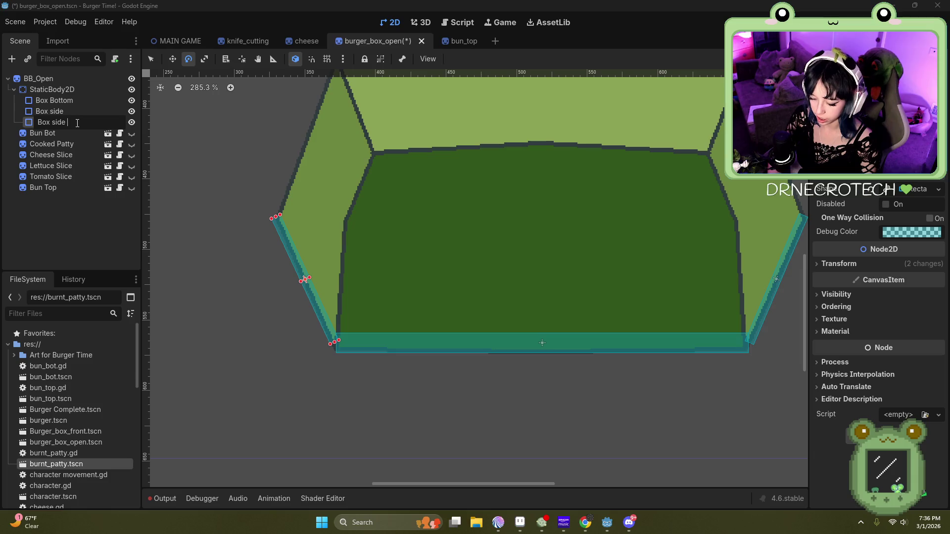
text(L)
key(Return)
click(52, 112)
double_click(76, 112)
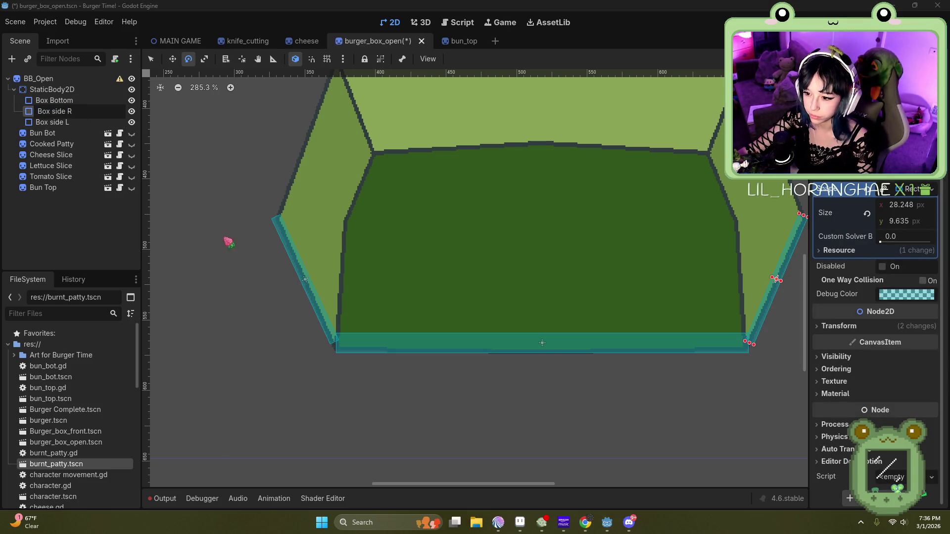
key(Return)
scroll(289, 265, up, 2)
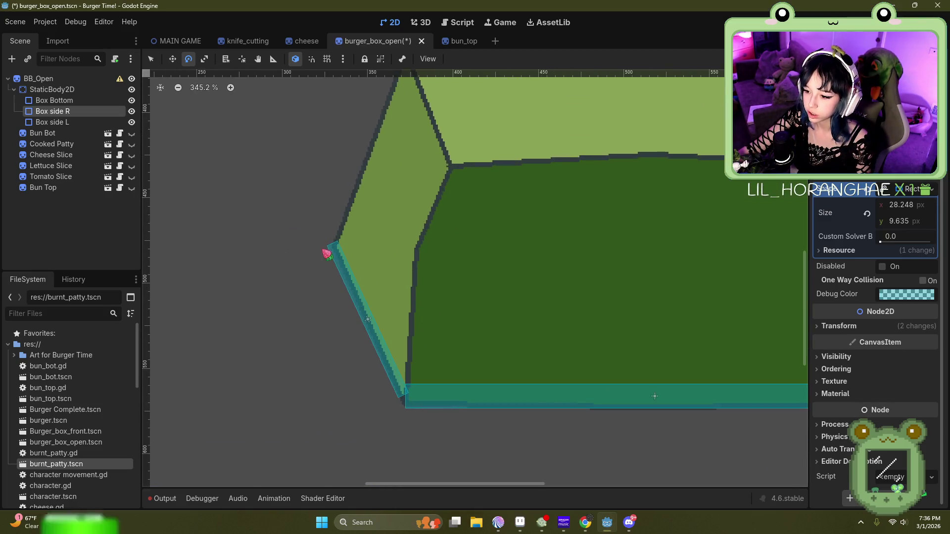
scroll(337, 253, down, 2)
scroll(366, 242, up, 1)
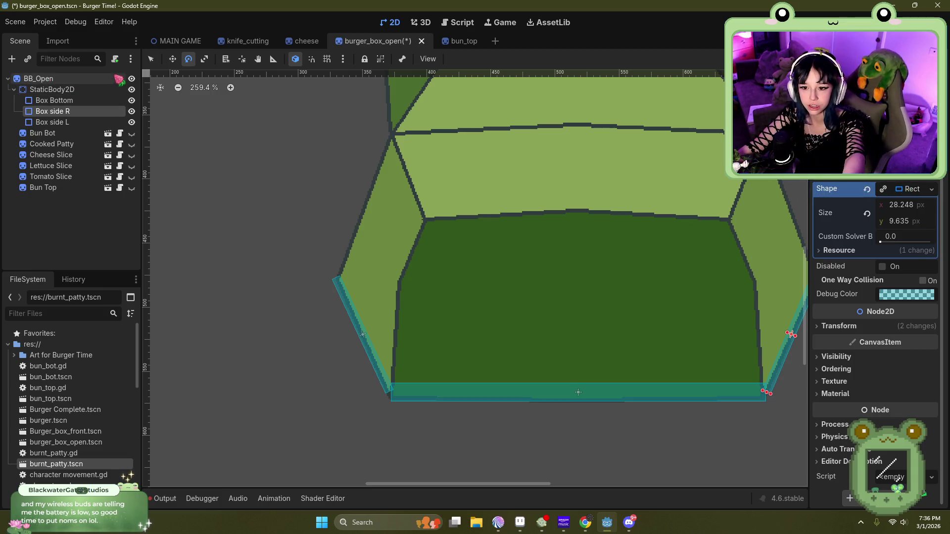
Step: Read and dismiss the BB_Open root transform warning, then select Box side L
click(119, 79)
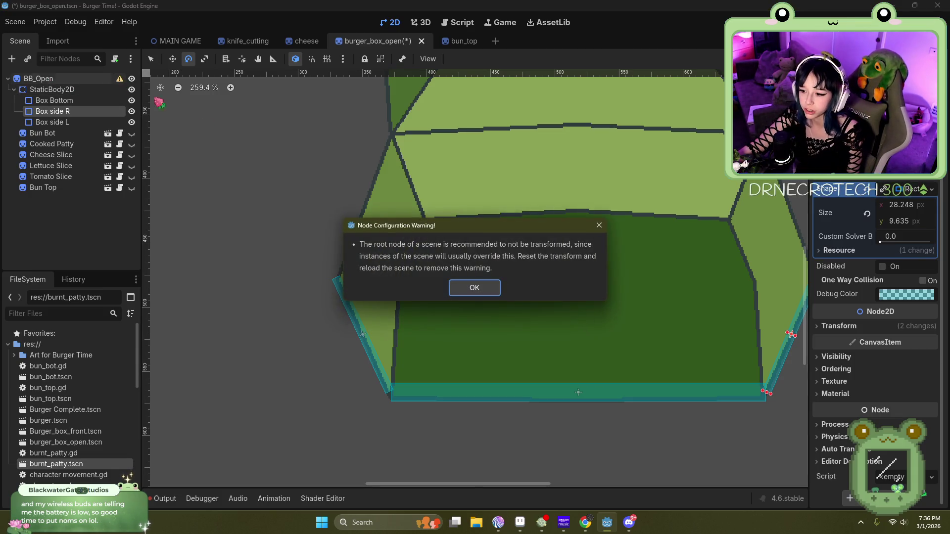
click(479, 295)
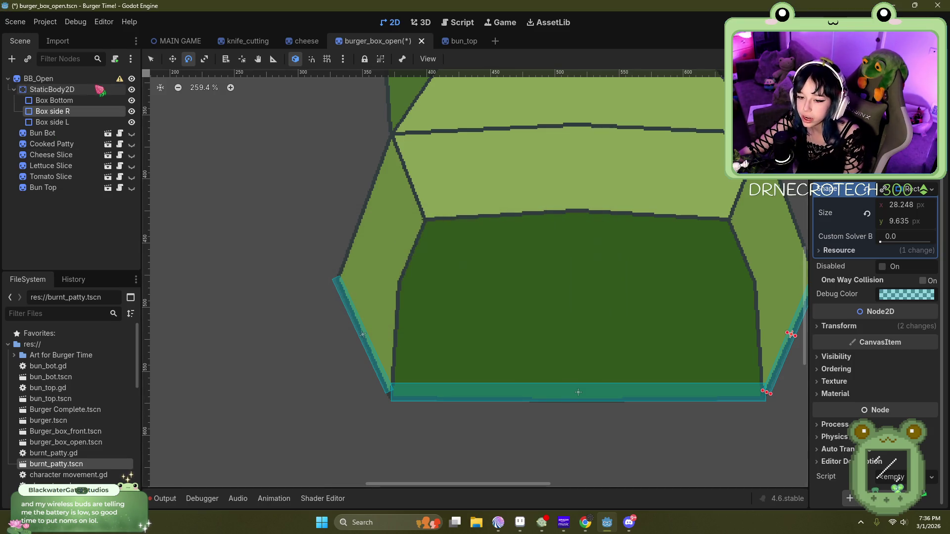
scroll(199, 354, down, 8)
scroll(346, 316, up, 10)
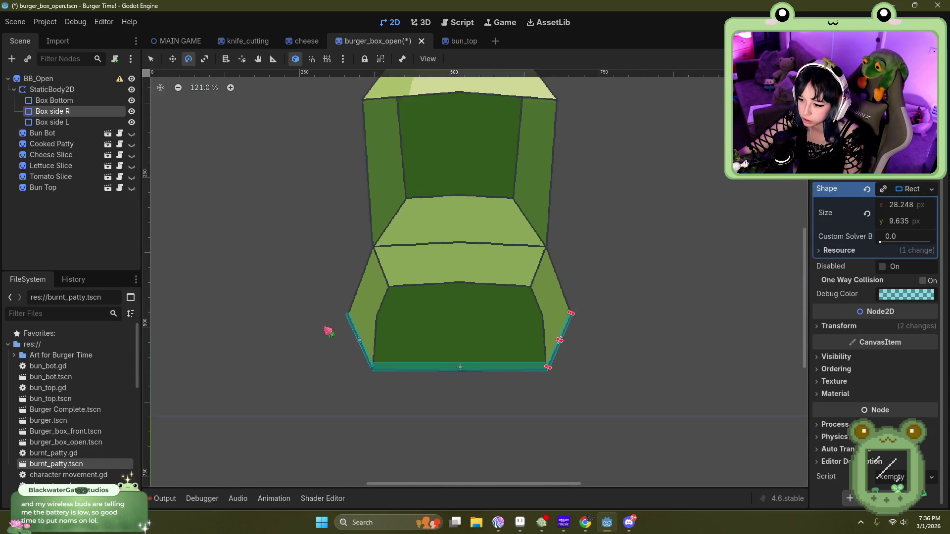
scroll(362, 301, up, 3)
click(69, 122)
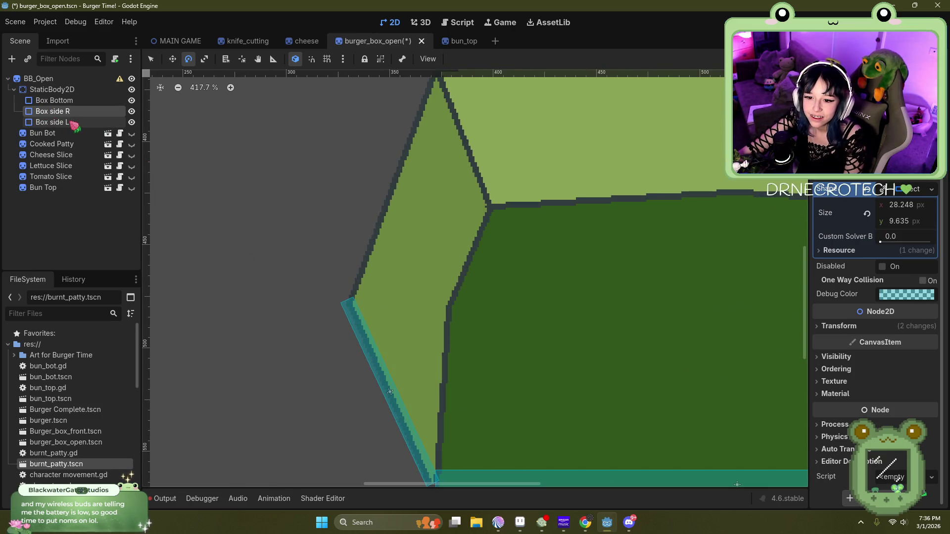
Step: Add another CollisionShape2D child under StaticBody2D
click(74, 90)
click(11, 59)
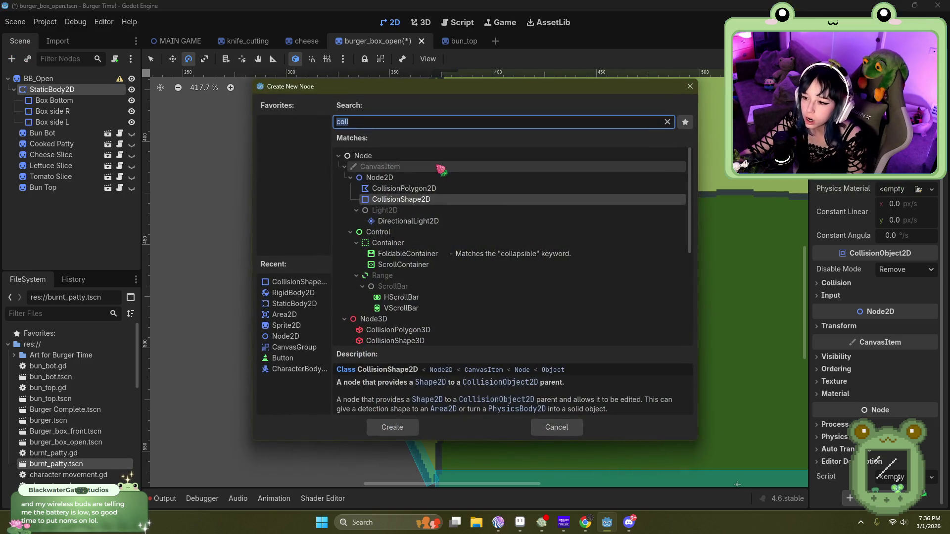
double_click(448, 203)
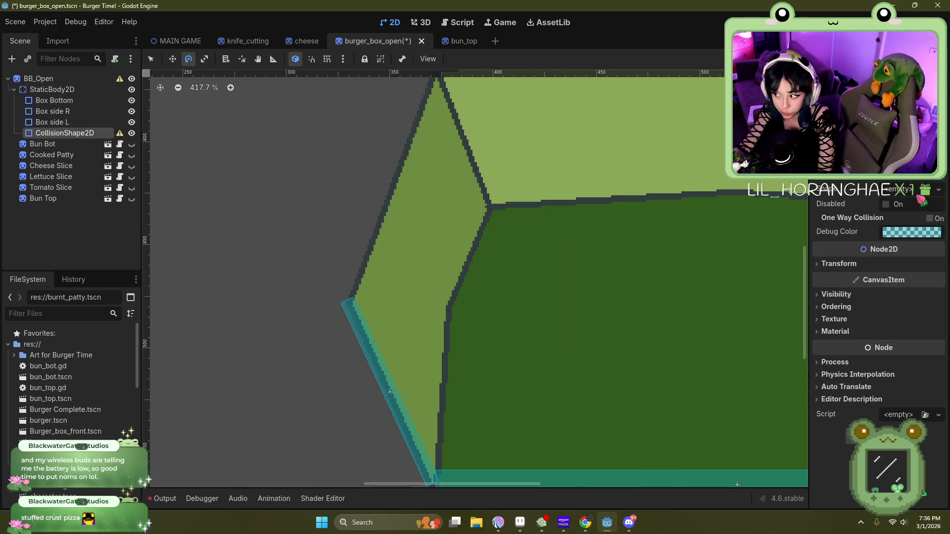
click(933, 193)
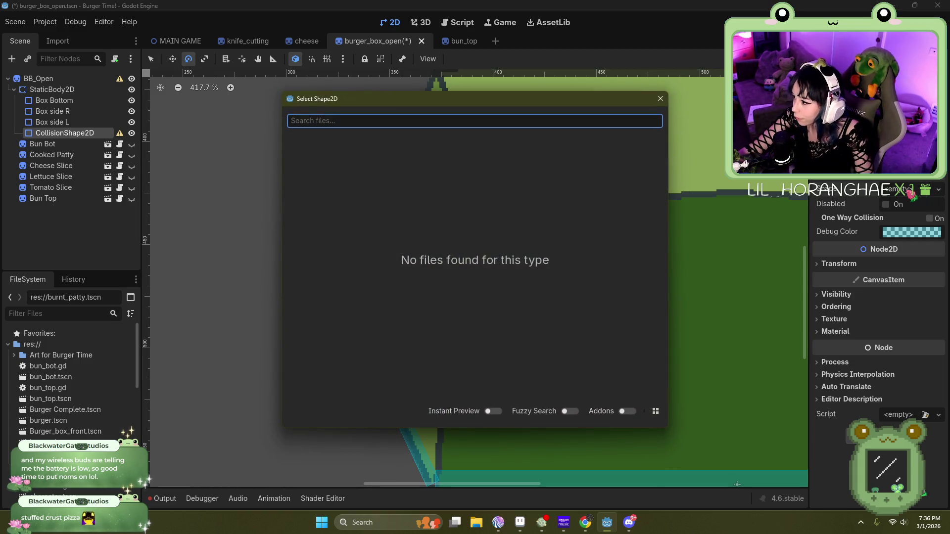
click(660, 99)
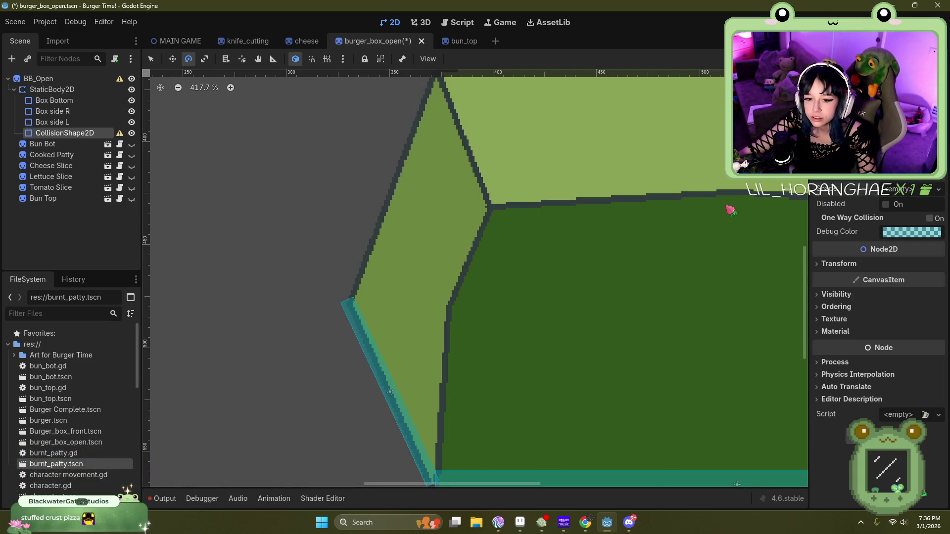
Step: Give it a New RectangleShape2D and rotate it slightly
click(938, 190)
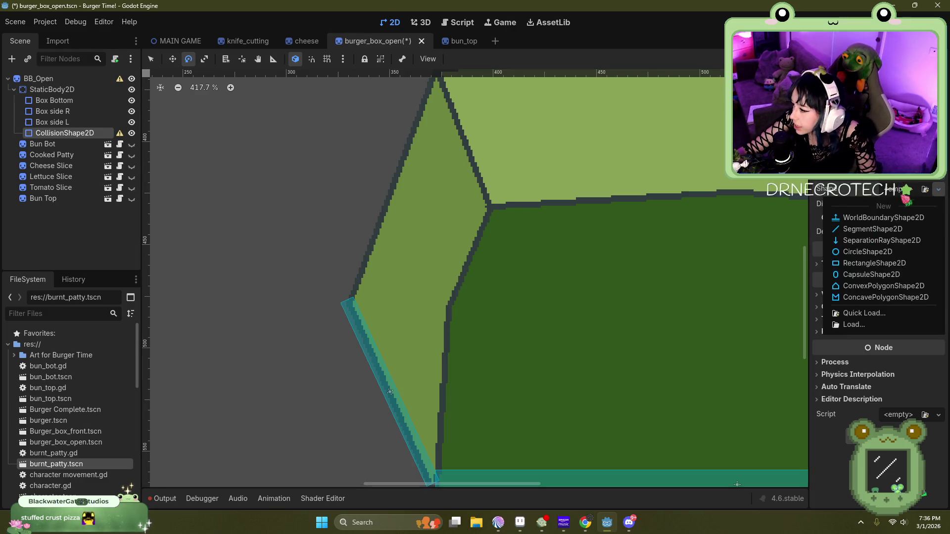
click(871, 262)
scroll(468, 262, down, 10)
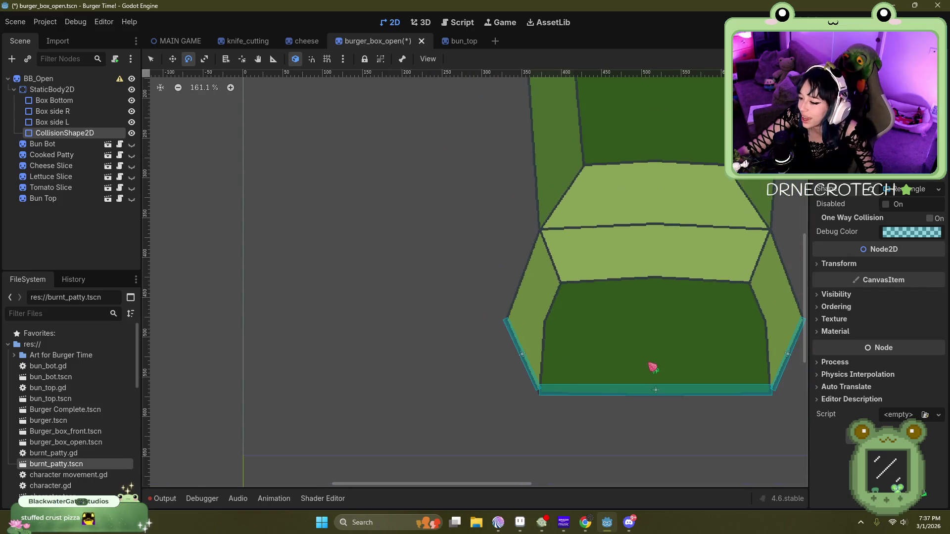
scroll(391, 268, down, 2)
scroll(322, 128, up, 5)
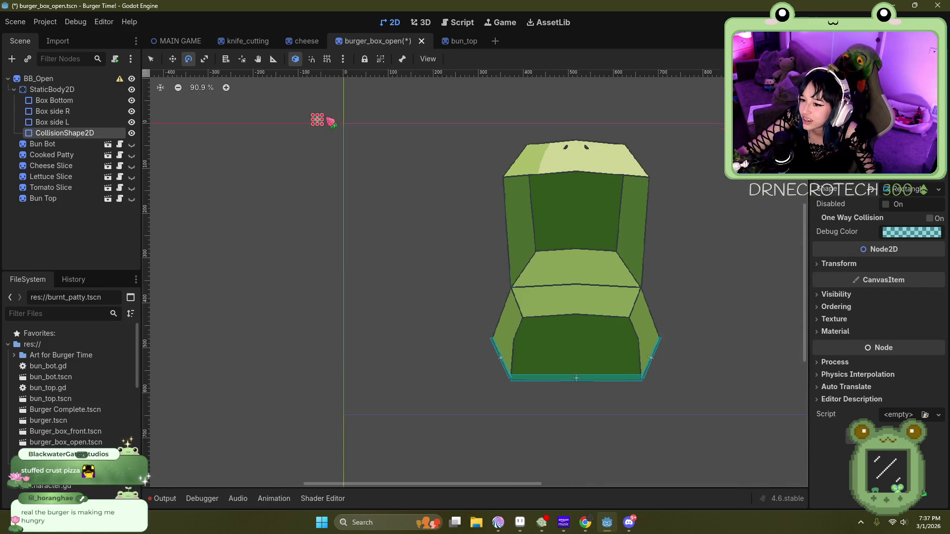
mouse_move(324, 130)
mouse_down()
mouse_move(553, 413)
mouse_move(322, 124)
mouse_move(547, 409)
mouse_move(587, 444)
mouse_up()
click(151, 59)
Step: Stretch the rectangle into a long diagonal bar and move it beside the box's left wall
scroll(331, 149, down, 4)
scroll(521, 392, up, 5)
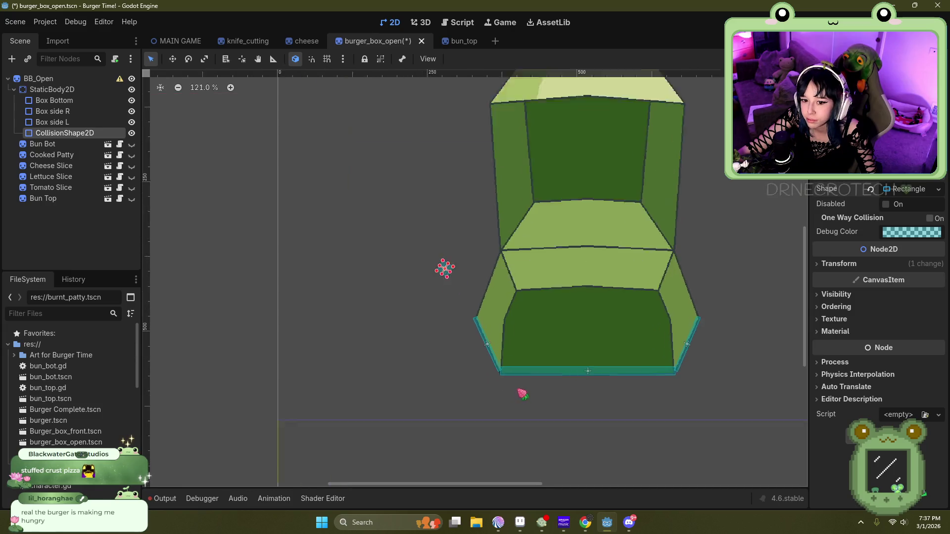
scroll(365, 233, up, 3)
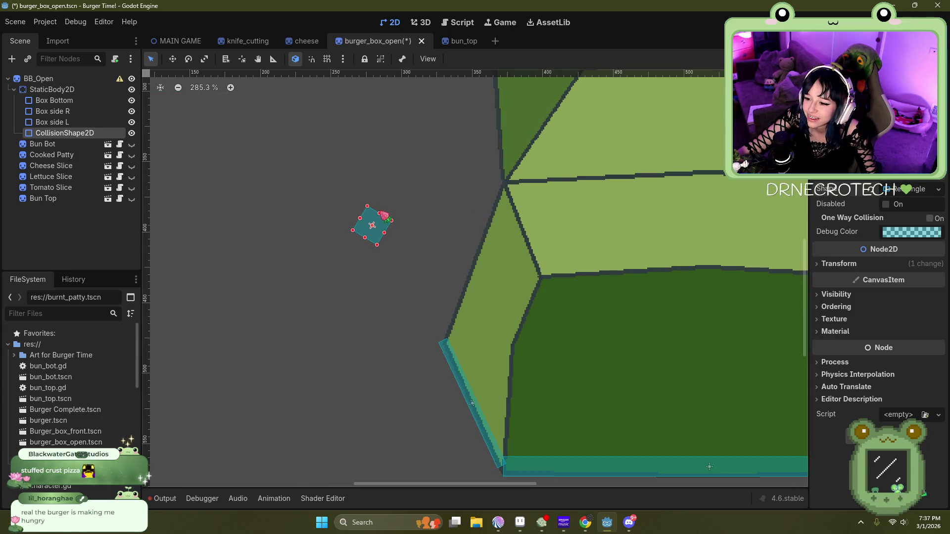
drag(379, 213, 434, 120)
mouse_move(401, 200)
mouse_down()
mouse_move(415, 333)
mouse_move(408, 378)
mouse_up()
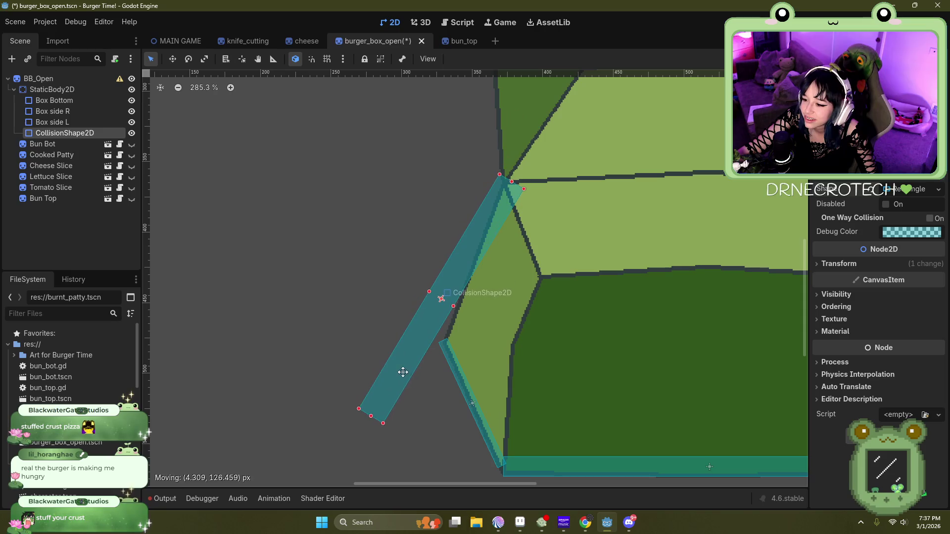
Step: Tilt the bar about -7° to the wall's angle, then shorten and narrow it
click(188, 59)
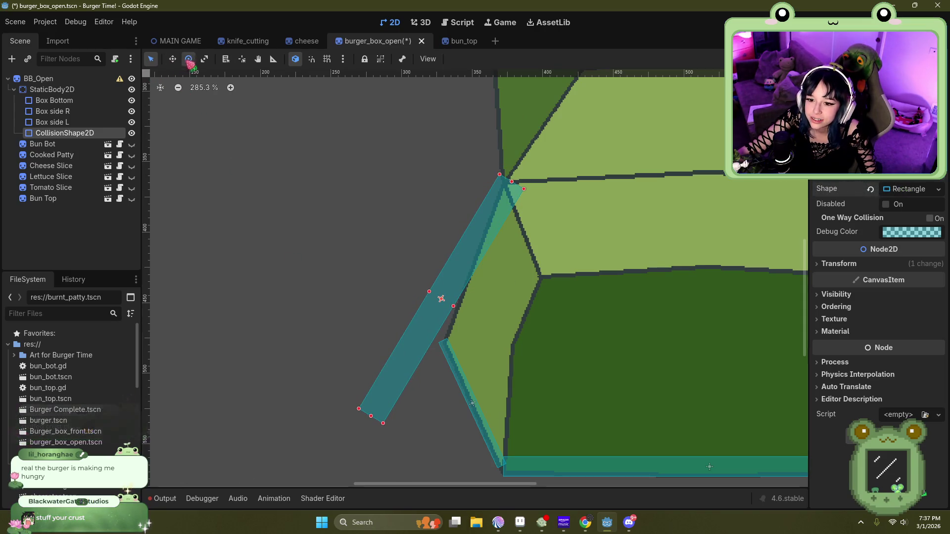
mouse_move(483, 252)
mouse_down()
mouse_move(474, 206)
mouse_move(479, 216)
mouse_up()
click(172, 61)
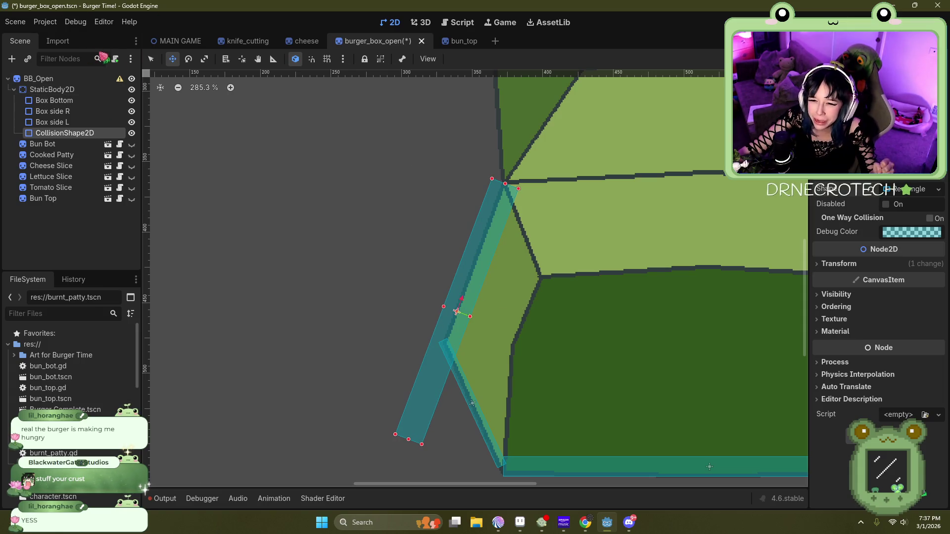
click(151, 59)
drag(409, 440, 453, 348)
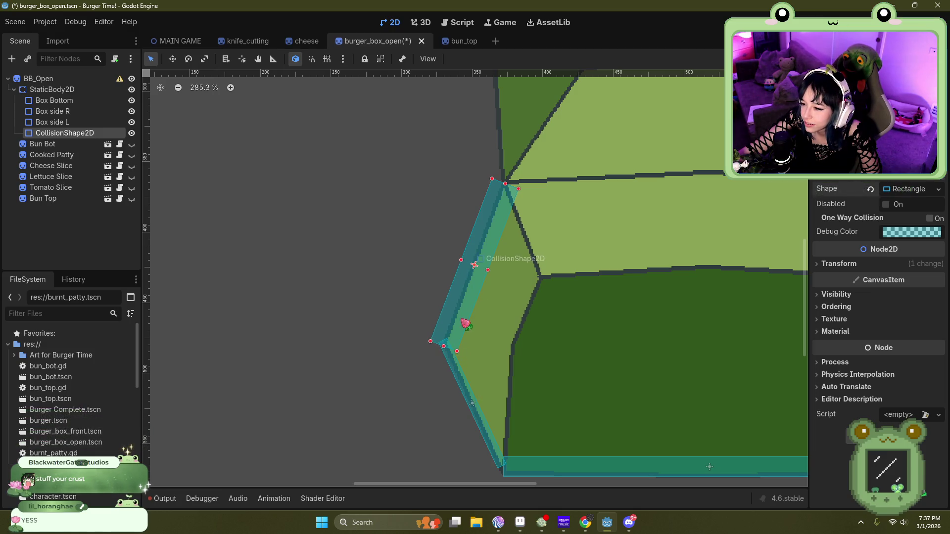
mouse_move(488, 271)
mouse_down()
mouse_move(462, 262)
mouse_move(474, 267)
mouse_up()
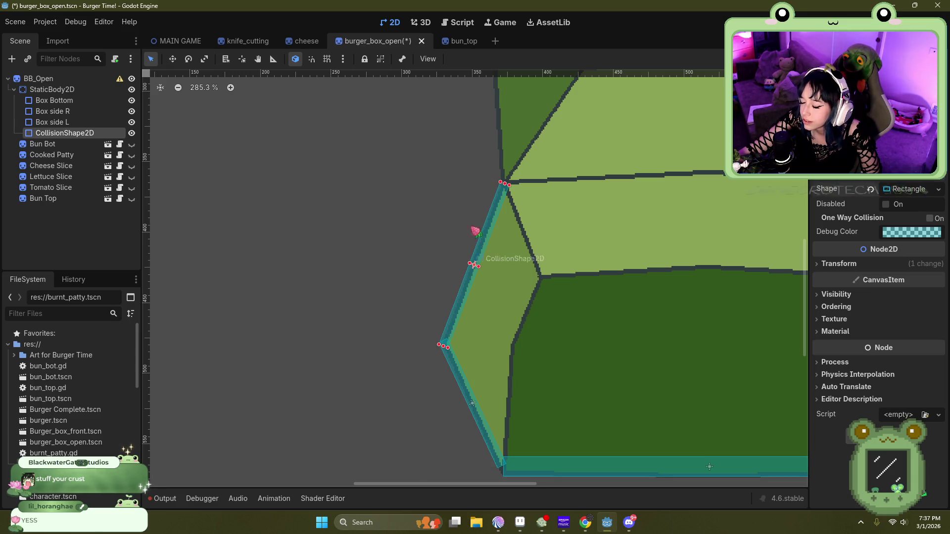
scroll(415, 198, down, 5)
scroll(528, 433, down, 2)
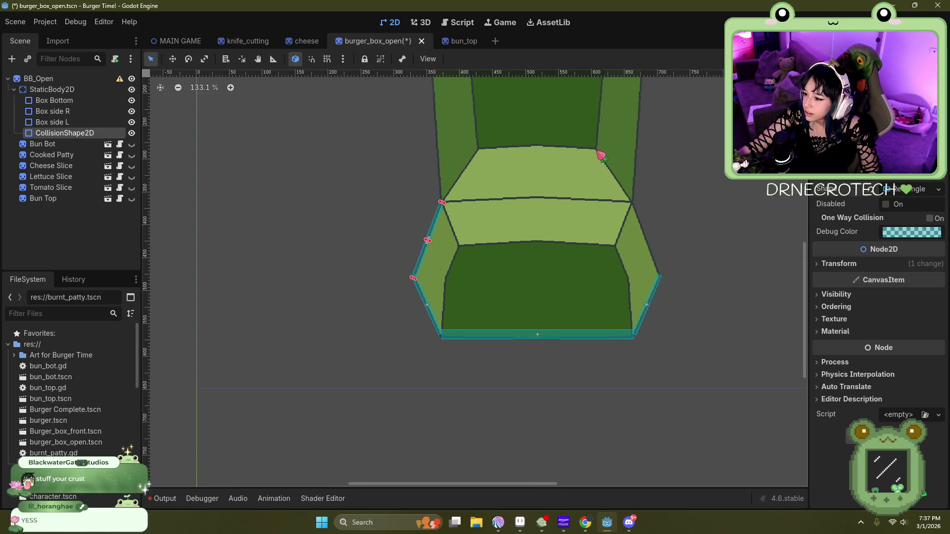
scroll(589, 140, up, 3)
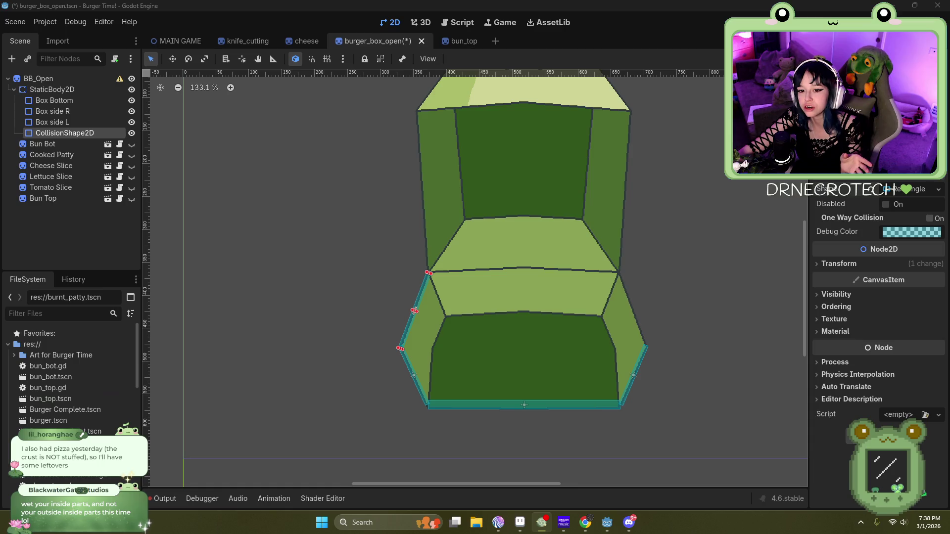
scroll(438, 353, up, 3)
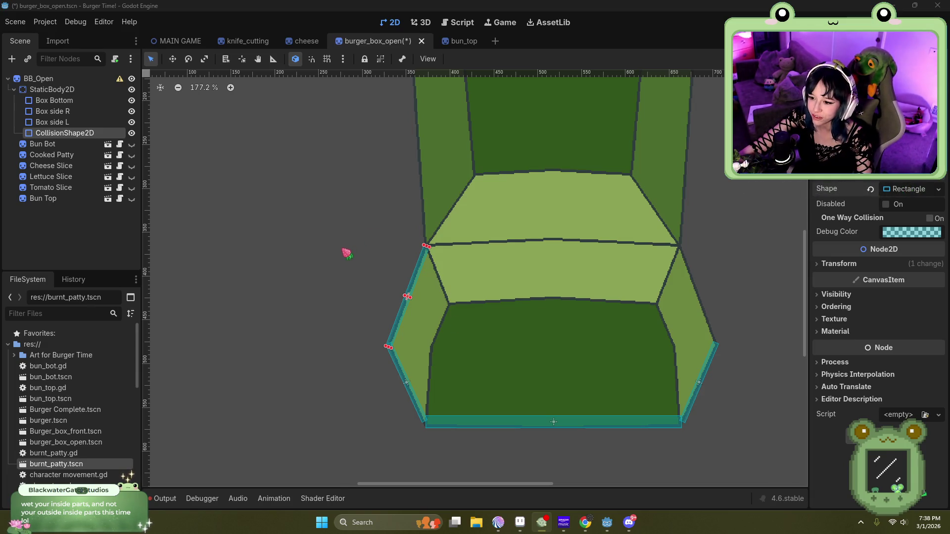
Step: Rename the fourth CollisionShape2D under StaticBody2D to 'Box Top L'
double_click(65, 133)
key(ctrl+a)
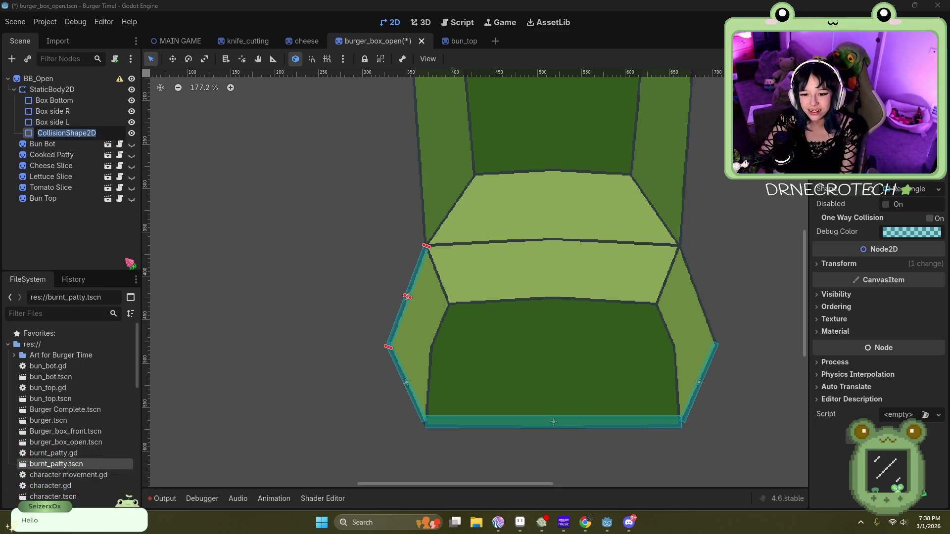
key(BackSpace)
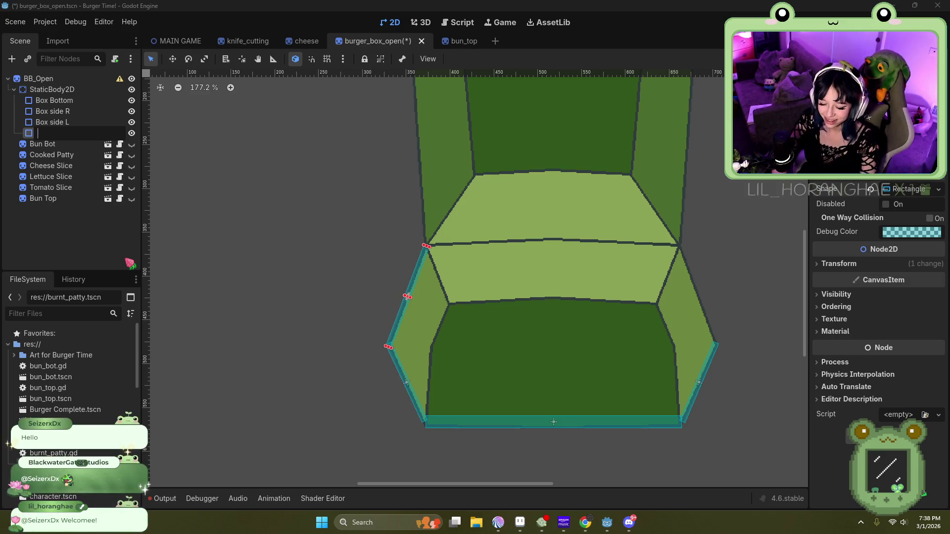
text(BN)
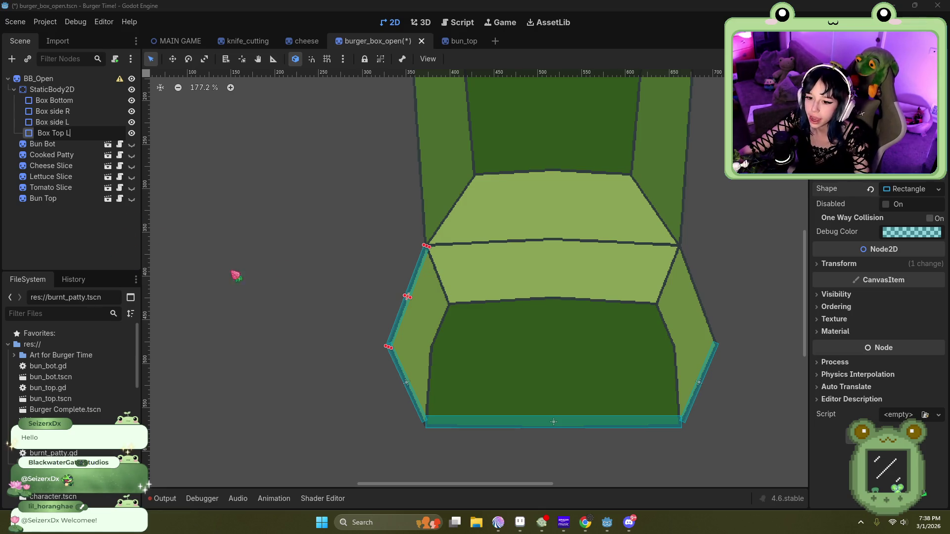
click(75, 133)
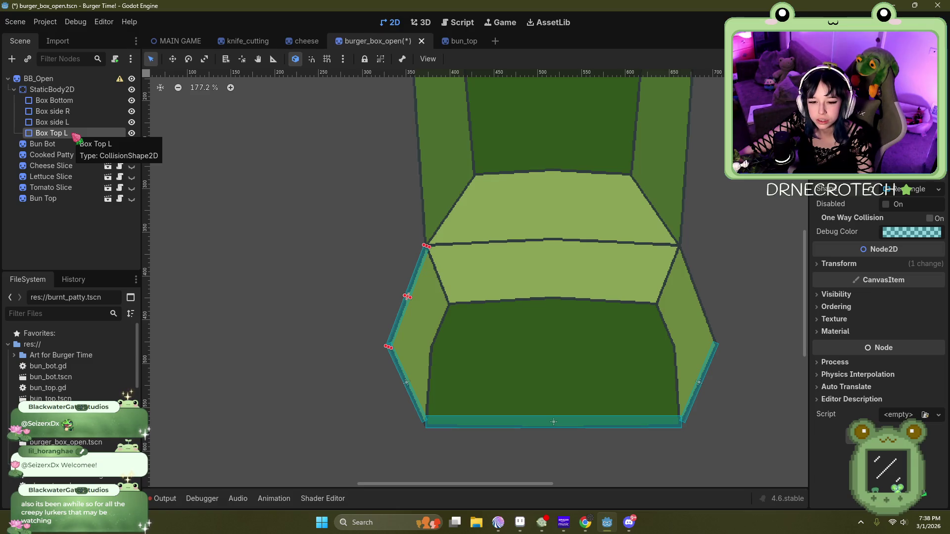
right_click(75, 136)
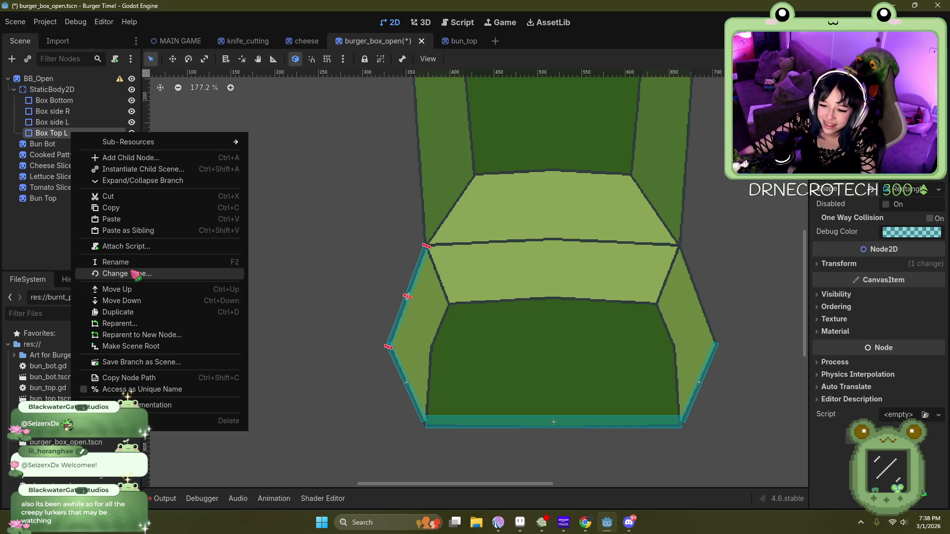
Step: Duplicate Box Top L and rename the copy to 'Box Top R'
click(136, 315)
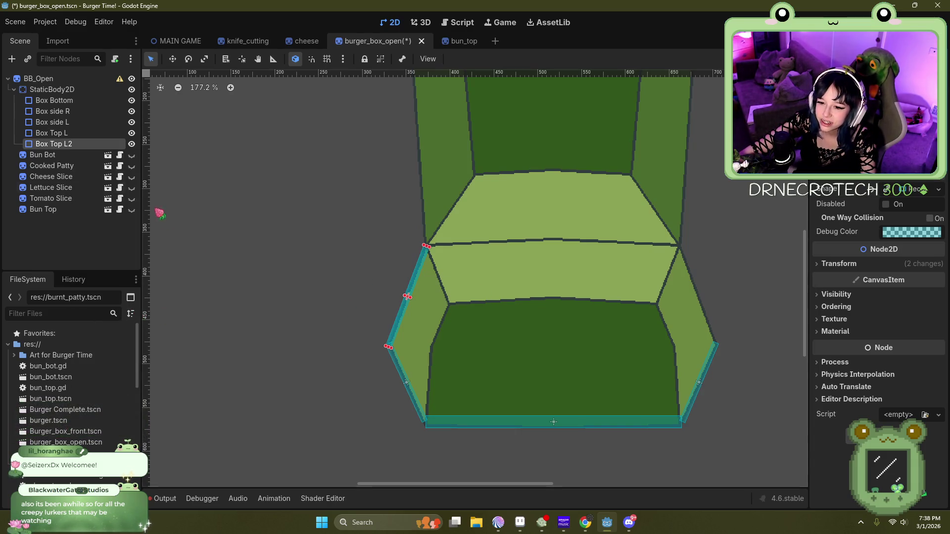
double_click(79, 144)
click(79, 144)
key(BackSpace)
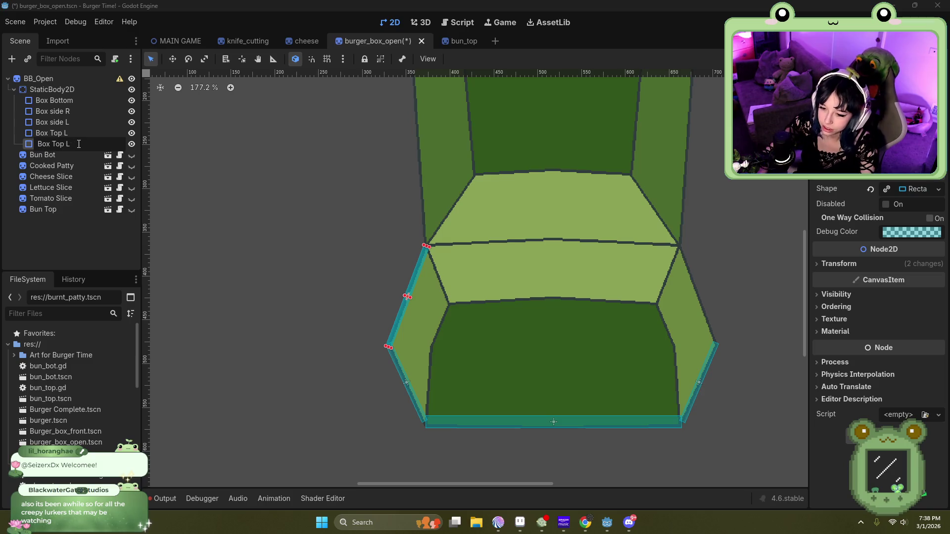
text(R)
key(Return)
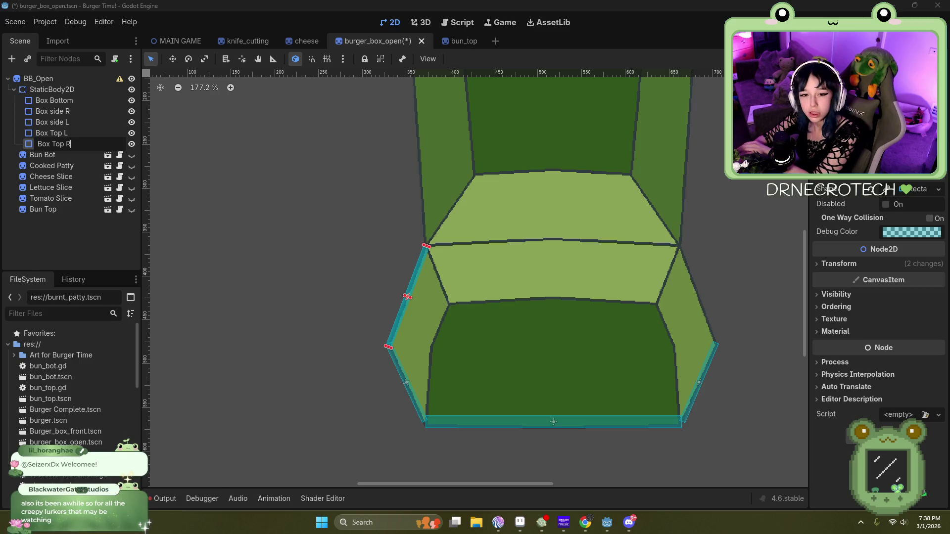
Step: Move Box Top R to the box's right side and rotate it about -41° along the upper-right wall
click(338, 256)
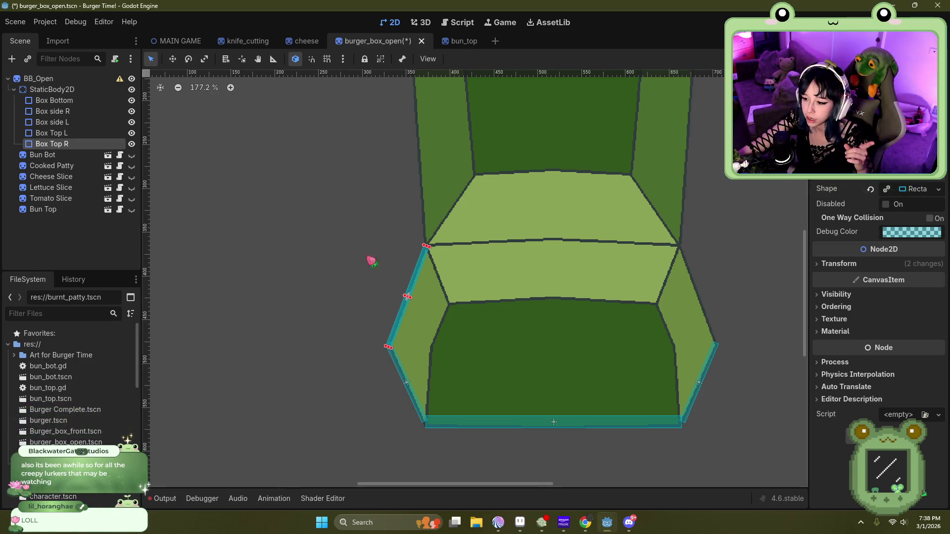
mouse_move(416, 285)
mouse_down()
mouse_move(553, 295)
mouse_move(674, 288)
mouse_up()
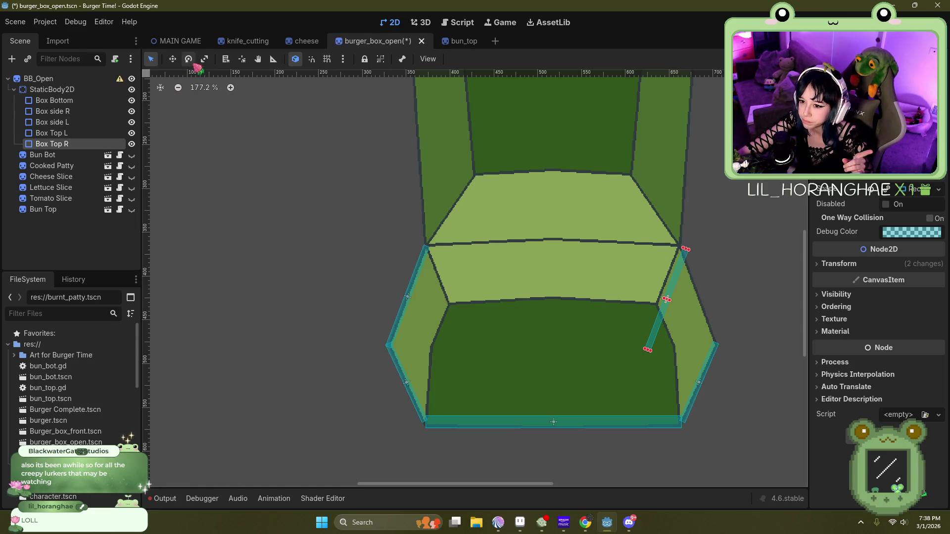
drag(682, 299, 713, 297)
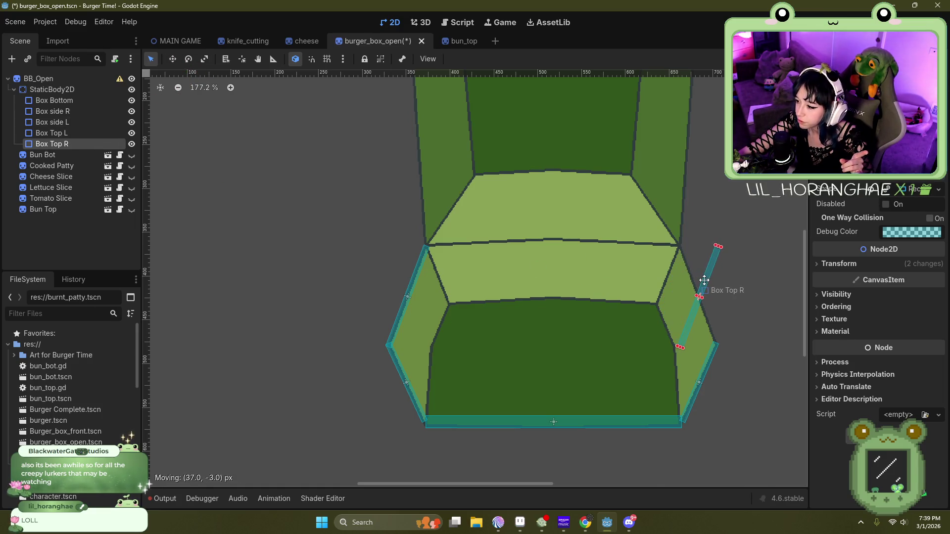
click(188, 59)
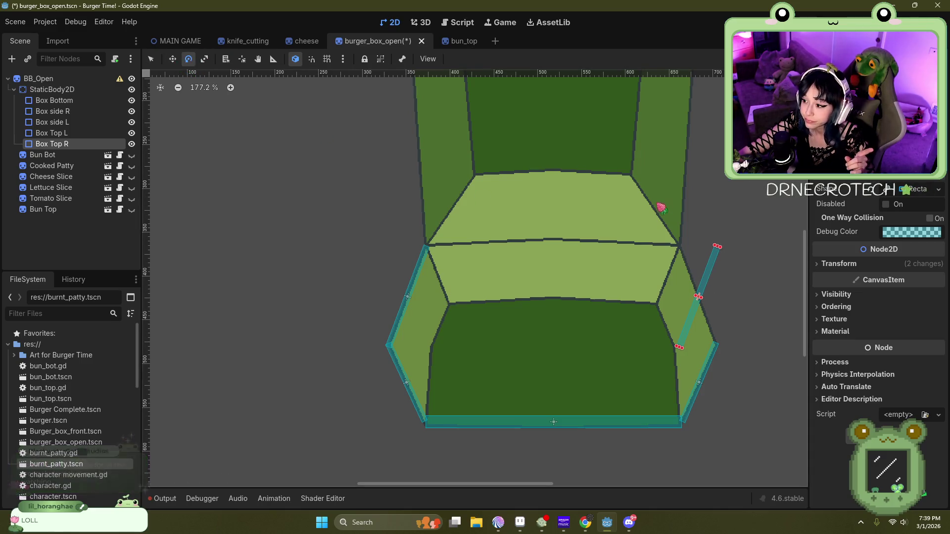
drag(721, 255, 675, 237)
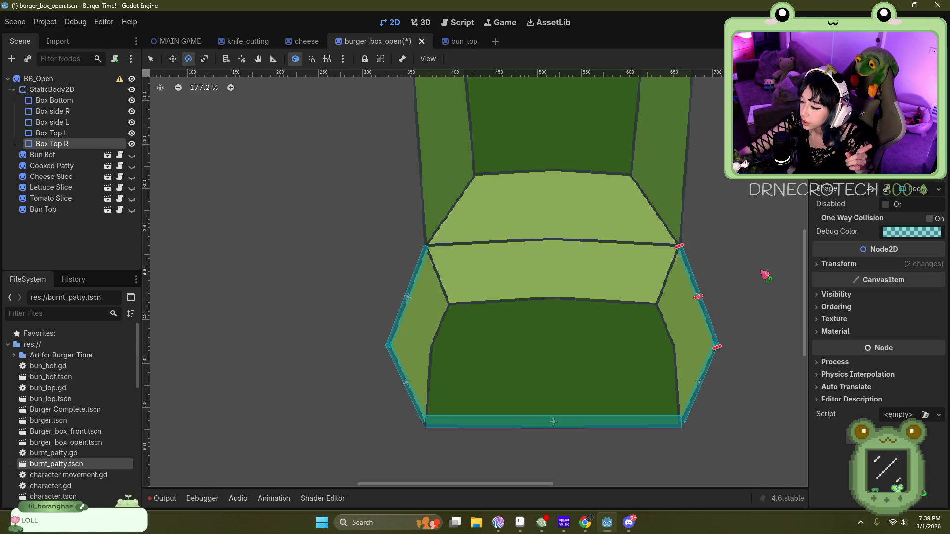
Step: Select the BB_Open root node and save all open scenes
click(38, 78)
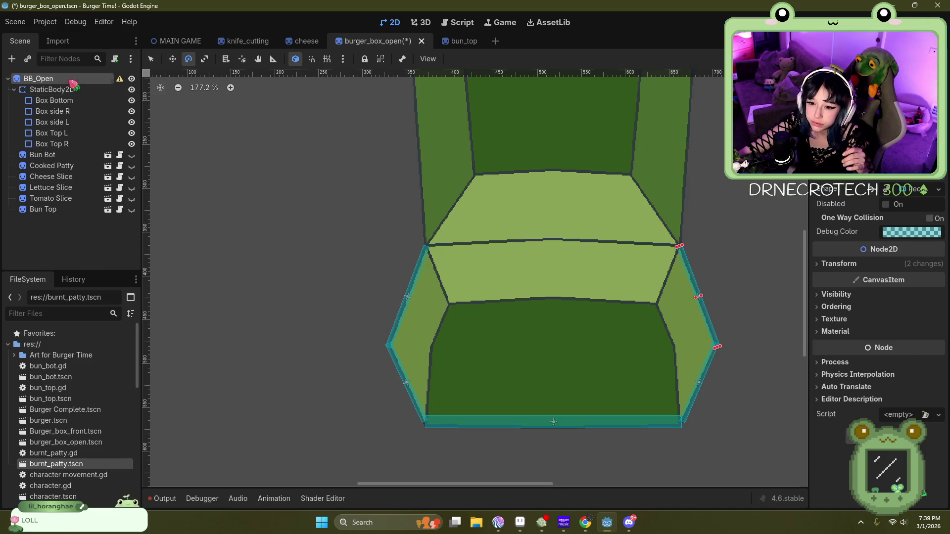
scroll(225, 168, down, 4)
scroll(434, 313, up, 2)
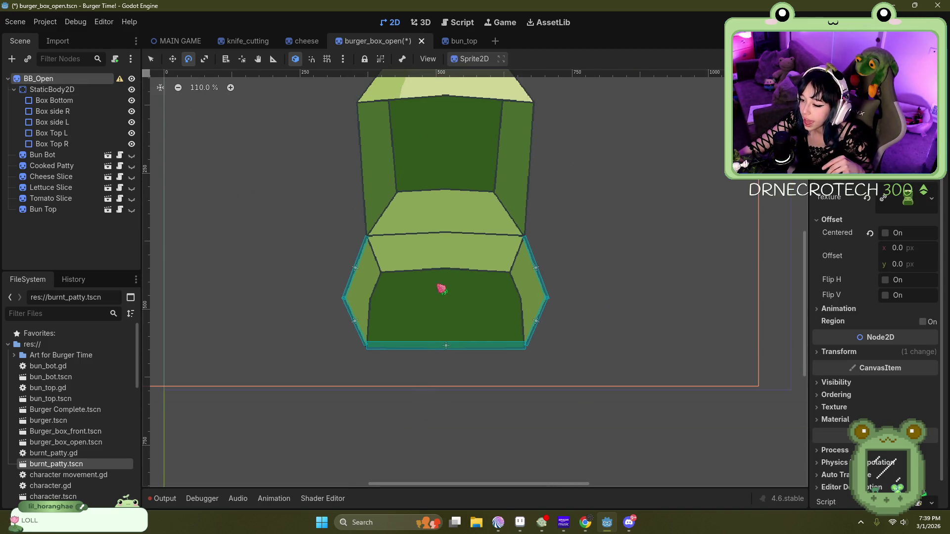
scroll(495, 159, up, 2)
scroll(408, 349, down, 1)
scroll(409, 165, up, 1)
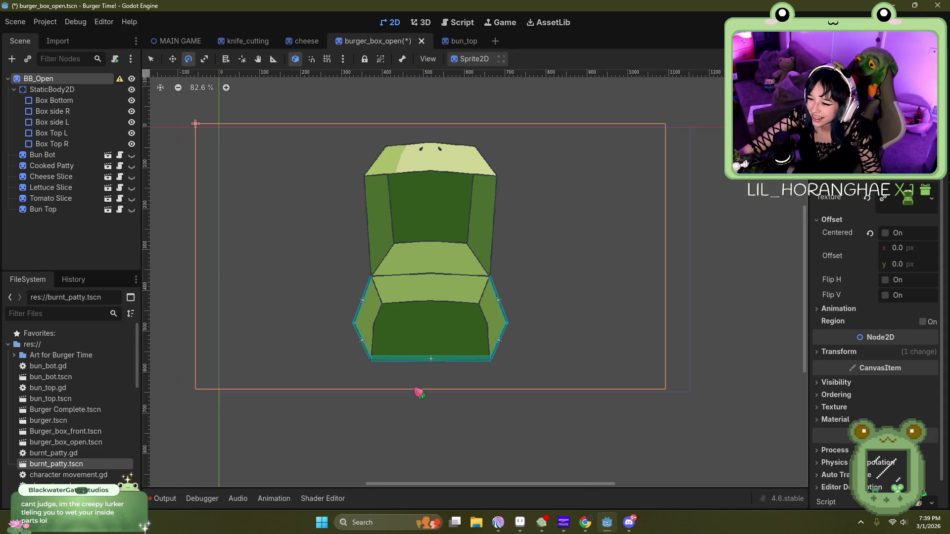
scroll(413, 180, up, 2)
scroll(428, 362, up, 3)
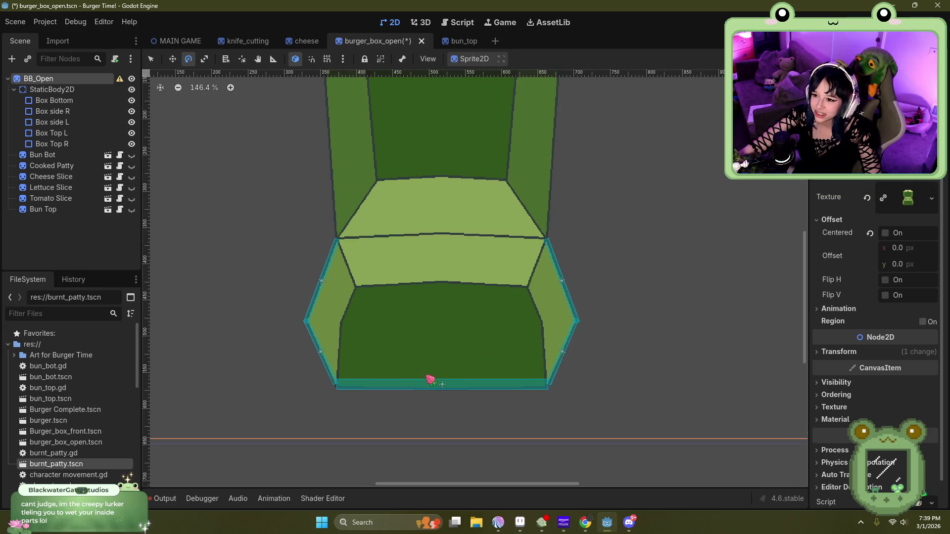
click(16, 22)
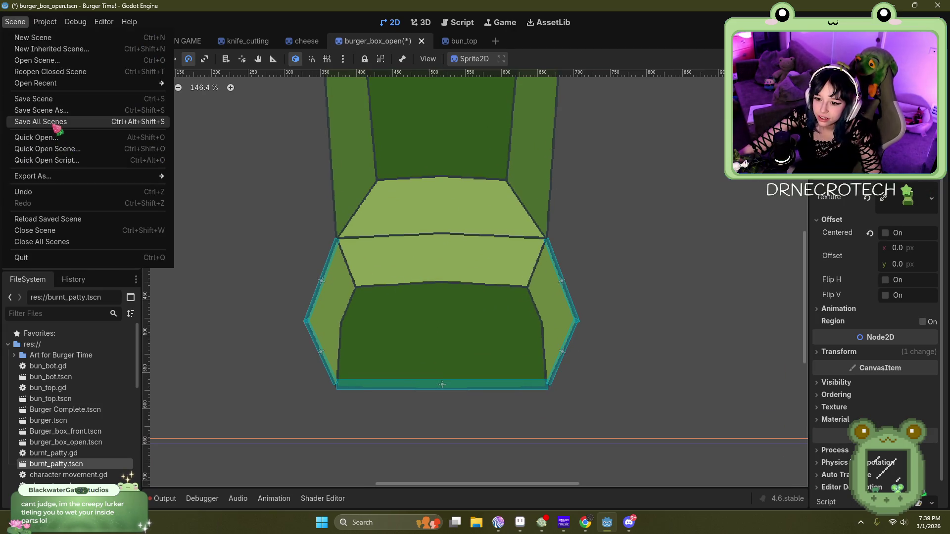
click(55, 122)
Step: Inspect the box beside the burger in MAIN GAME, then go back to burger_box_open
click(190, 45)
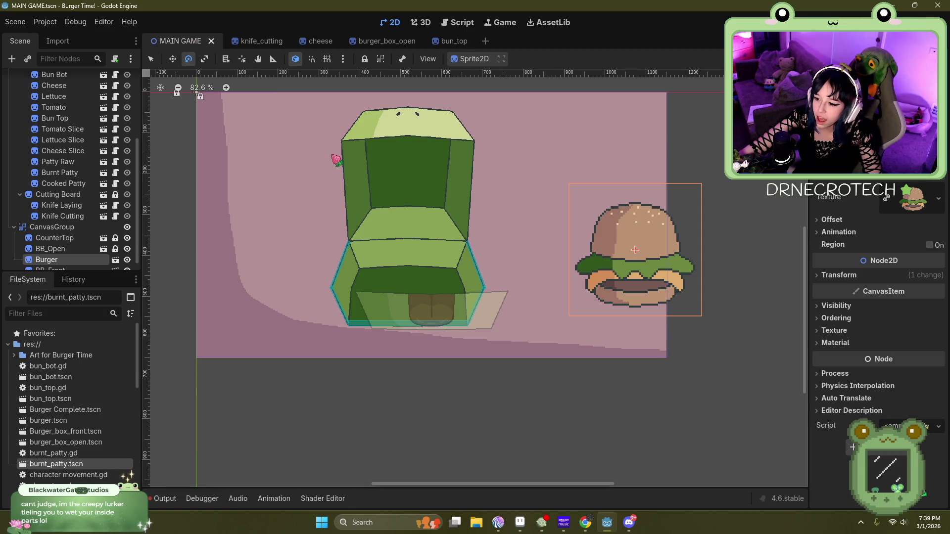
scroll(417, 319, up, 4)
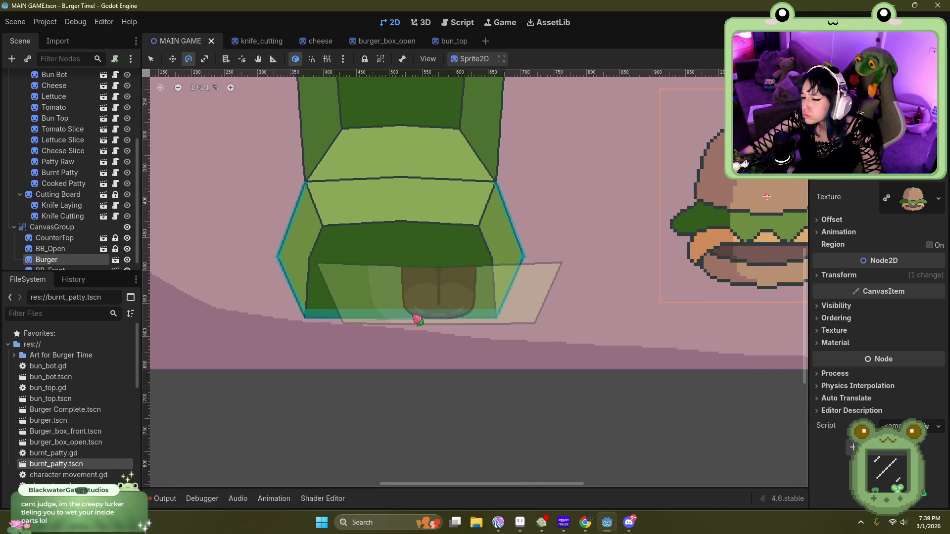
scroll(417, 317, down, 6)
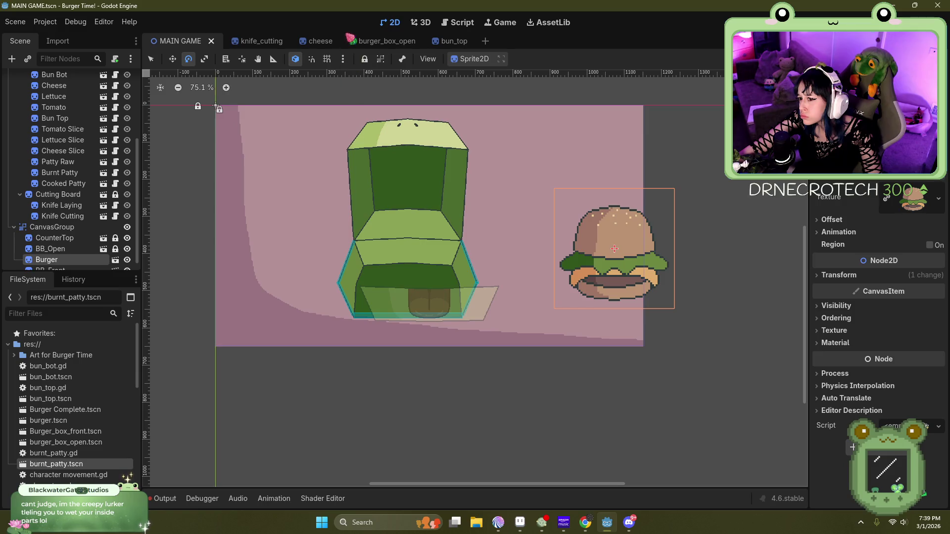
click(367, 47)
Step: Undo the accidental tilt of the box sprite and drag it down and to the right
right_click(69, 79)
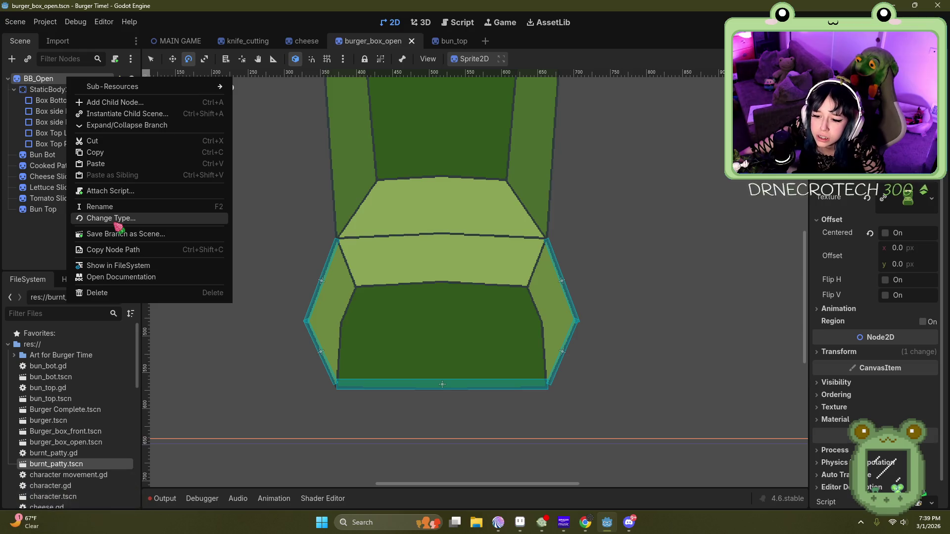
click(46, 80)
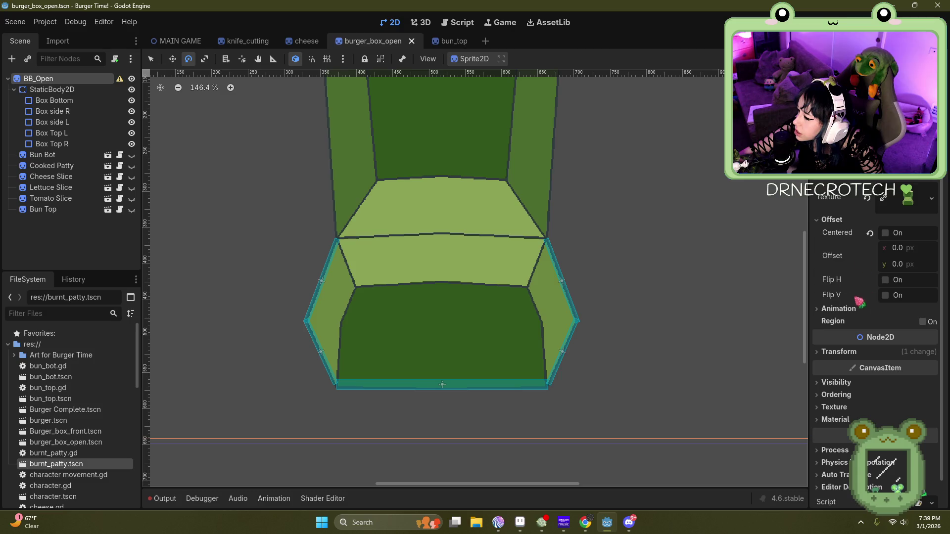
scroll(459, 219, down, 7)
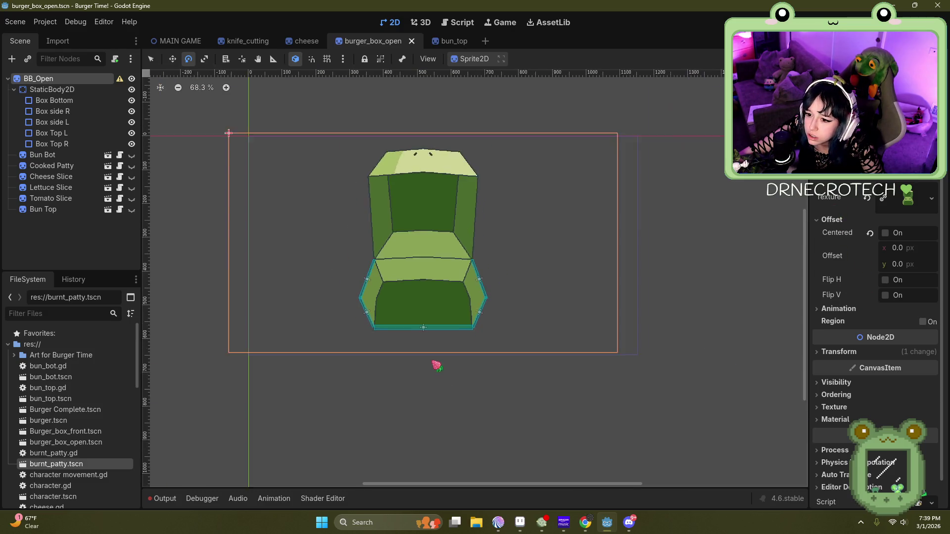
drag(343, 269, 355, 284)
key(ctrl+z)
key(q)
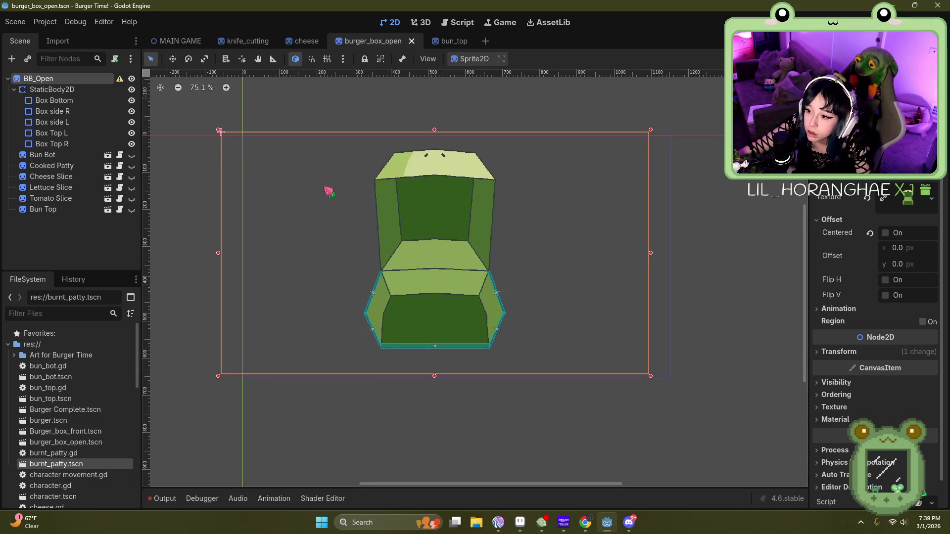
drag(309, 222, 328, 236)
drag(428, 208, 450, 213)
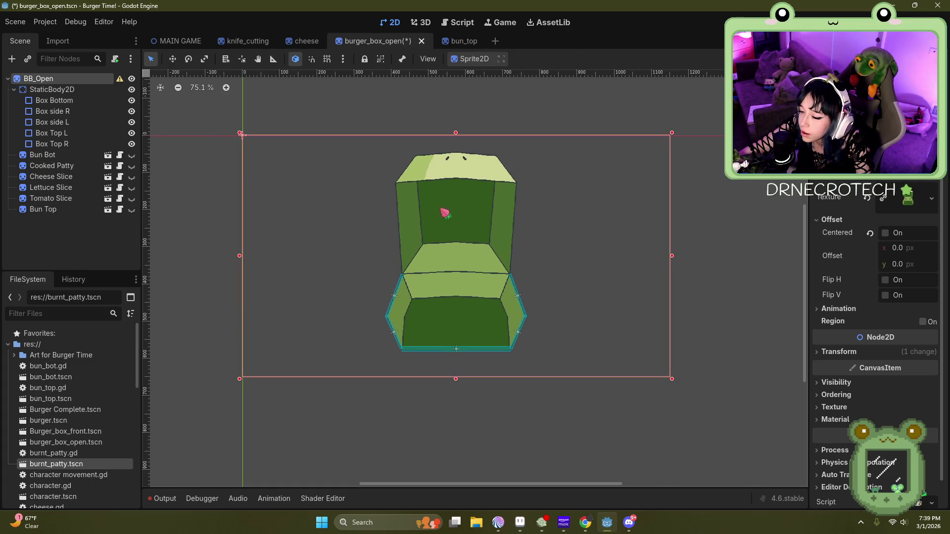
Step: Set the BB_Open sprite's Transform Position y to 0 so it sits at 0, 0
scroll(223, 112, up, 3)
scroll(333, 206, up, 2)
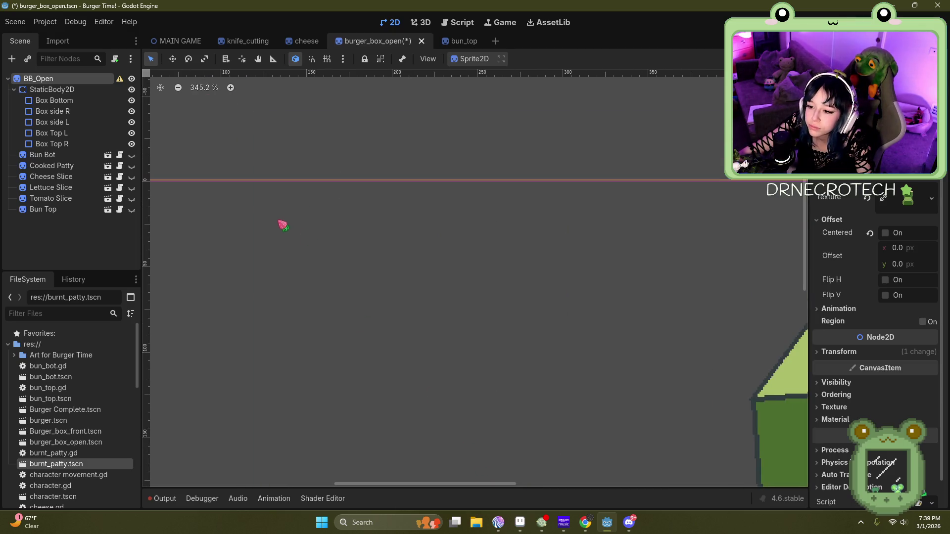
scroll(638, 355, up, 1)
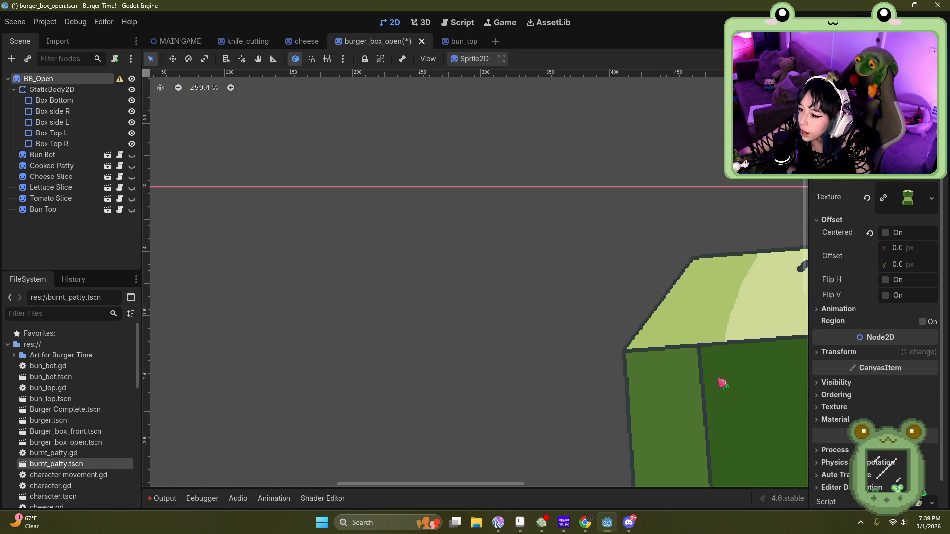
scroll(505, 258, down, 1)
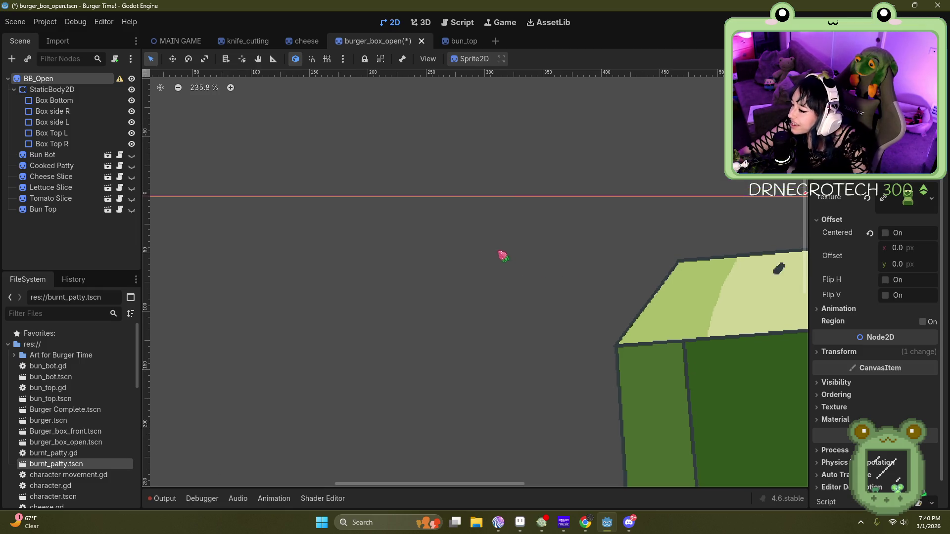
scroll(505, 258, down, 2)
click(838, 352)
click(895, 381)
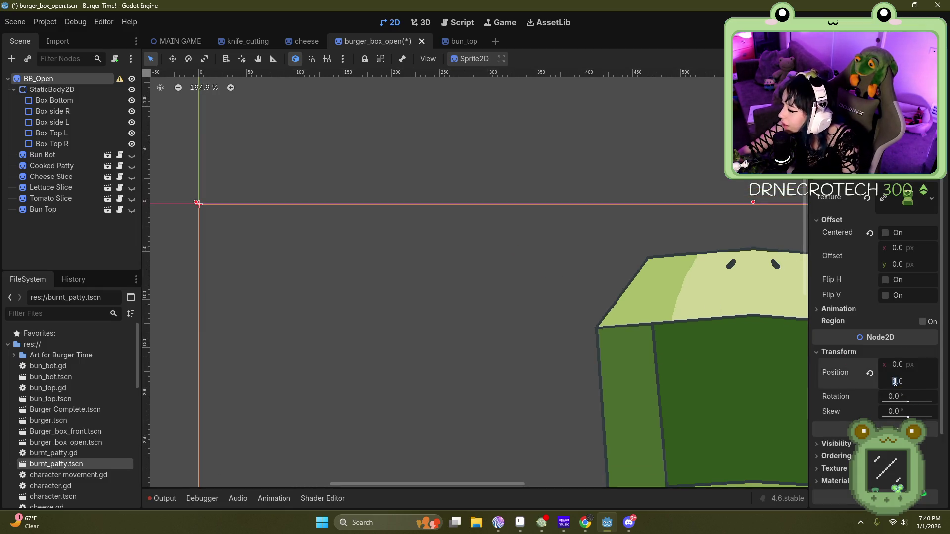
text(0)
key(Return)
scroll(496, 161, down, 10)
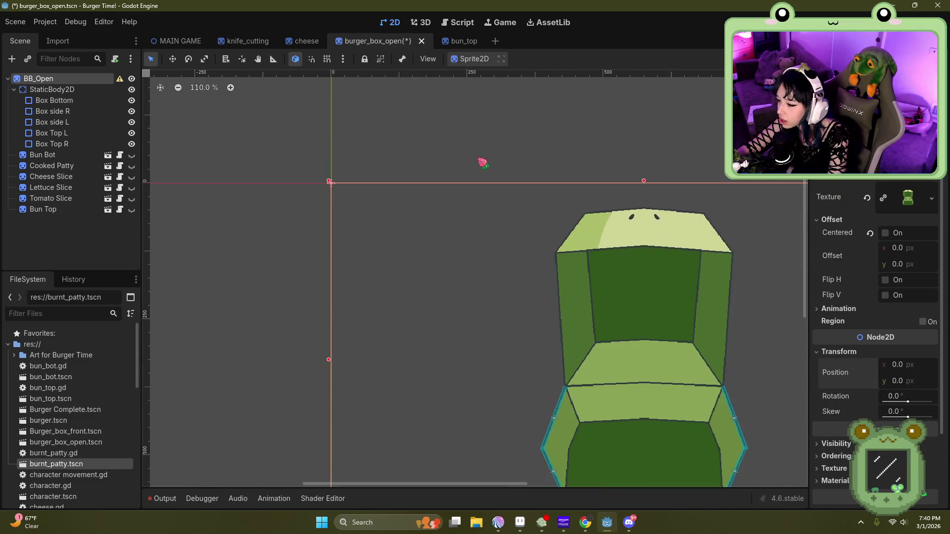
click(232, 206)
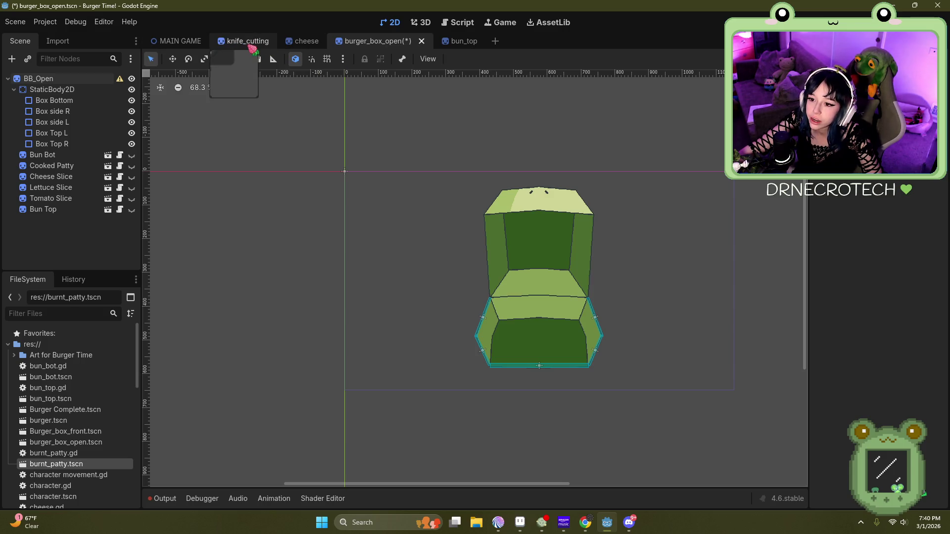
Step: Save all scenes and glance at knife_cutting, bun_top and burger_box_open before returning to MAIN GAME
click(190, 45)
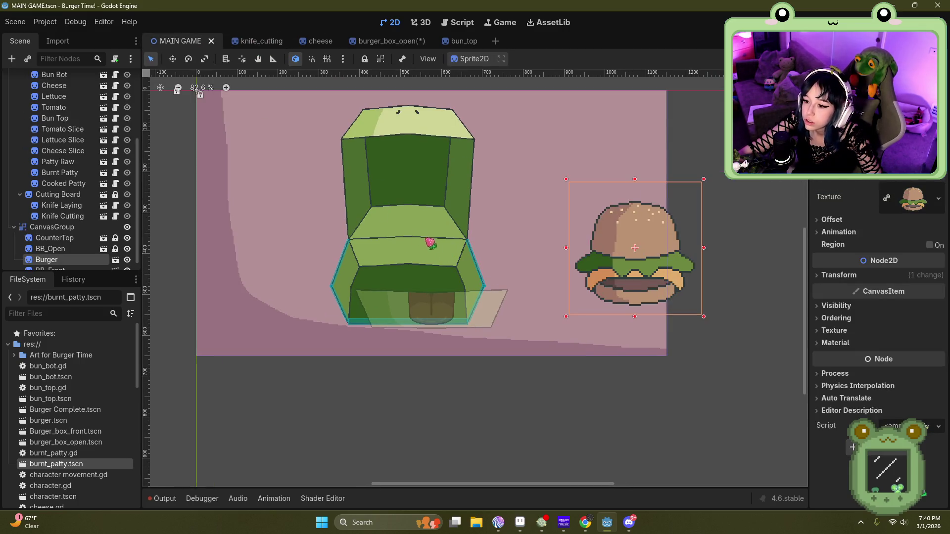
click(15, 22)
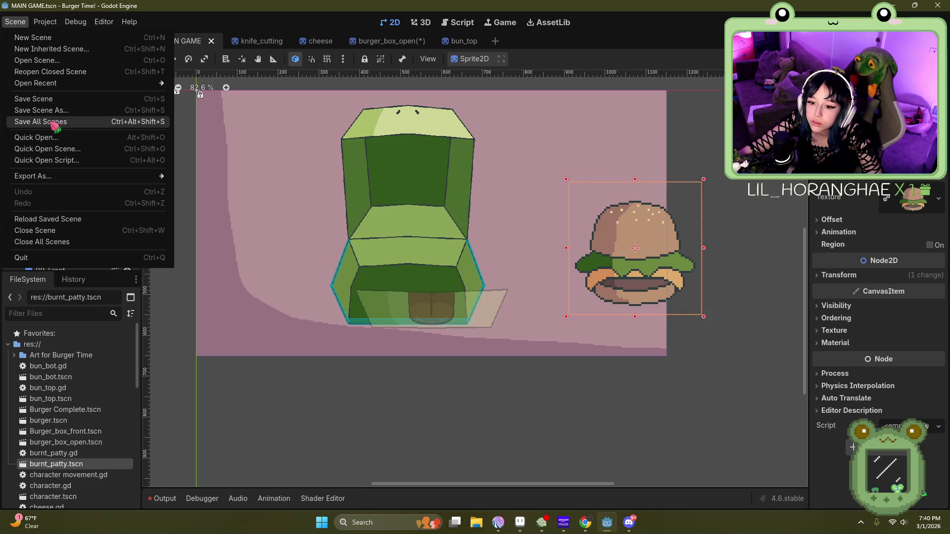
click(54, 124)
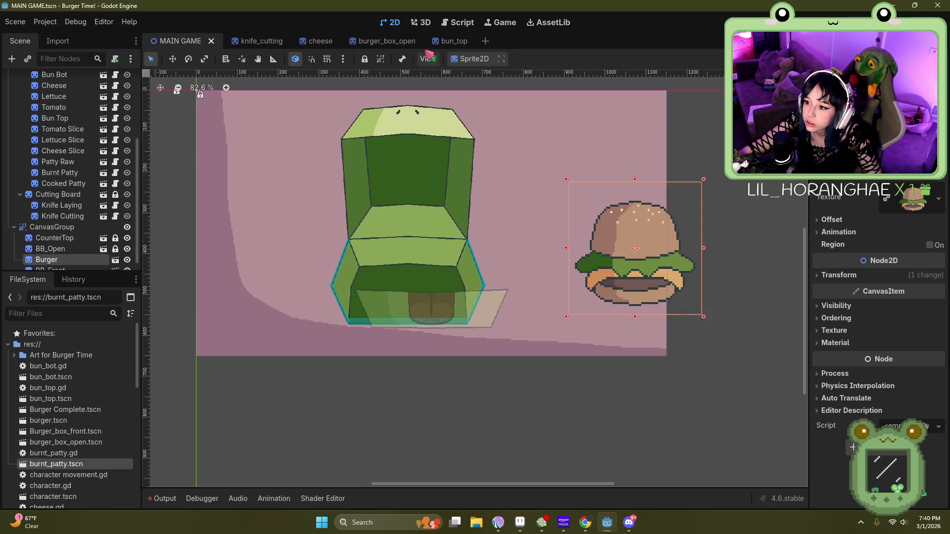
click(254, 41)
click(191, 41)
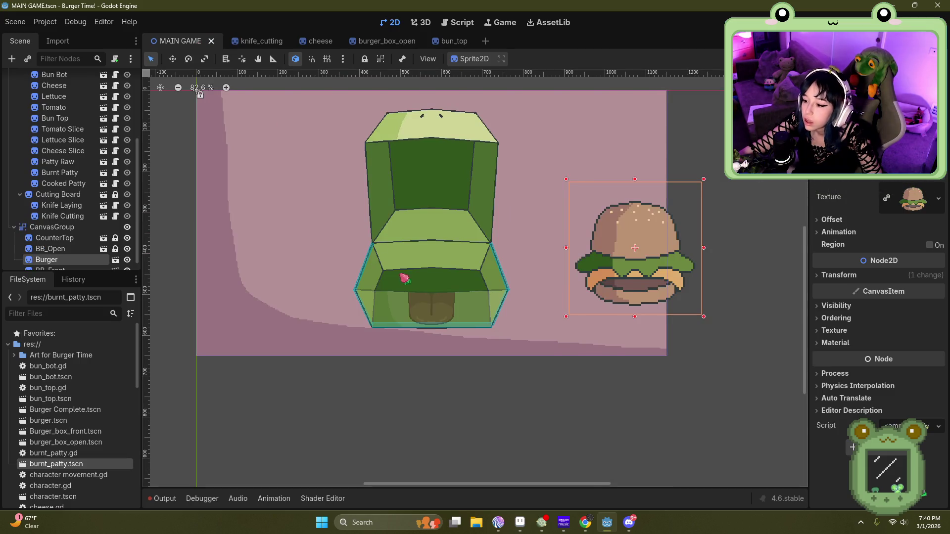
scroll(402, 276, up, 1)
click(455, 41)
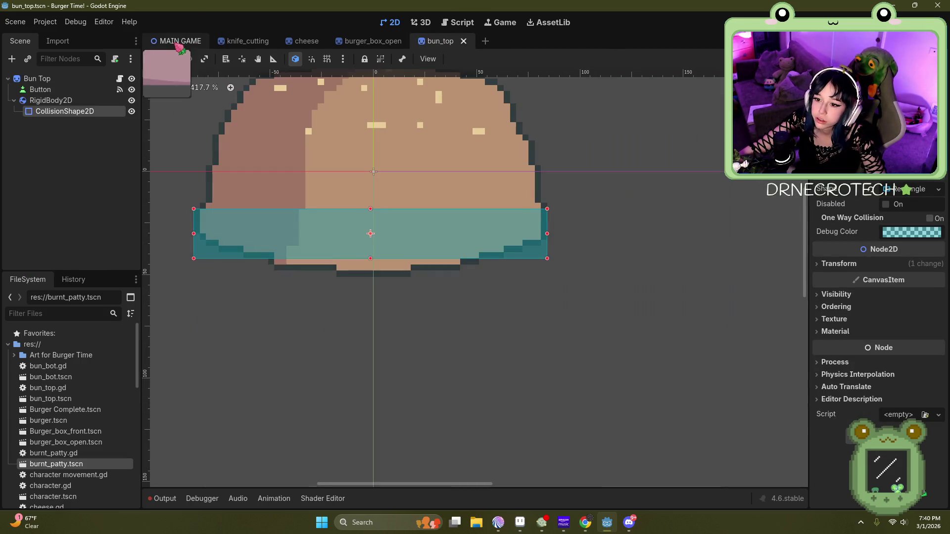
click(369, 41)
click(172, 42)
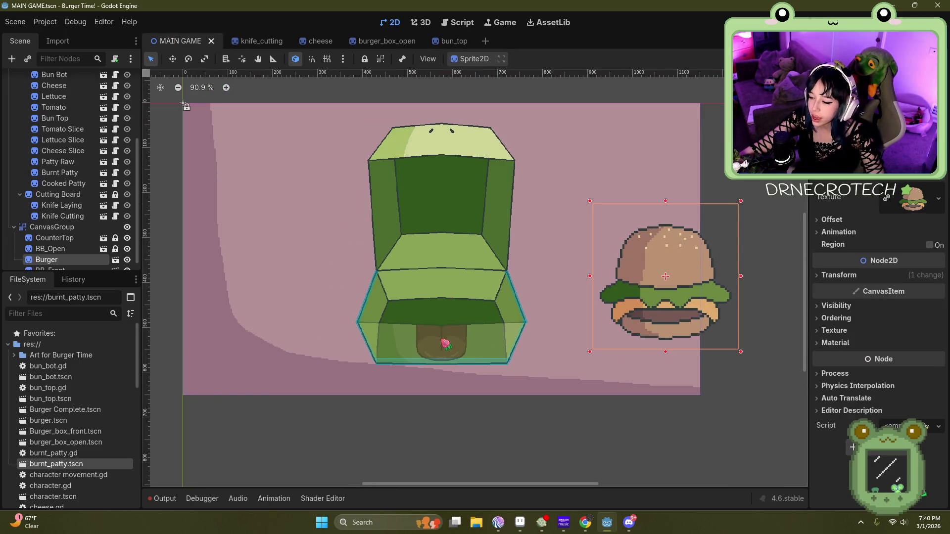
Step: Collapse Prep, Cook and CanvasGroup, hide CanvasGroup and Prep, and show Cook
scroll(445, 336, up, 9)
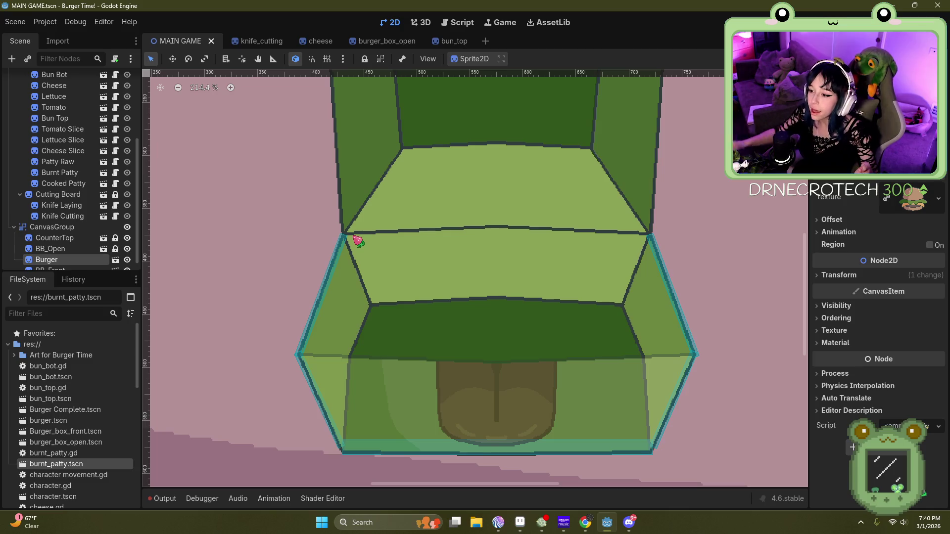
scroll(357, 241, down, 6)
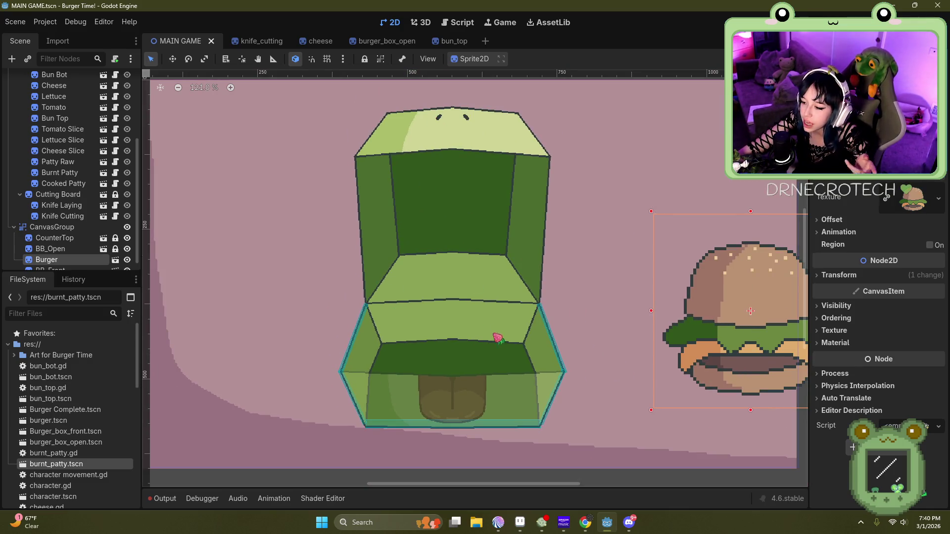
scroll(408, 277, down, 2)
scroll(57, 123, up, 4)
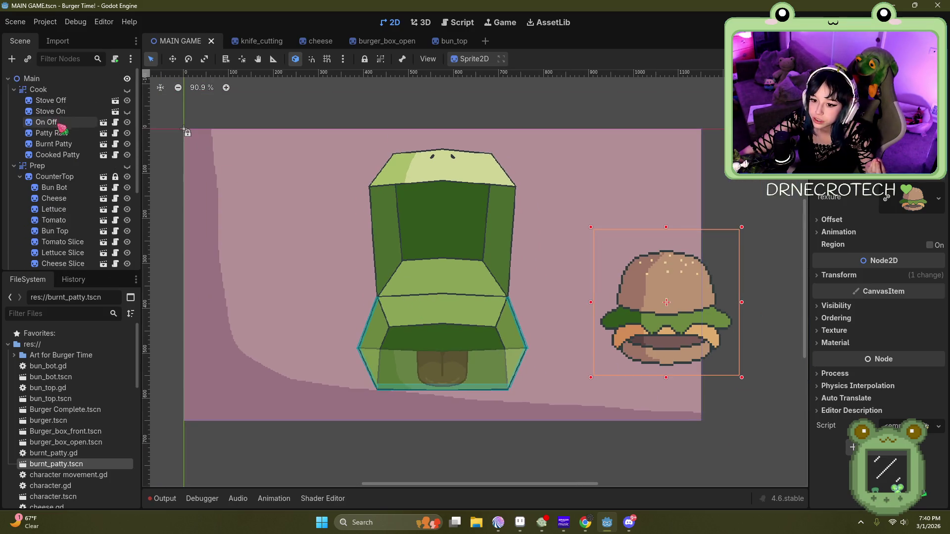
scroll(62, 126, down, 1)
click(14, 142)
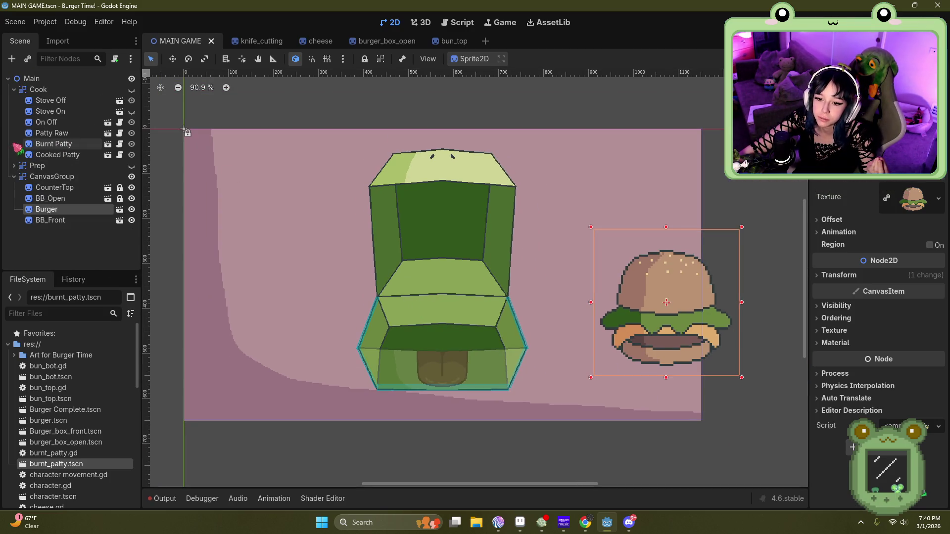
click(14, 89)
click(14, 111)
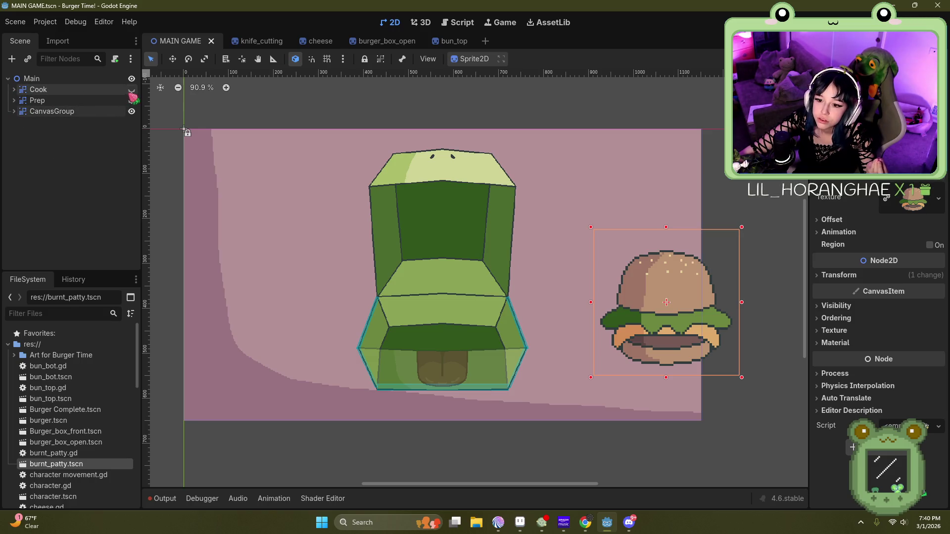
click(131, 111)
click(131, 89)
click(131, 101)
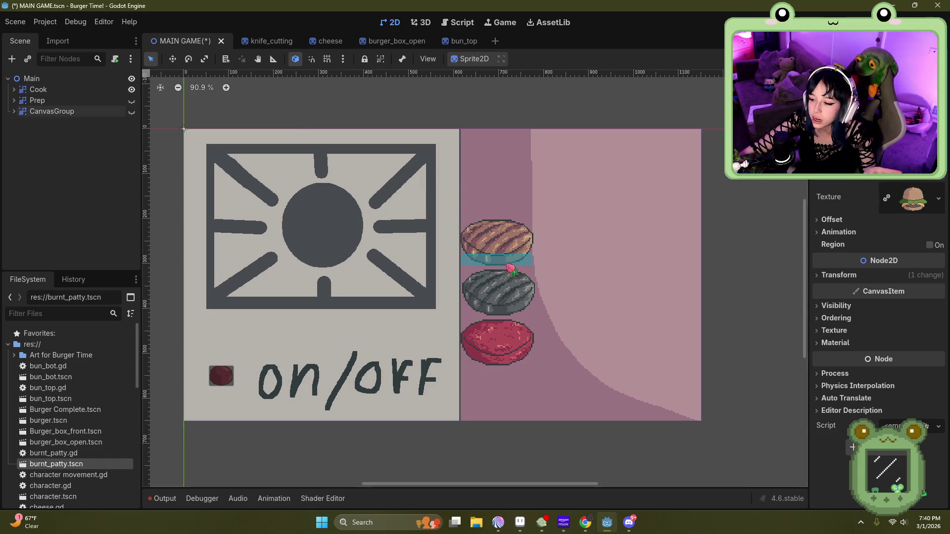
Step: Open the burnt_patty, patty_raw and cooked_patty scenes for editing
key(XF86AudioLowerVolume)
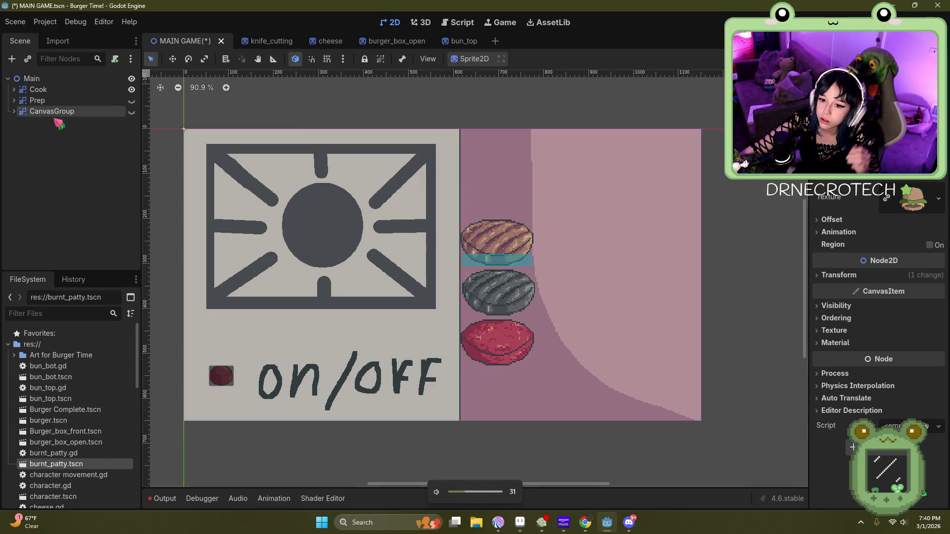
double_click(496, 295)
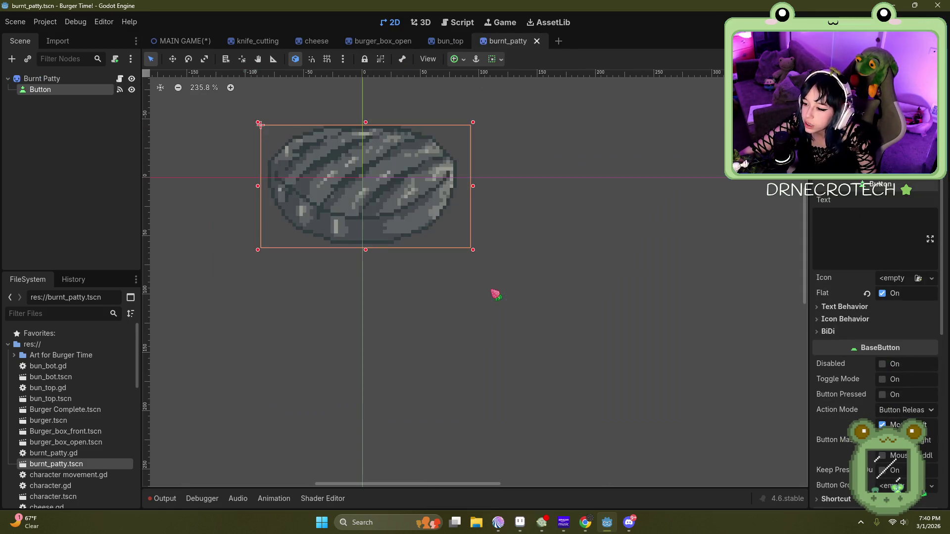
drag(212, 47, 484, 47)
double_click(497, 356)
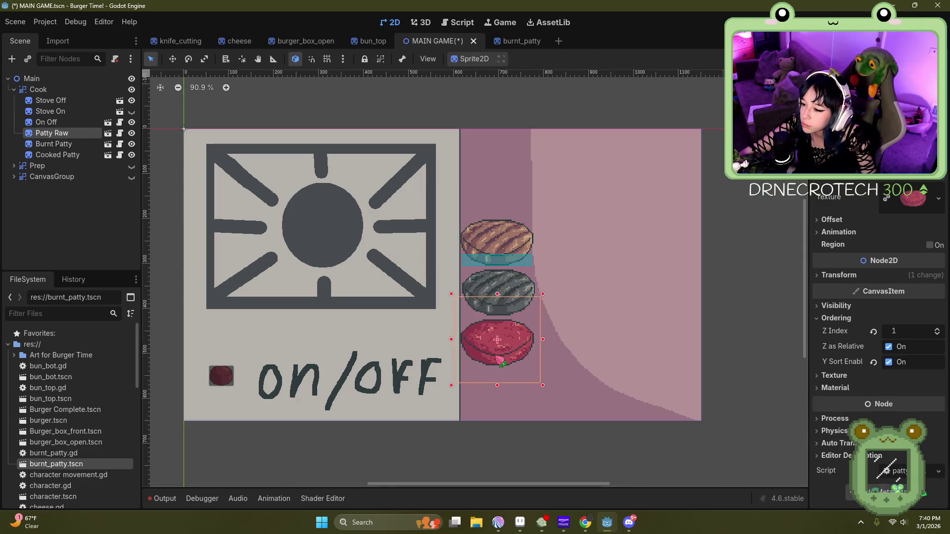
click(448, 43)
double_click(514, 236)
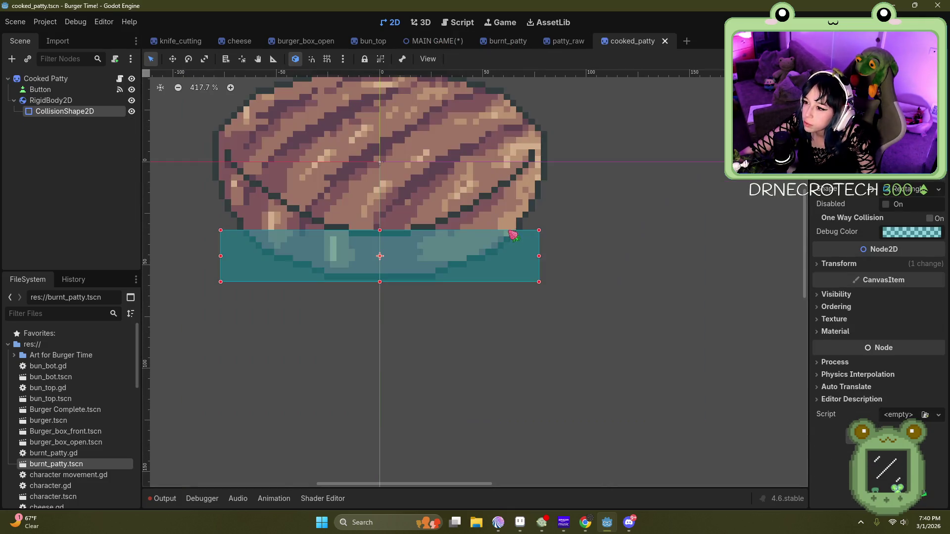
Step: Copy the cooked patty's RigidBody2D and paste it into the raw and burnt patty scenes
click(78, 102)
click(560, 43)
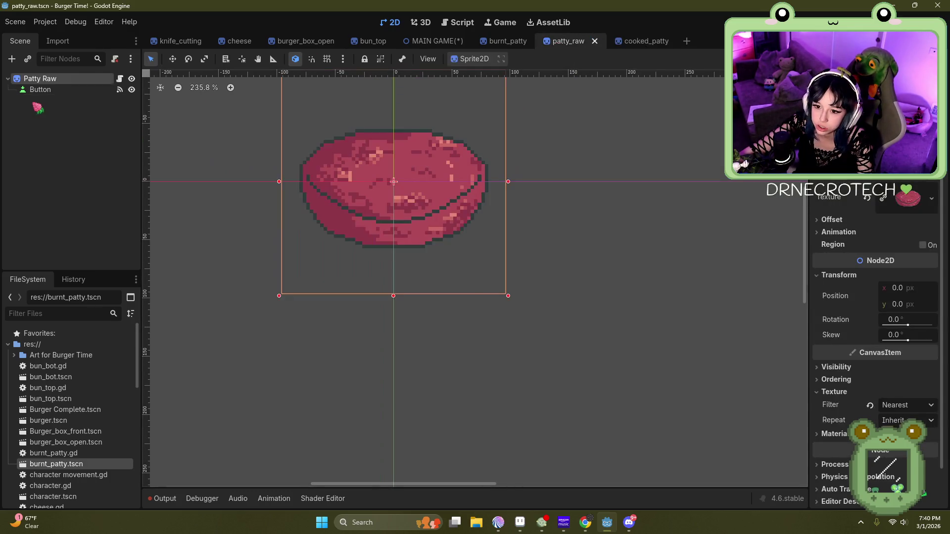
key(ctrl+v)
click(505, 43)
key(ctrl+v)
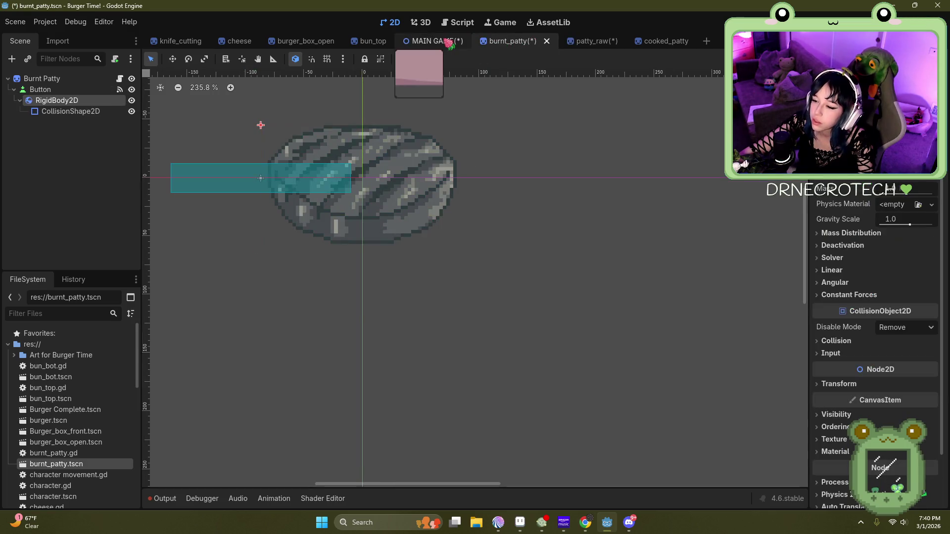
Step: Redo the burnt patty paste under the Burnt Patty root node, then return to MAIN GAME
scroll(366, 187, down, 2)
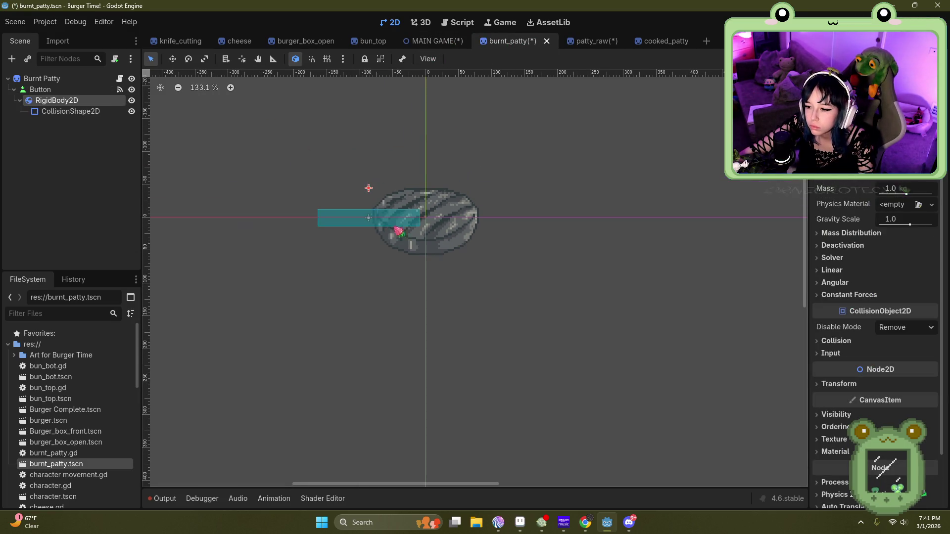
key(ctrl+z)
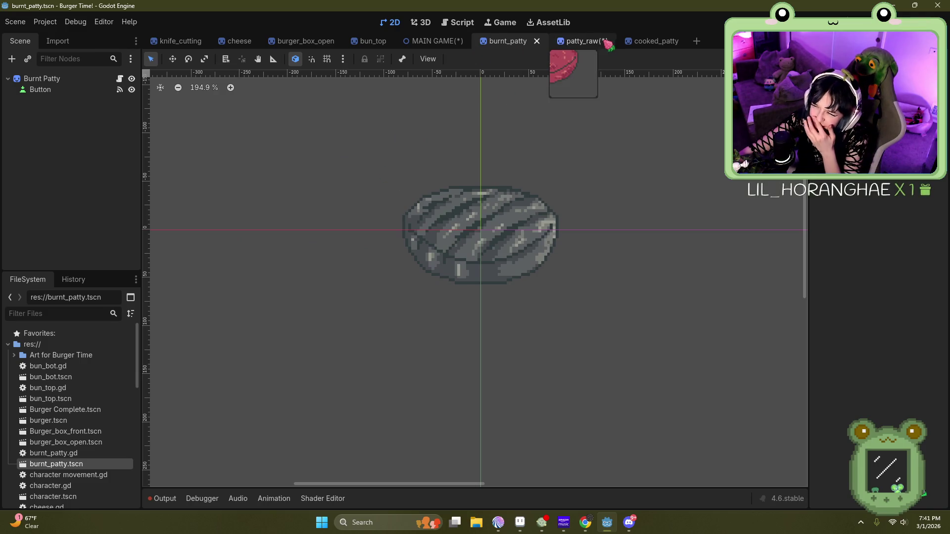
click(591, 40)
click(497, 44)
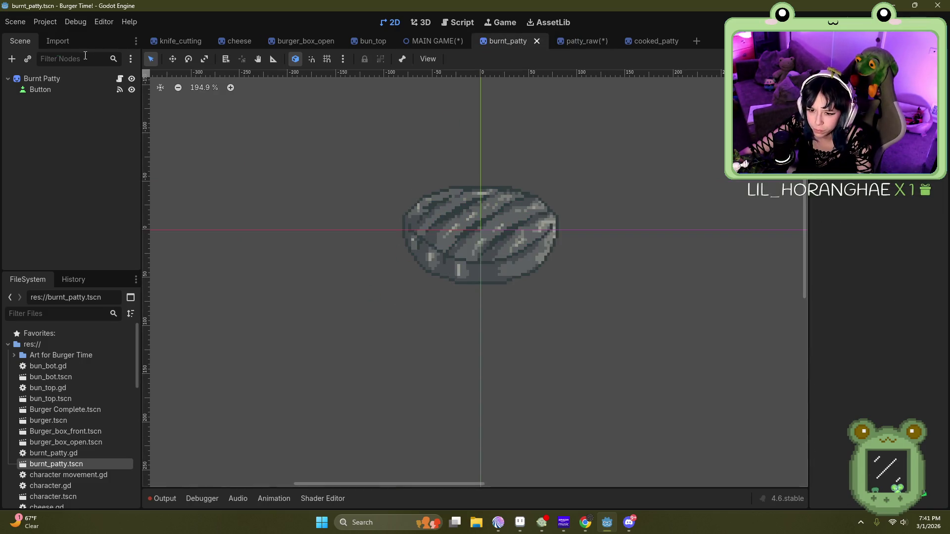
click(139, 81)
key(ctrl+v)
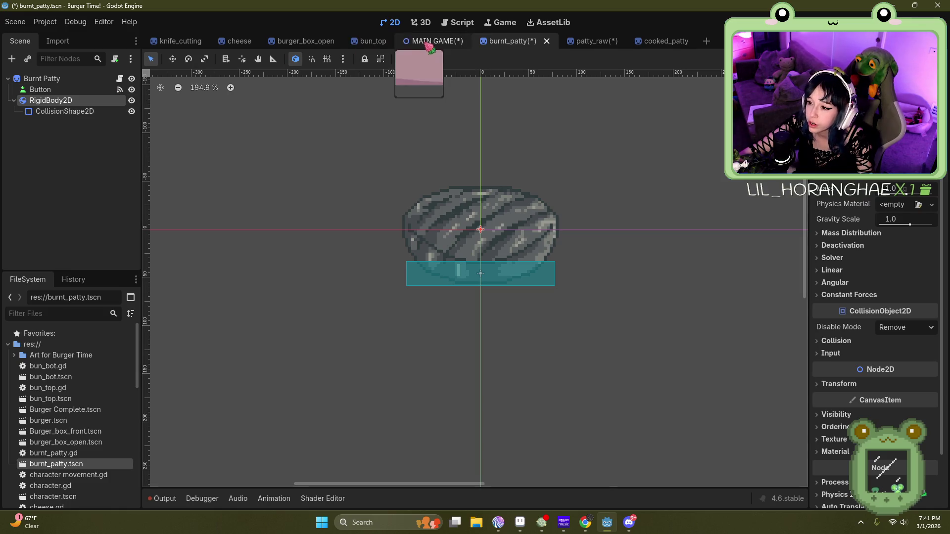
click(429, 41)
click(15, 22)
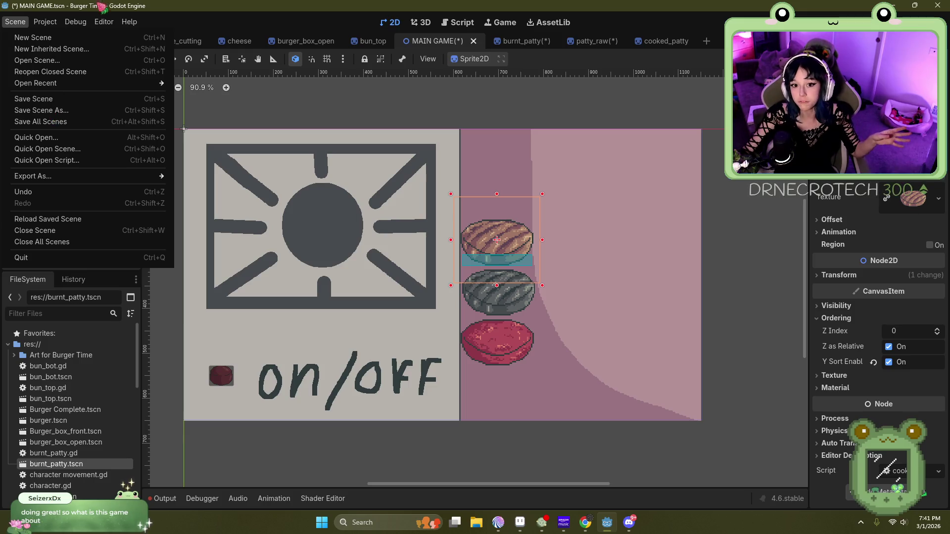
Step: Switch to Aseprite and open the Sprite-0004 purple creature sketch
click(87, 25)
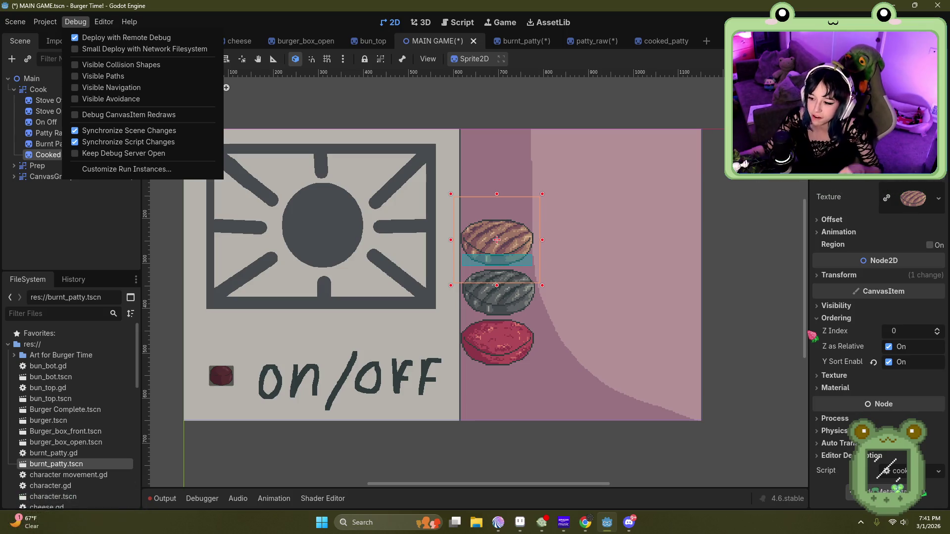
click(520, 521)
click(205, 31)
Step: With the Pencil in magenta, draw striped lines along the bug's tail and left arm
scroll(410, 192, down, 4)
scroll(409, 192, up, 5)
scroll(409, 192, down, 3)
scroll(410, 192, up, 2)
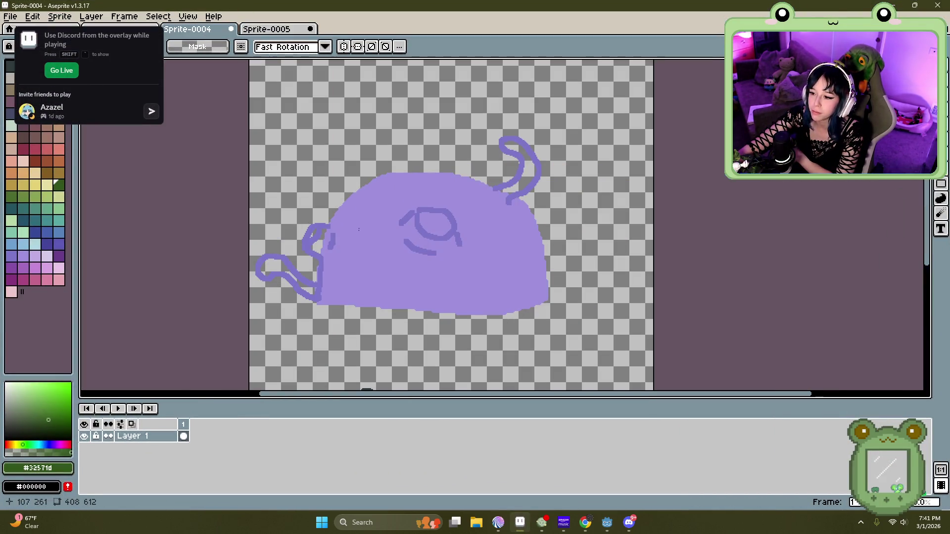
key(b)
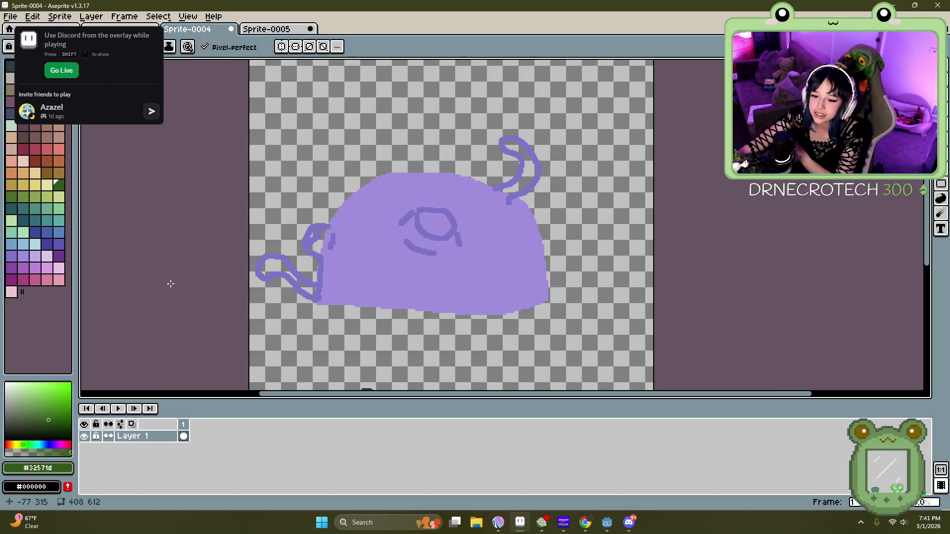
click(22, 279)
mouse_move(501, 188)
mouse_down()
mouse_move(520, 157)
mouse_move(533, 156)
mouse_move(515, 200)
mouse_up()
mouse_move(523, 167)
mouse_down()
mouse_move(539, 173)
mouse_move(530, 179)
mouse_up()
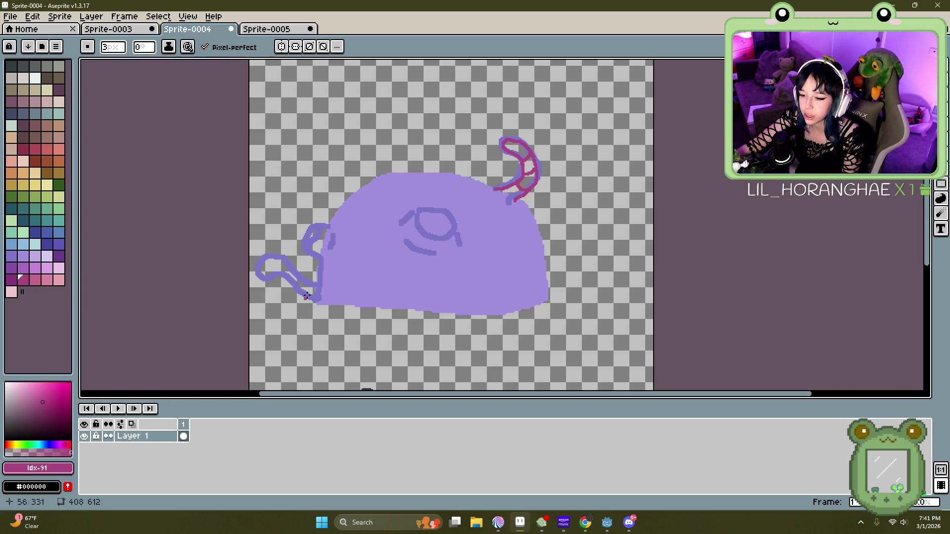
mouse_move(319, 282)
mouse_down()
mouse_move(266, 255)
mouse_move(257, 274)
mouse_move(306, 298)
mouse_up()
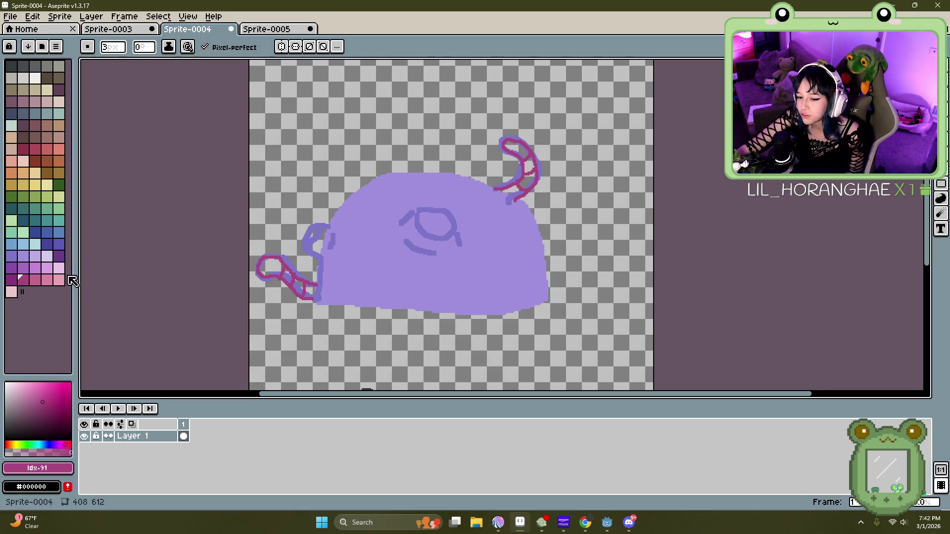
Step: In darker purple, restroke the eye and outline the bug's left ear and right side
click(13, 268)
drag(398, 222, 410, 211)
drag(437, 240, 458, 244)
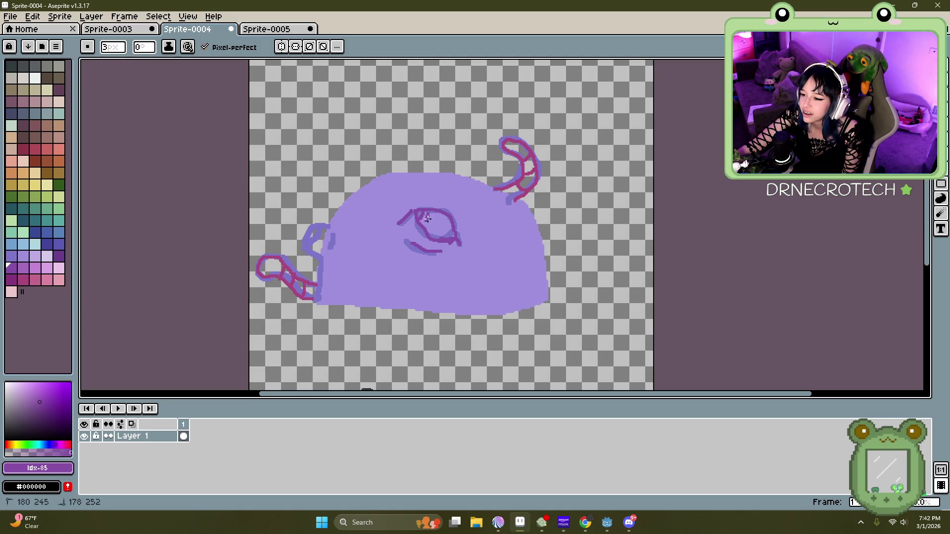
mouse_move(308, 232)
mouse_down()
mouse_move(324, 226)
mouse_move(320, 258)
mouse_up()
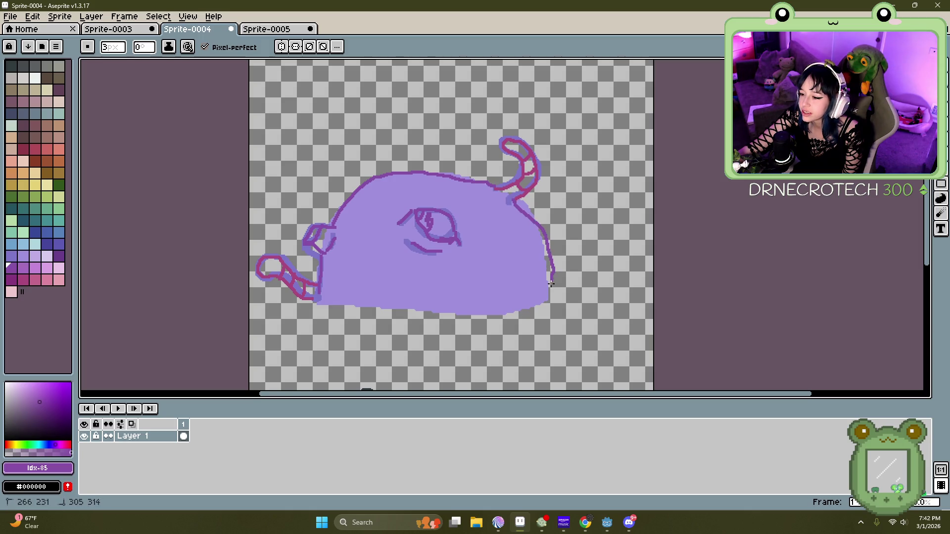
drag(550, 283, 551, 299)
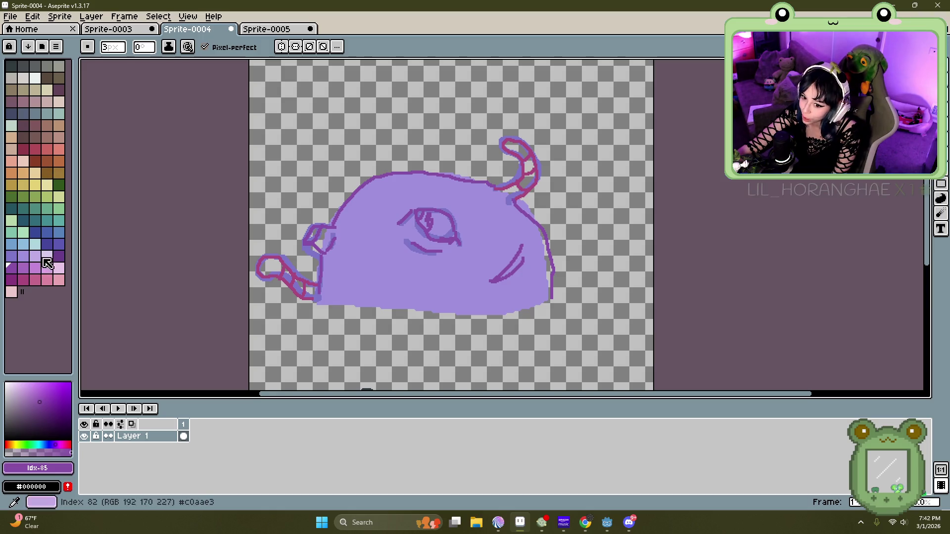
click(47, 243)
Step: Draw an indigo hook shape on the bug's lower body and fill it with light blue
scroll(513, 278, up, 3)
mouse_move(405, 240)
mouse_down()
mouse_move(402, 326)
mouse_move(445, 313)
mouse_move(473, 237)
mouse_move(487, 151)
mouse_move(475, 142)
mouse_up()
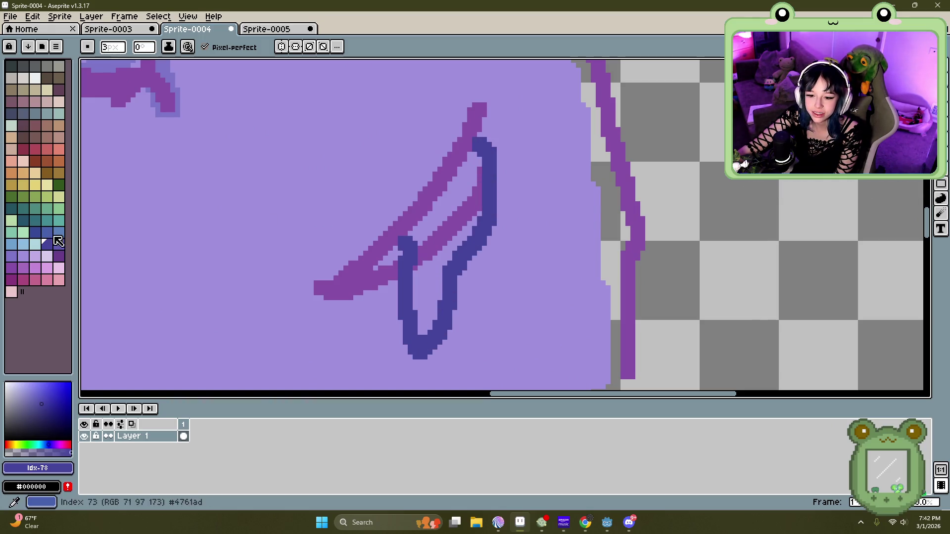
click(35, 244)
click(57, 244)
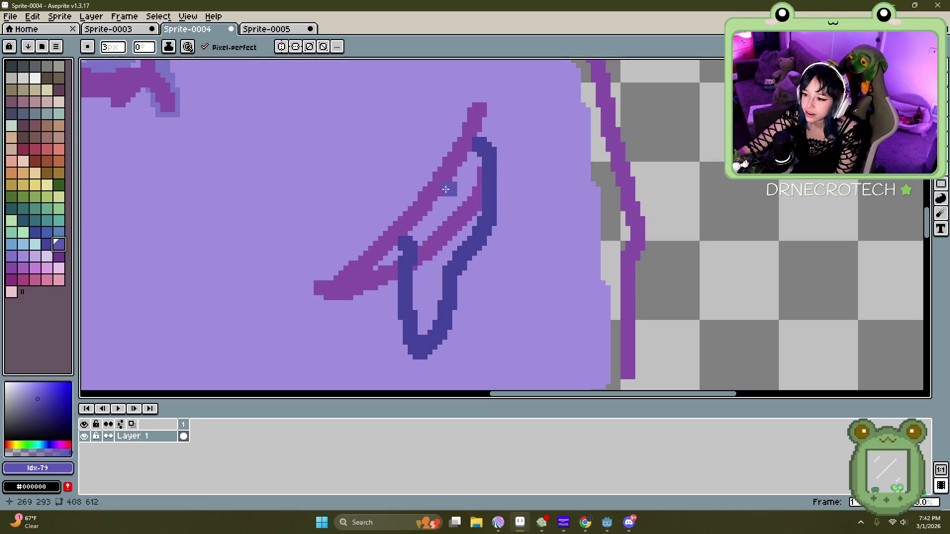
click(11, 255)
mouse_move(472, 158)
mouse_down()
mouse_move(428, 216)
mouse_move(415, 275)
mouse_move(418, 327)
mouse_move(479, 184)
mouse_move(428, 243)
mouse_move(469, 199)
mouse_move(425, 268)
mouse_move(422, 307)
mouse_up()
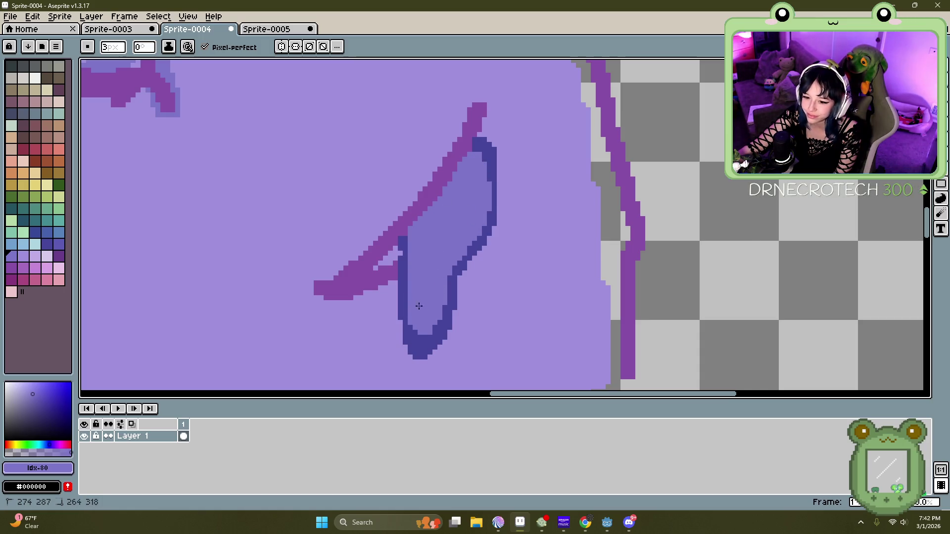
Step: Add two lavender highlights inside the blue shape, then minimize Aseprite
click(46, 256)
drag(474, 187, 463, 233)
drag(435, 284, 423, 305)
scroll(424, 306, down, 3)
scroll(435, 307, up, 2)
scroll(416, 248, down, 1)
scroll(397, 197, up, 1)
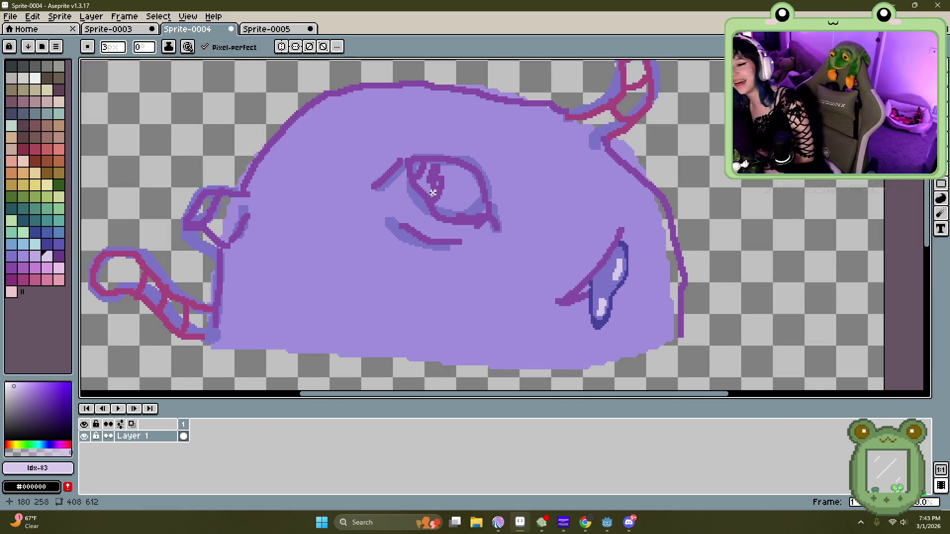
scroll(433, 193, down, 3)
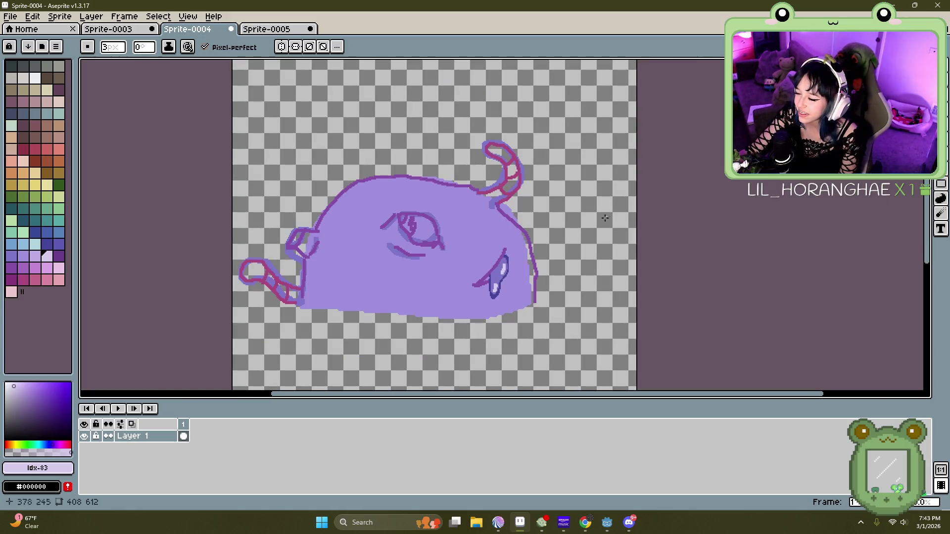
click(893, 6)
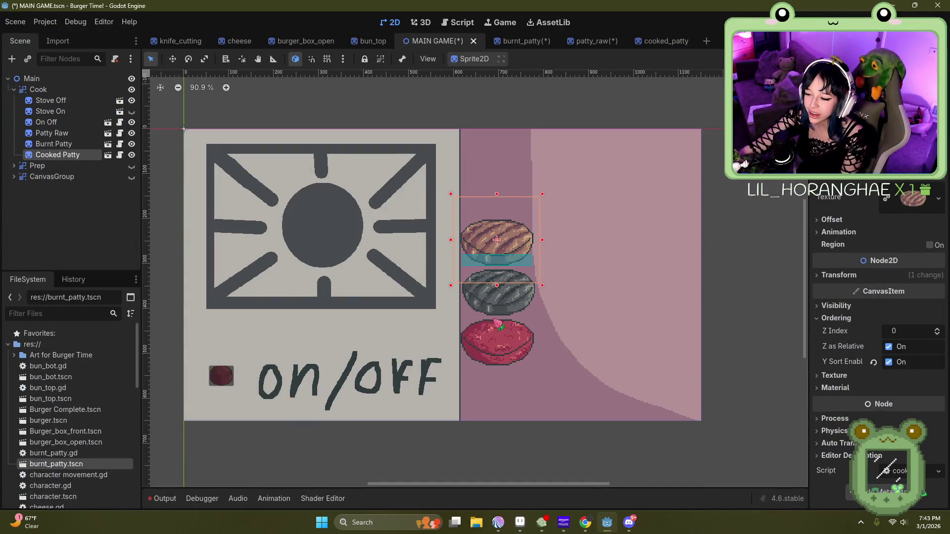
Step: Save all open scenes from the Scene menu
click(15, 22)
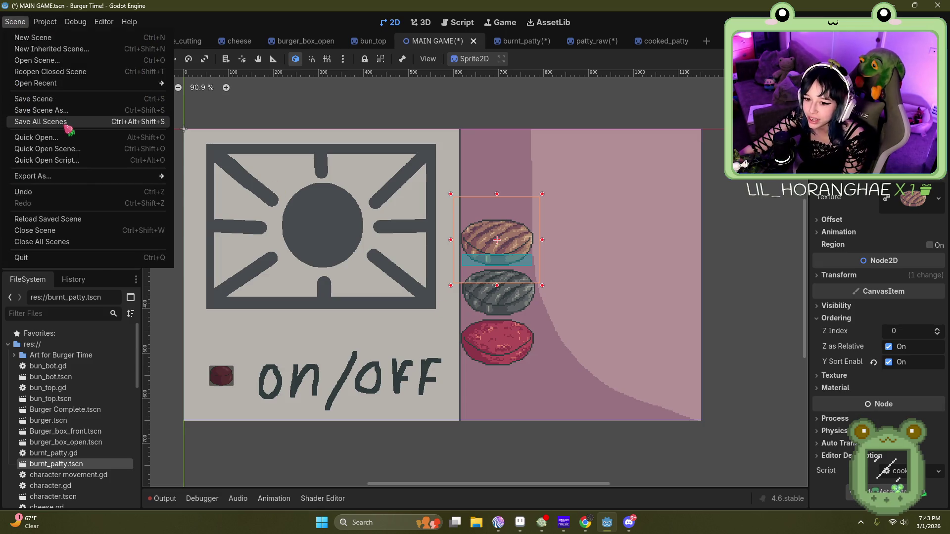
click(64, 122)
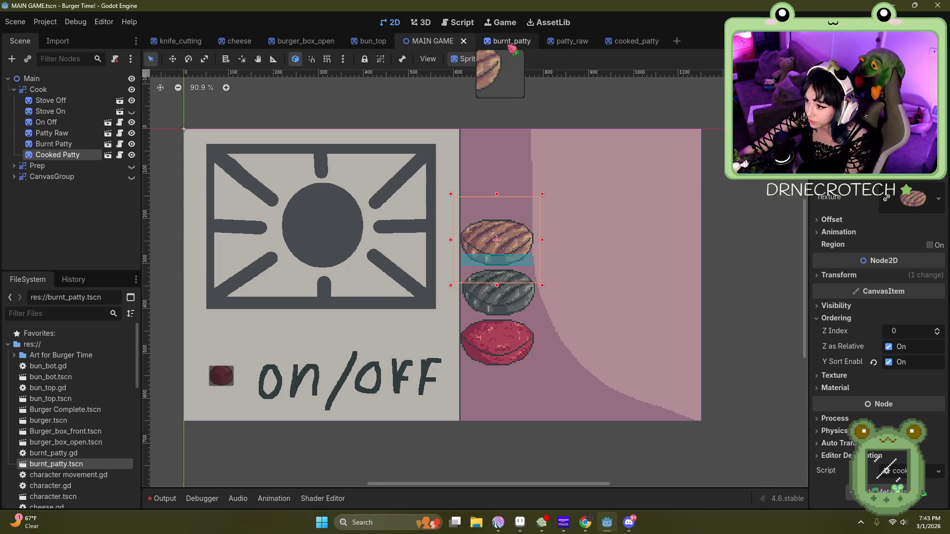
scroll(445, 297, up, 4)
scroll(314, 250, down, 7)
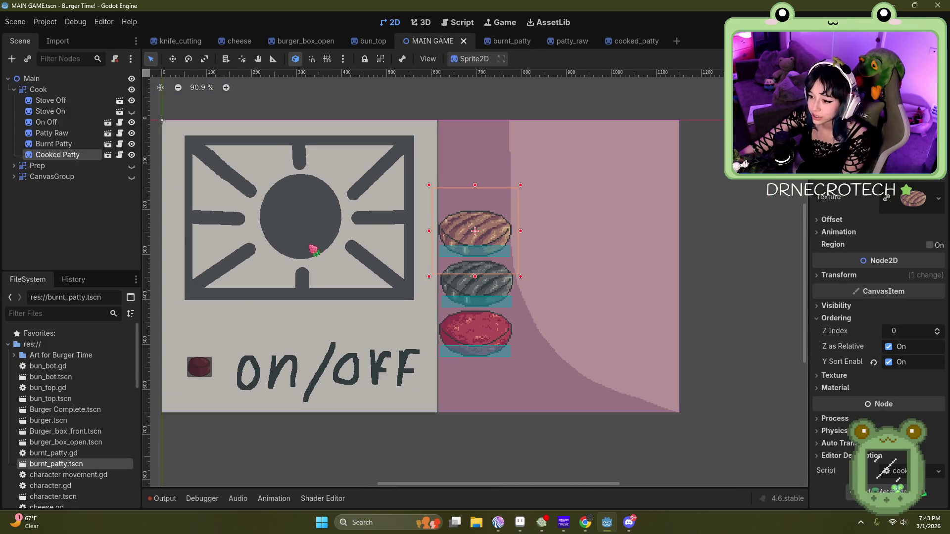
scroll(271, 257, up, 4)
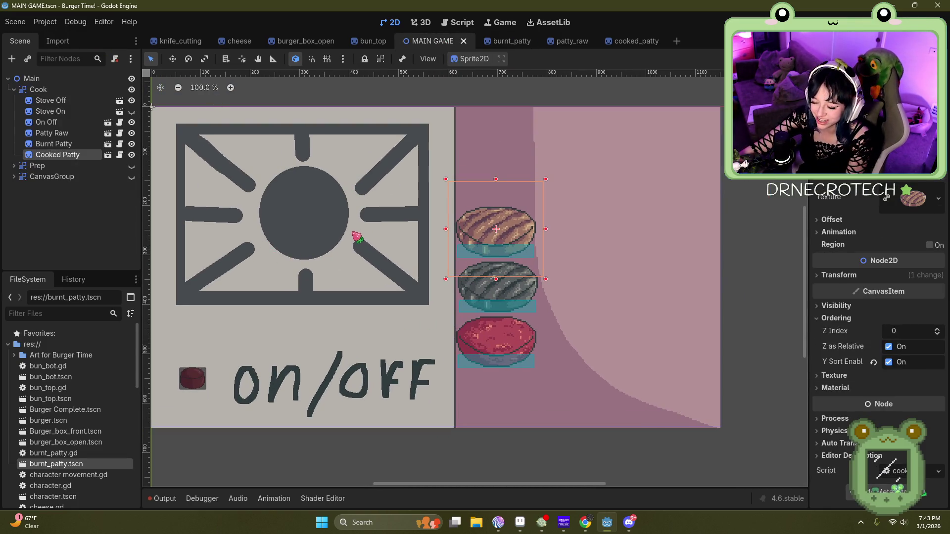
Step: Test-run the game, drag the cooked patty upward, then stop the run
key(F5)
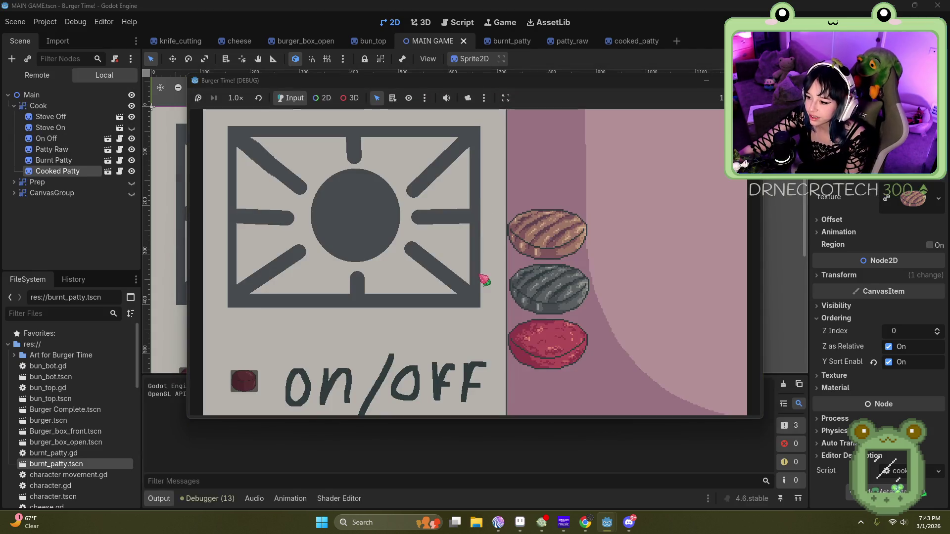
mouse_move(546, 229)
mouse_down()
mouse_move(554, 236)
mouse_move(501, 188)
mouse_move(546, 237)
mouse_move(641, 107)
mouse_move(553, 242)
mouse_move(549, 337)
mouse_move(569, 287)
mouse_move(515, 218)
mouse_move(562, 176)
mouse_up()
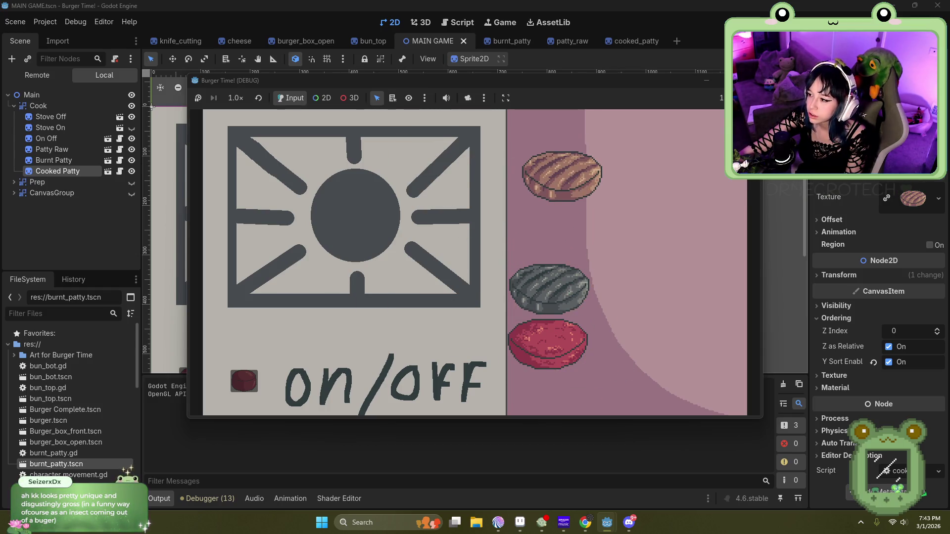
key(F8)
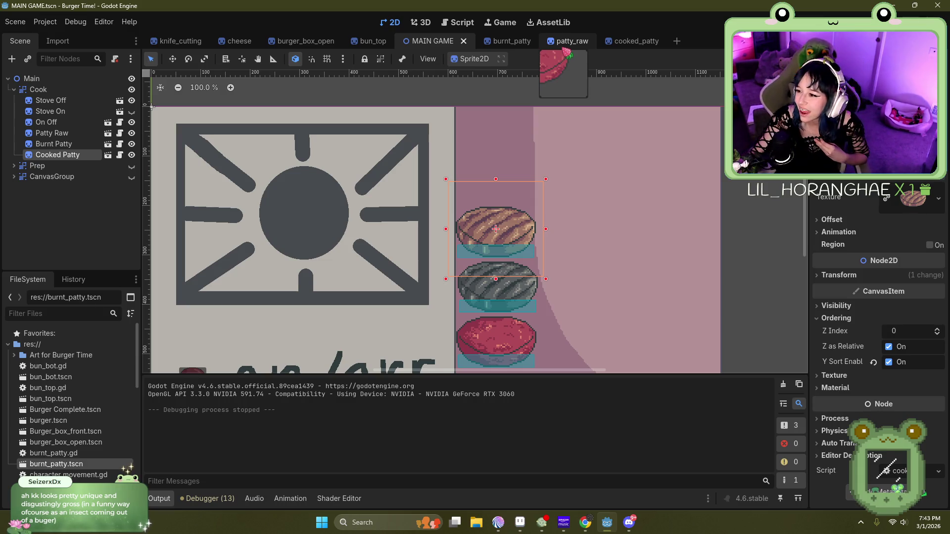
Step: Toggle the Stove Off sprite's visibility off and back on
scroll(452, 233, down, 2)
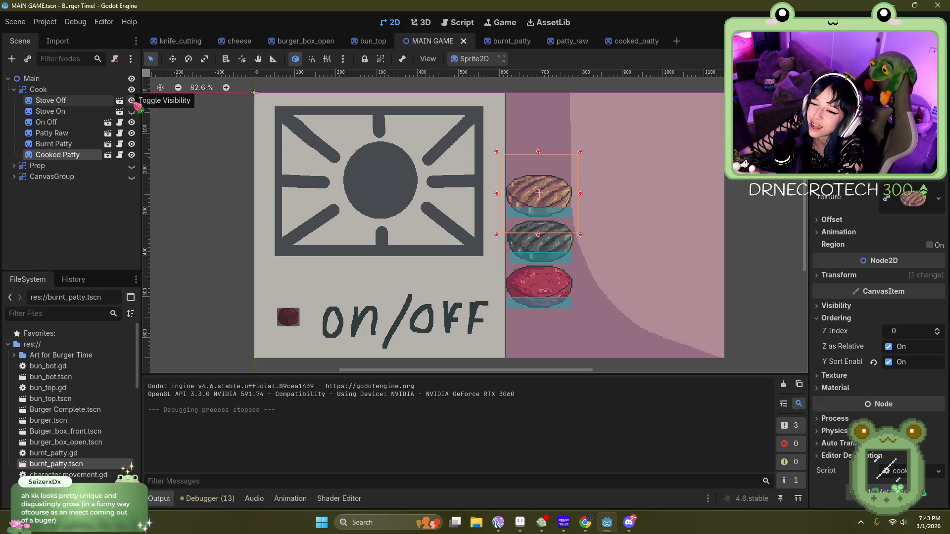
click(131, 101)
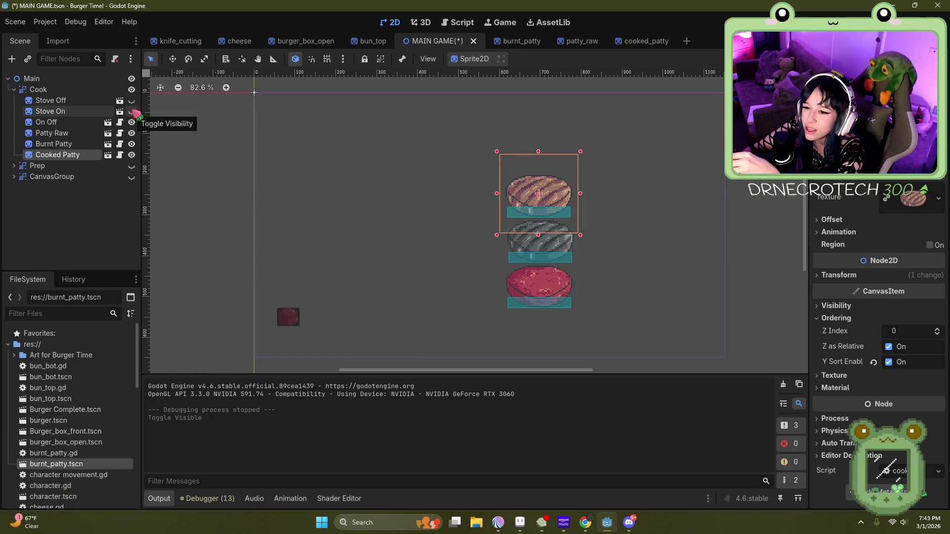
click(131, 101)
Step: Save and run the game, toggle the stove flame on and off repeatedly, then stop it
key(F5)
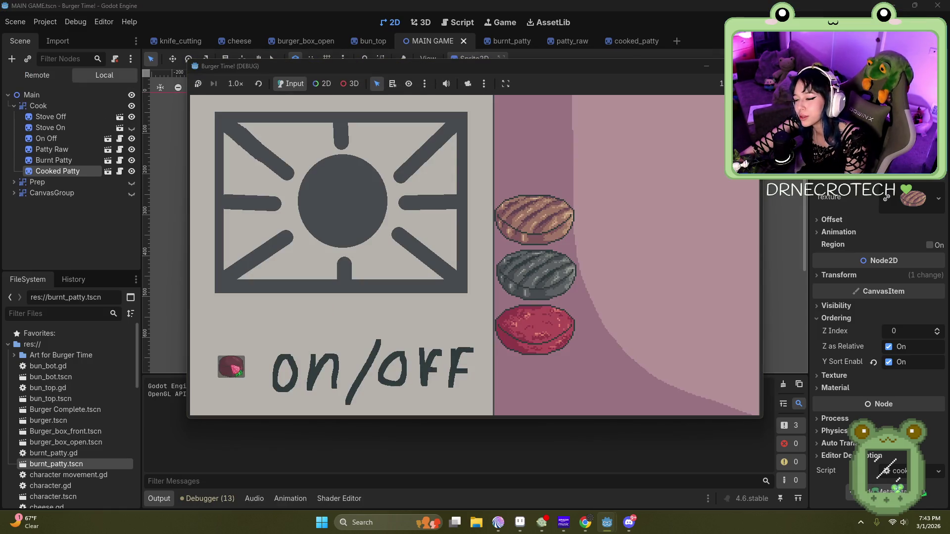
click(231, 367)
click(231, 367)
click(231, 366)
click(231, 367)
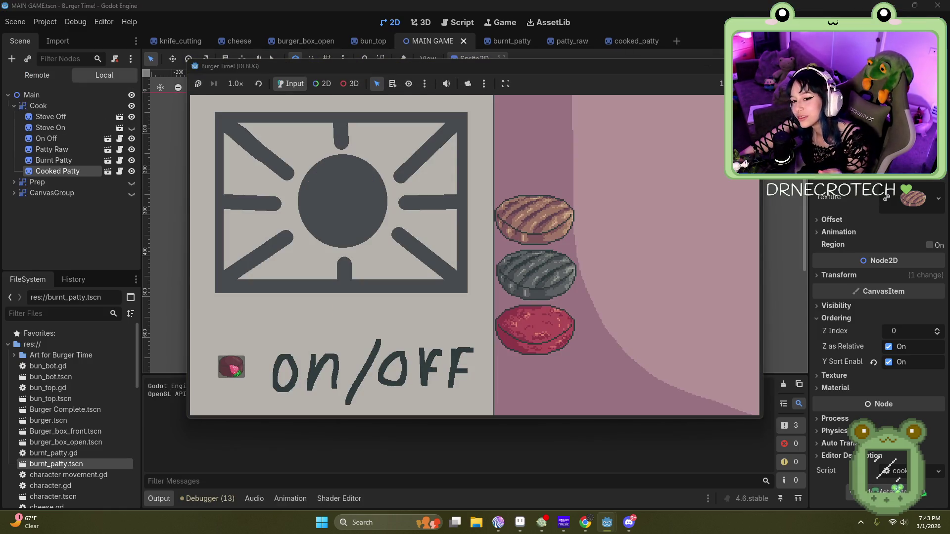
click(231, 366)
click(231, 367)
click(231, 367)
click(231, 366)
click(231, 366)
click(231, 367)
click(231, 367)
click(231, 367)
click(231, 366)
click(231, 366)
click(230, 366)
click(231, 366)
click(231, 366)
click(231, 367)
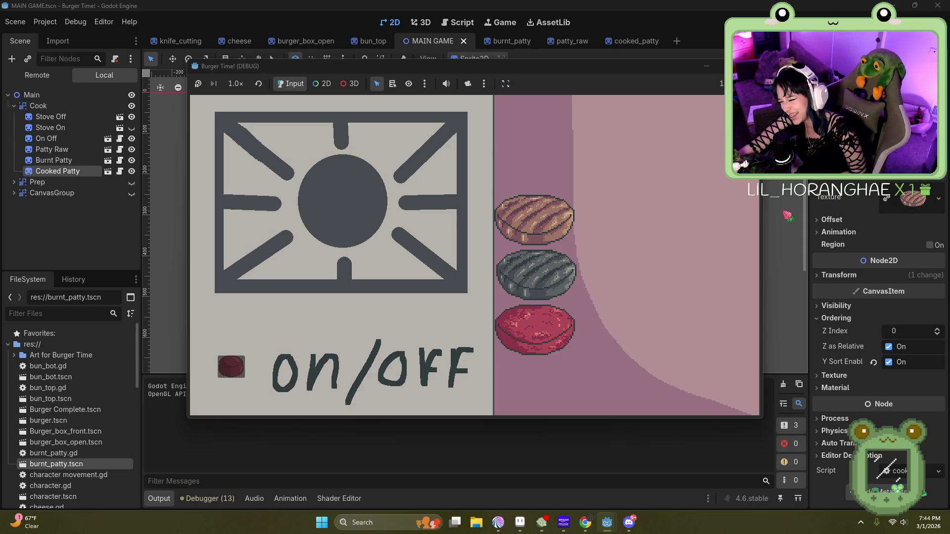
key(F8)
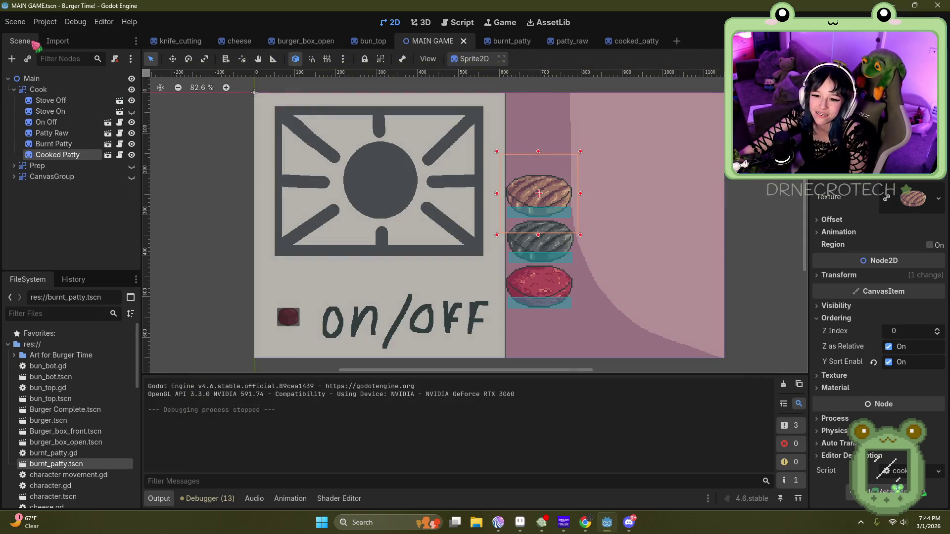
click(457, 22)
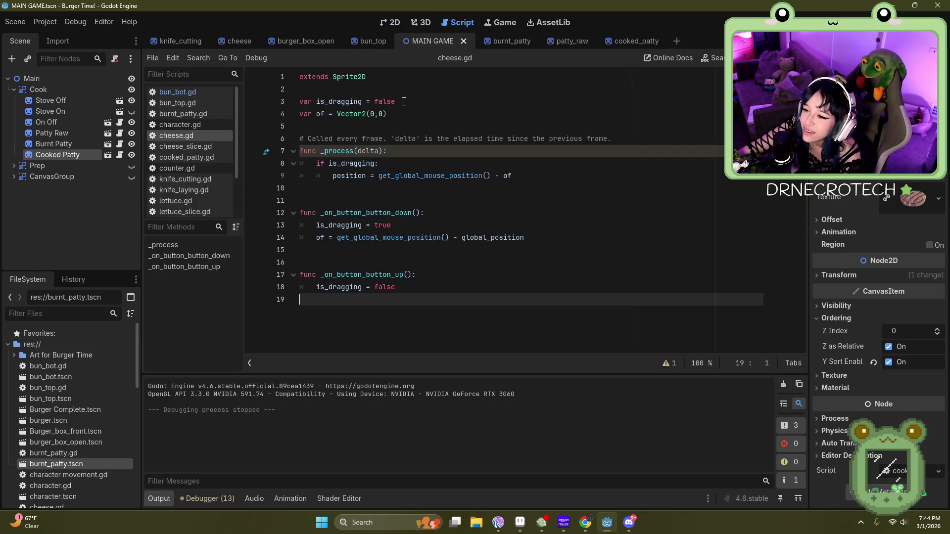
scroll(193, 178, down, 3)
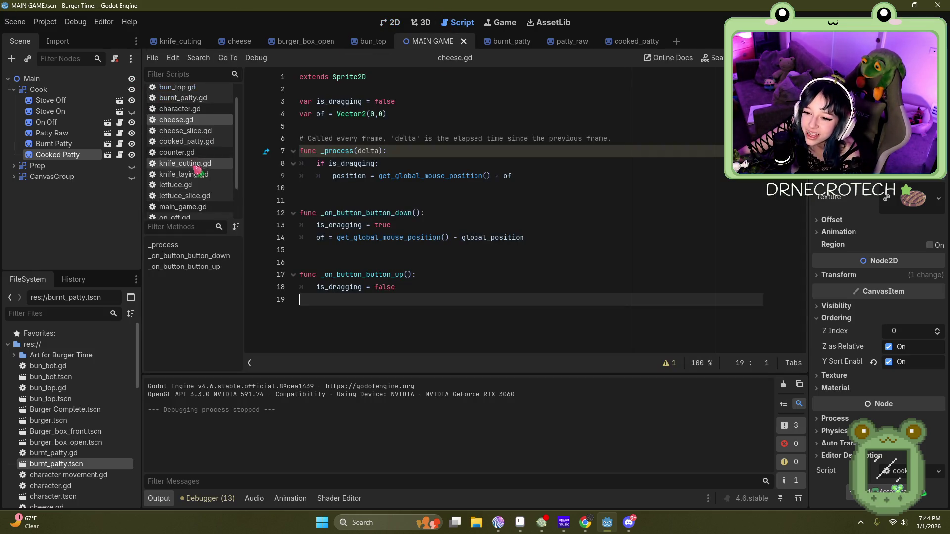
click(183, 167)
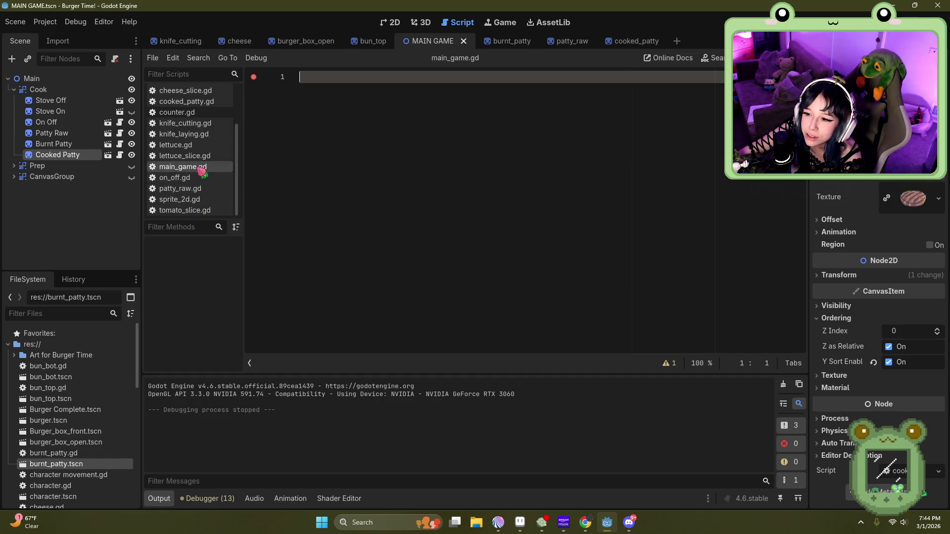
click(176, 177)
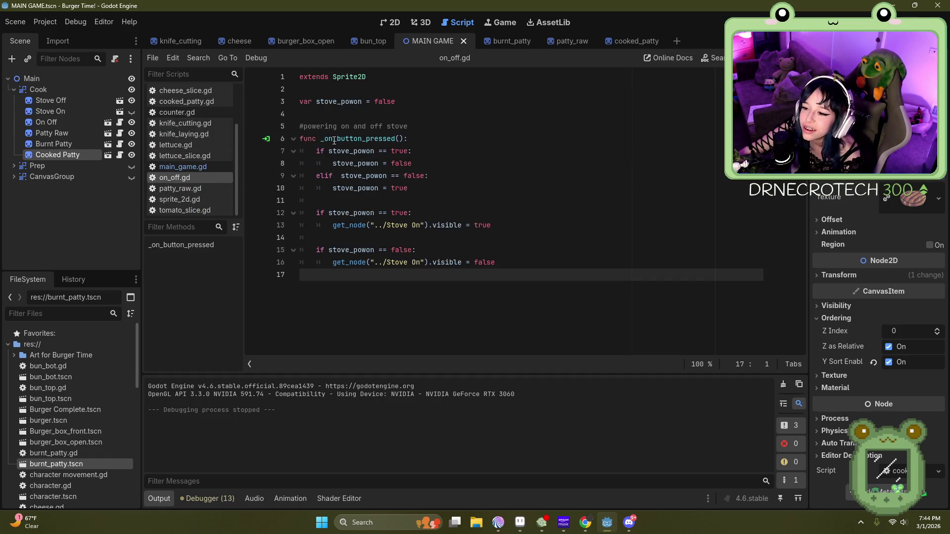
click(373, 264)
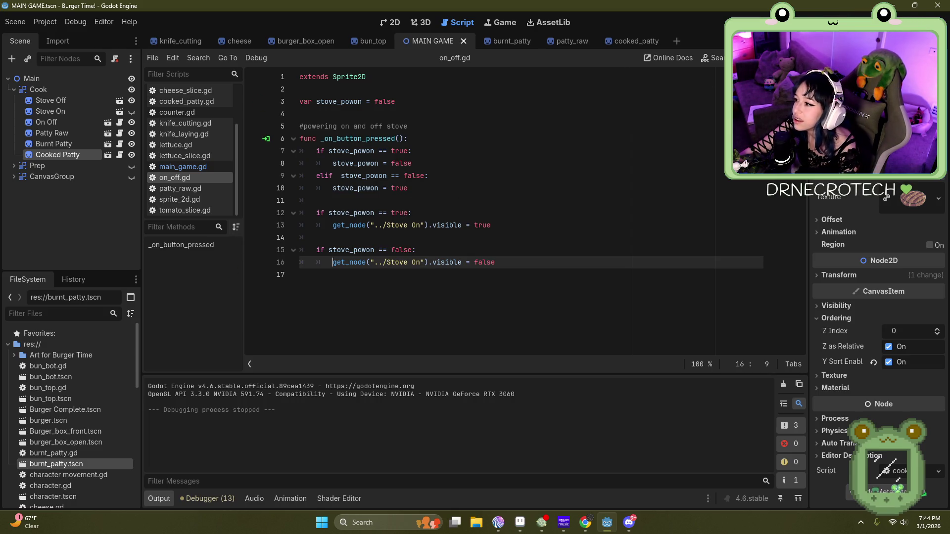
click(394, 22)
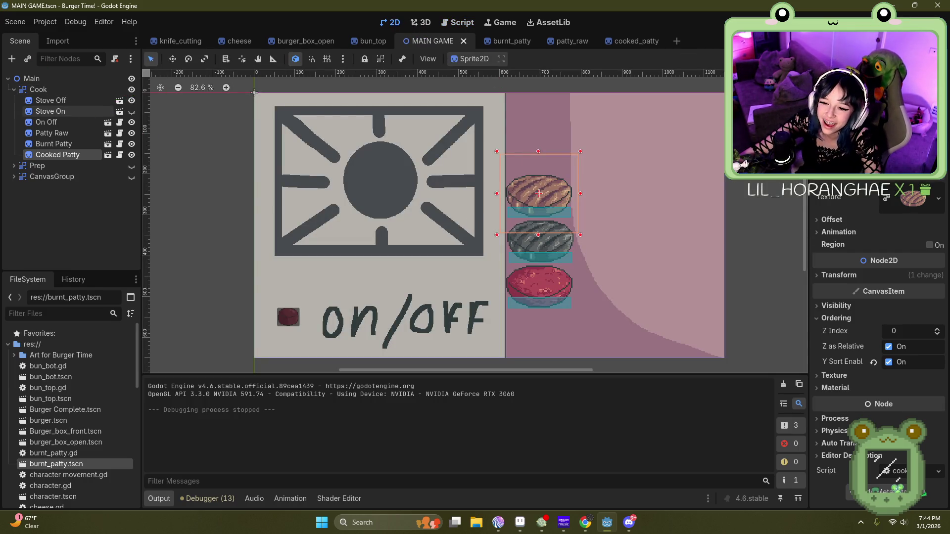
Step: Hide Cook, show Prep, and move the Knife Cutting sprite down and right
click(14, 90)
click(132, 89)
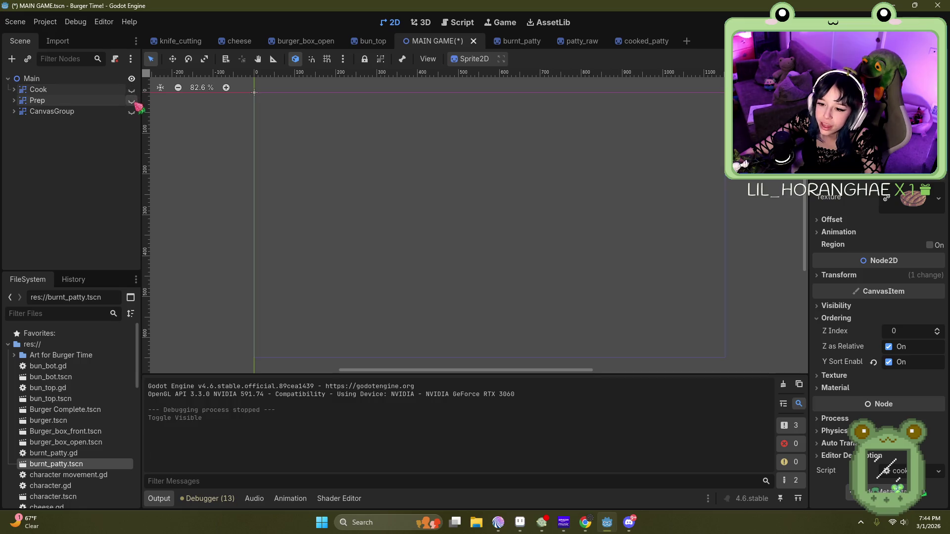
click(131, 100)
mouse_move(378, 174)
mouse_down()
mouse_move(479, 332)
mouse_move(386, 184)
mouse_move(401, 203)
mouse_up()
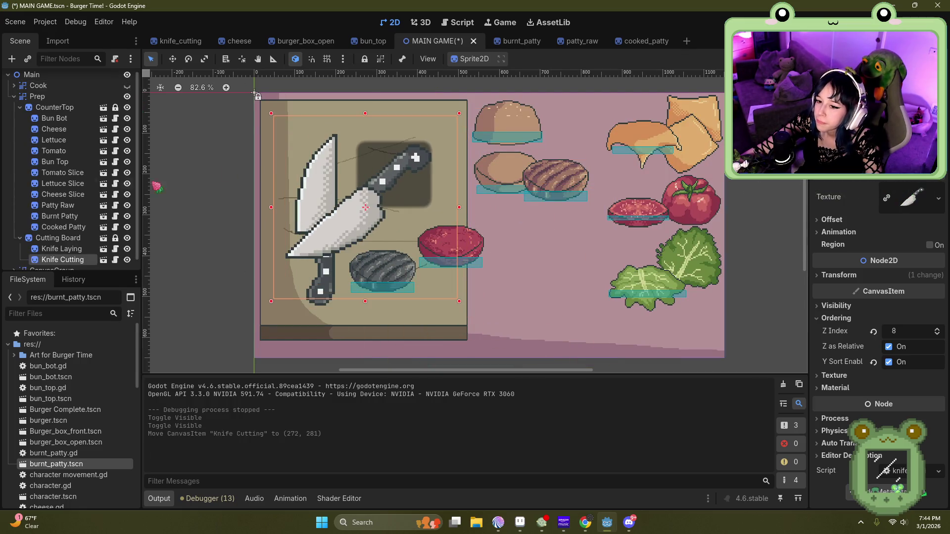
click(127, 96)
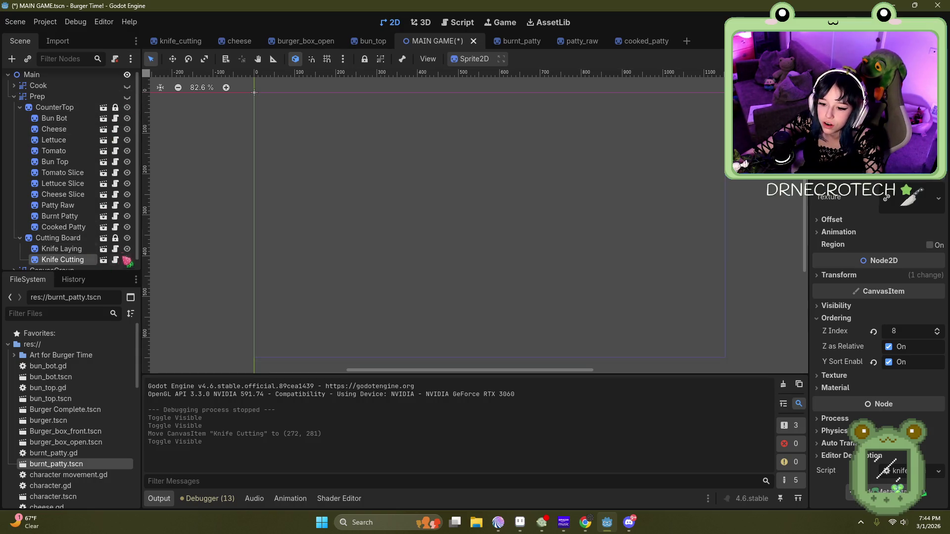
click(127, 100)
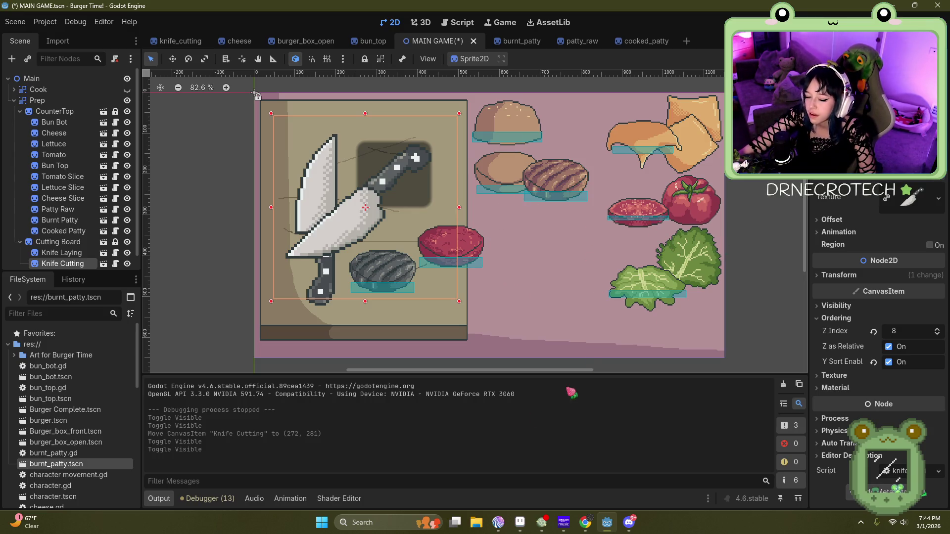
Step: Move the lettuce and cheese slices beside the patties, then hide Cook and Prep
mouse_move(670, 276)
mouse_down()
mouse_move(717, 282)
mouse_move(642, 251)
mouse_move(663, 262)
mouse_move(480, 232)
mouse_move(663, 214)
mouse_move(660, 269)
mouse_move(604, 309)
mouse_up()
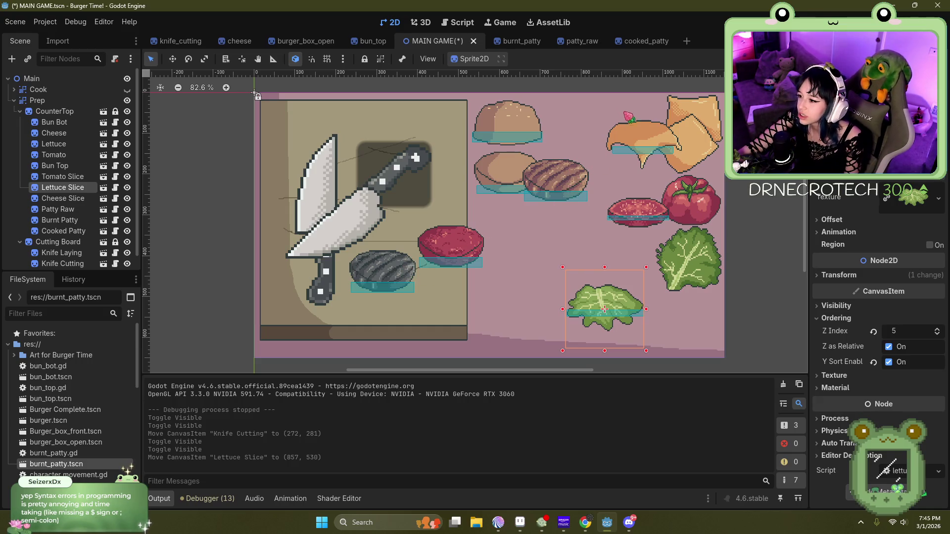
drag(660, 150, 582, 212)
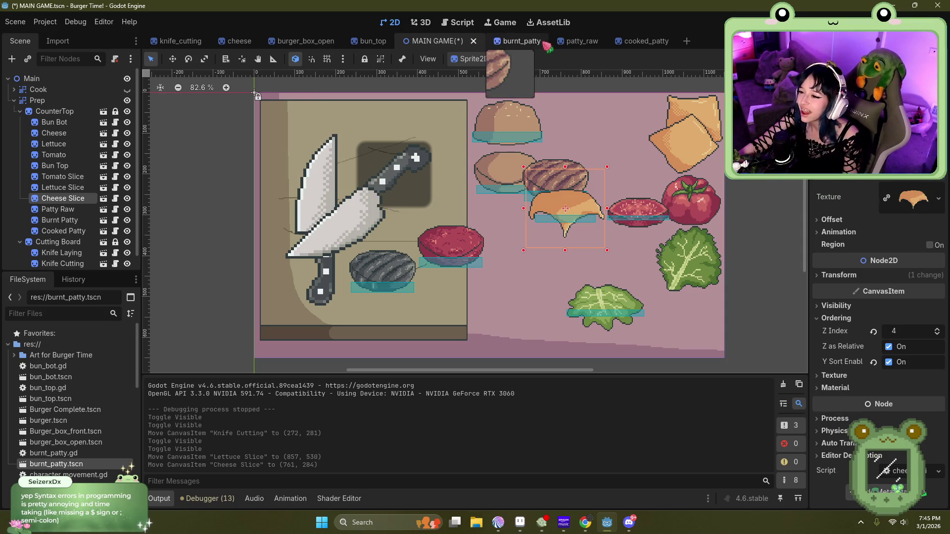
click(126, 89)
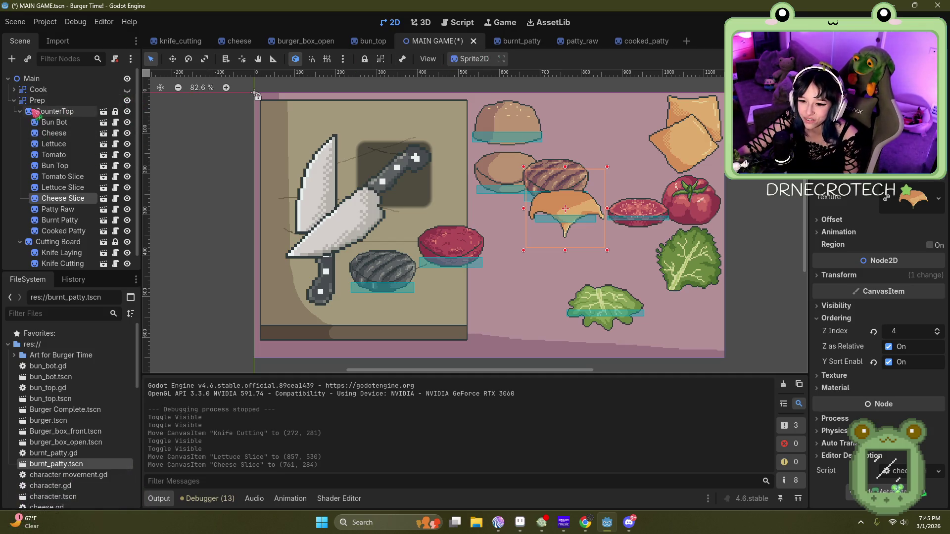
click(14, 99)
click(131, 100)
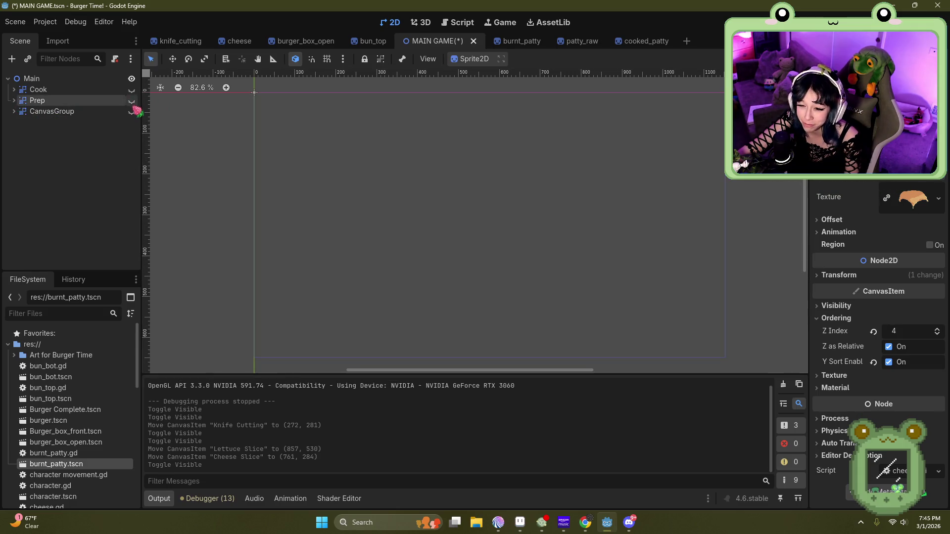
Step: Show the CanvasGroup and drag the Burger sprite to (944, 409), just right of the open box
click(131, 111)
mouse_move(699, 261)
mouse_down()
mouse_move(498, 275)
mouse_move(504, 235)
mouse_move(487, 346)
mouse_move(487, 267)
mouse_move(665, 256)
mouse_move(515, 179)
mouse_move(454, 356)
mouse_move(653, 239)
mouse_up()
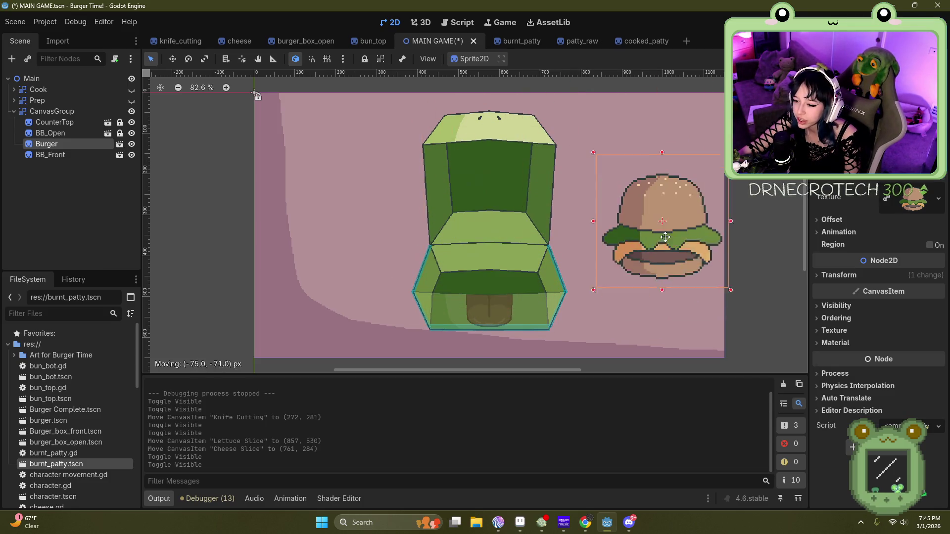
scroll(410, 261, up, 5)
scroll(395, 244, up, 4)
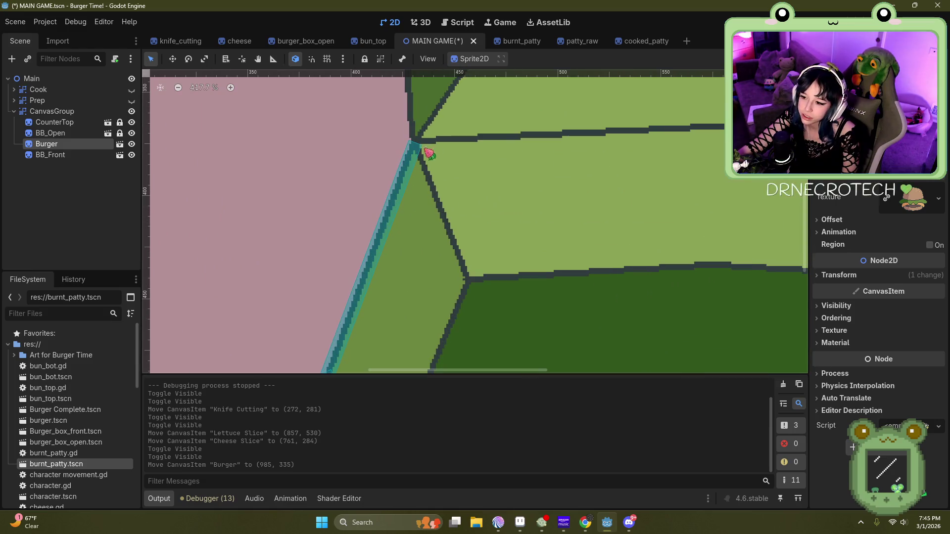
scroll(297, 191, down, 6)
scroll(520, 282, down, 2)
mouse_move(638, 214)
mouse_down()
mouse_move(446, 170)
mouse_move(461, 156)
mouse_move(510, 178)
mouse_move(452, 238)
mouse_move(460, 168)
mouse_move(574, 171)
mouse_move(518, 149)
mouse_up()
drag(685, 235, 607, 253)
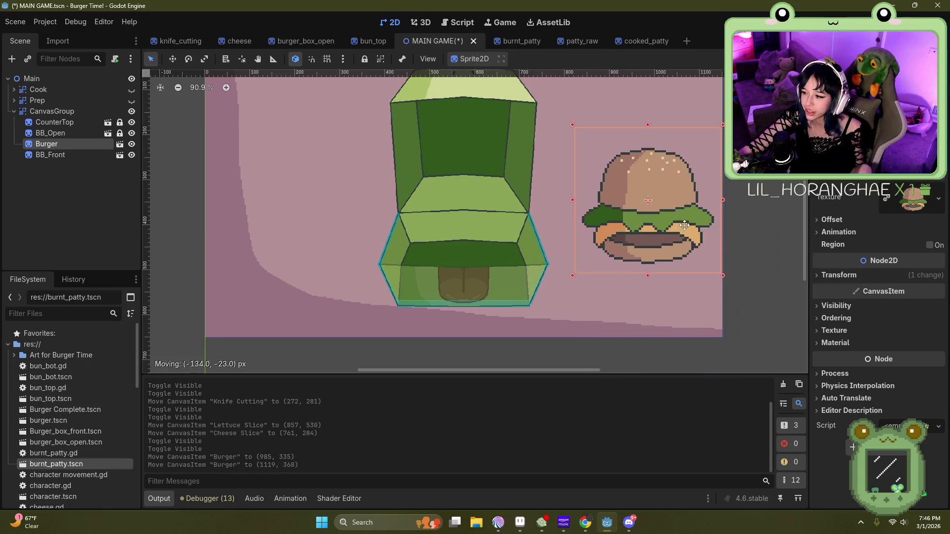
scroll(683, 352, down, 1)
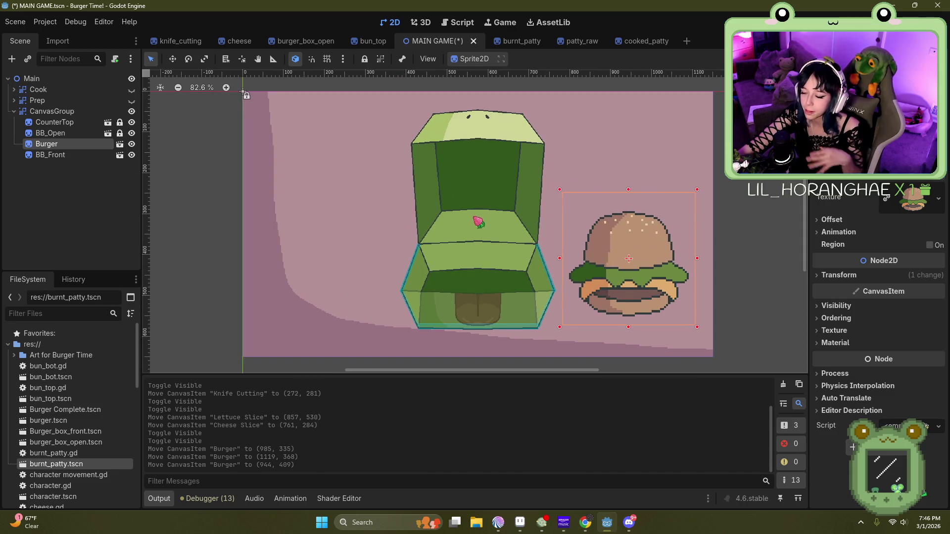